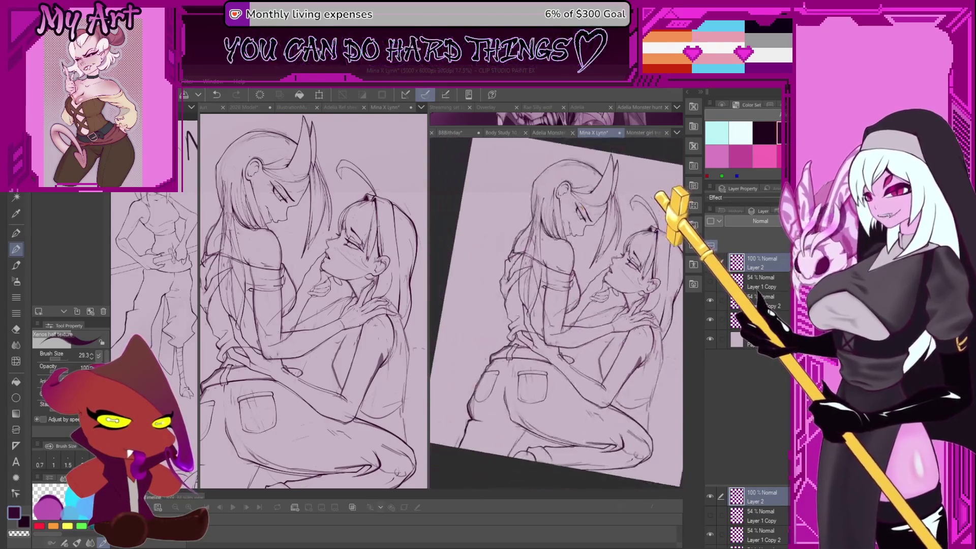
- Hide both loose sketch layers, show one again, and zoom in on the girl's face
{"action": "left_click", "coordinate": [711, 300]}
{"action": "left_click", "coordinate": [710, 320]}
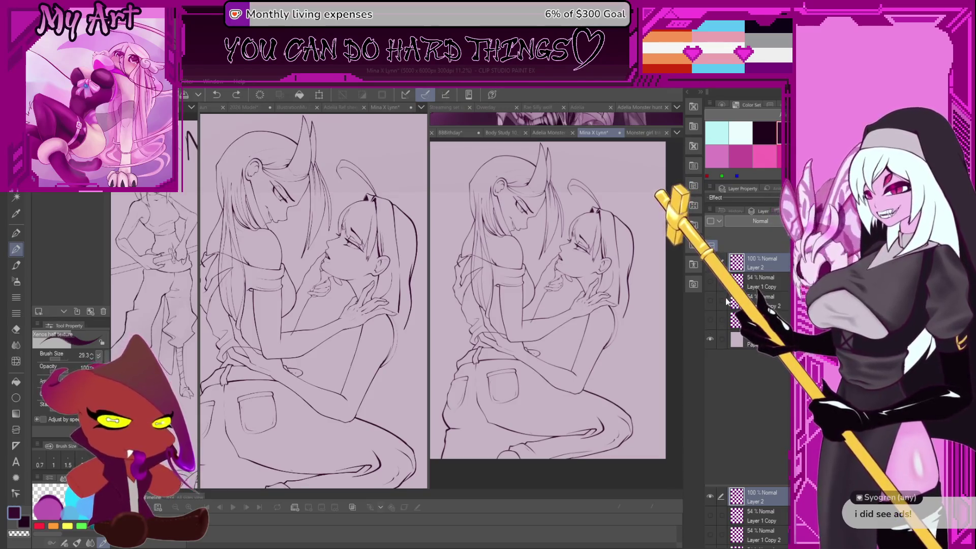
{"action": "left_click", "coordinate": [710, 319]}
{"action": "scroll", "coordinate": [553, 332], "scroll_direction": "up", "scroll_amount": 2}
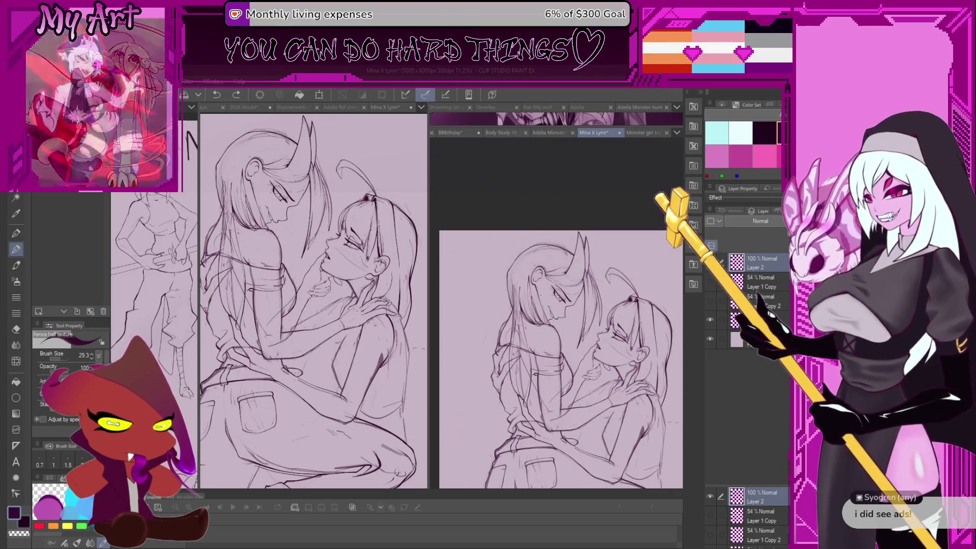
{"action": "scroll", "coordinate": [553, 332], "scroll_direction": "up", "scroll_amount": 1}
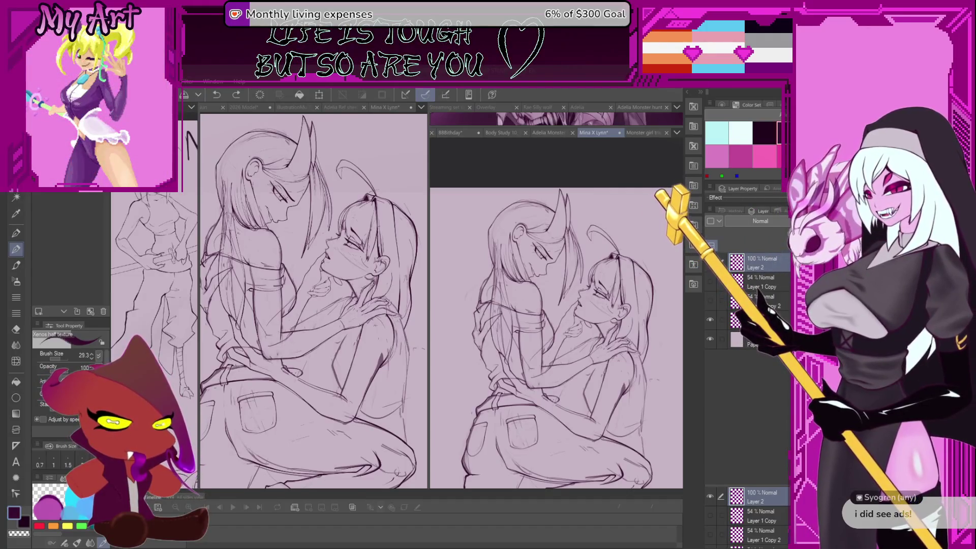
{"action": "scroll", "coordinate": [556, 313], "scroll_direction": "up", "scroll_amount": 5}
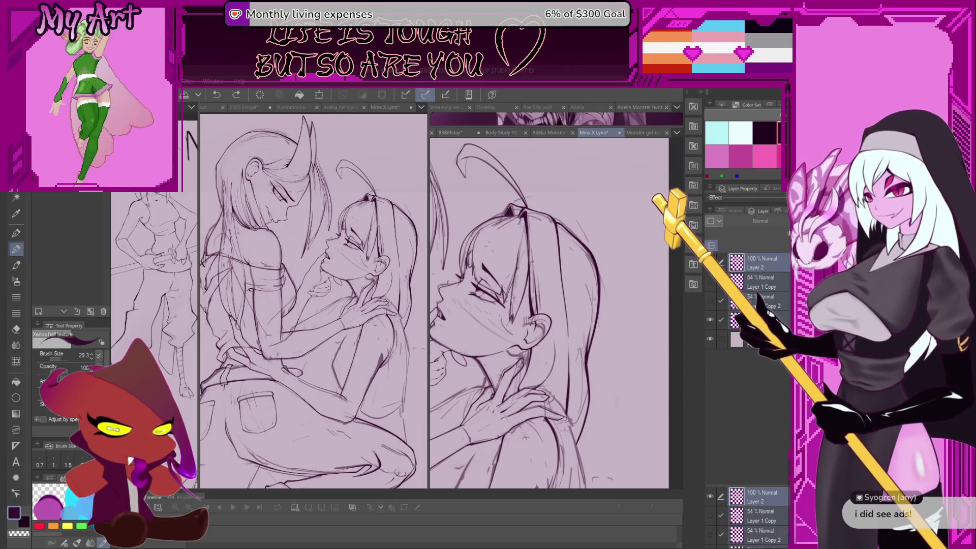
- Lasso-select the long hair strand beside the girl's face, up to its tip
{"action": "key", "text": "m"}
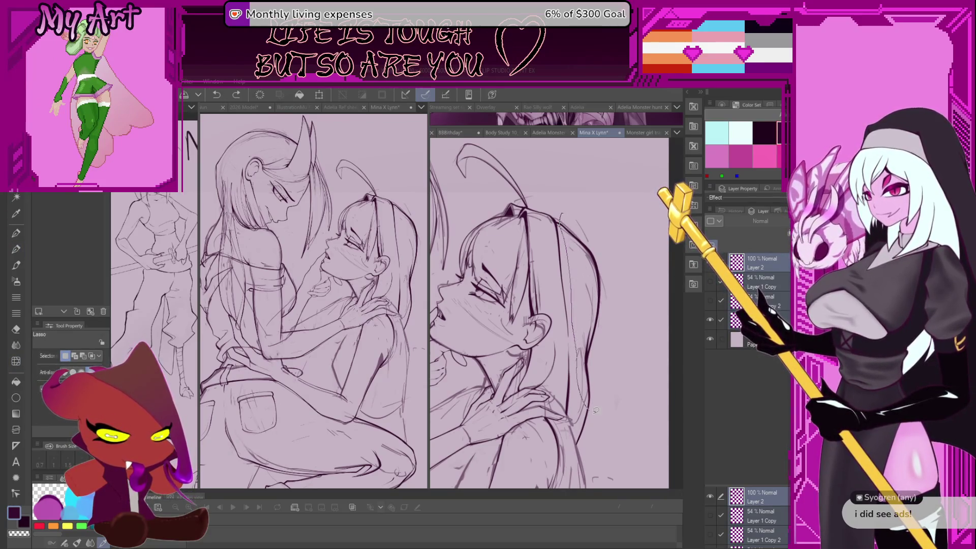
{"action": "left_click_drag", "start_coordinate": [572, 239], "coordinate": [610, 401]}
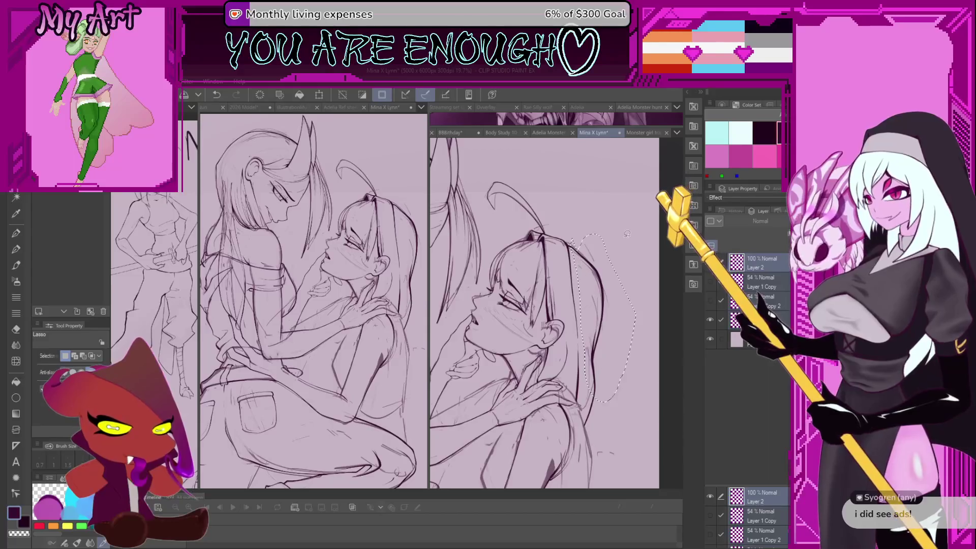
{"action": "left_click_drag", "start_coordinate": [618, 206], "coordinate": [572, 239]}
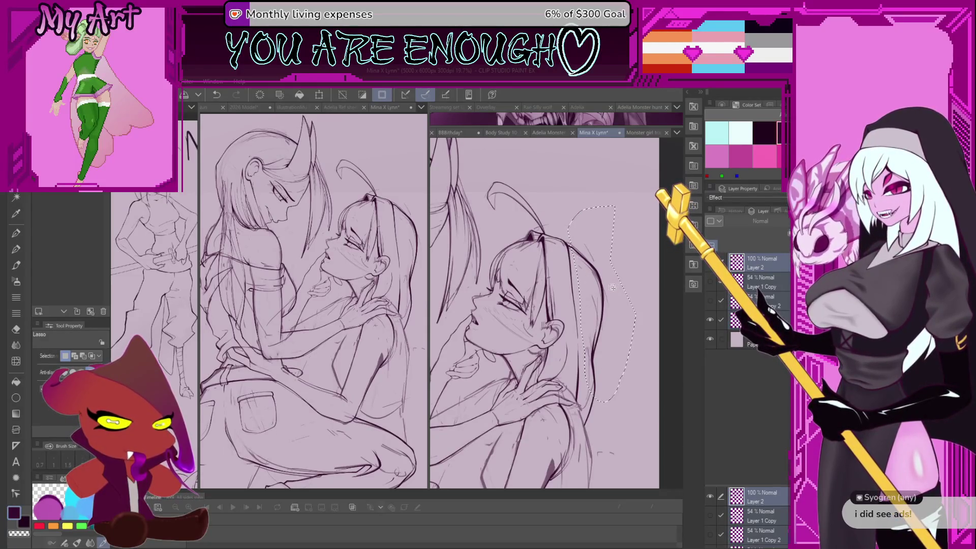
- Liquify the selected hair strand into a smoother shape, adjusting the warp brush size
{"action": "key", "text": "j"}
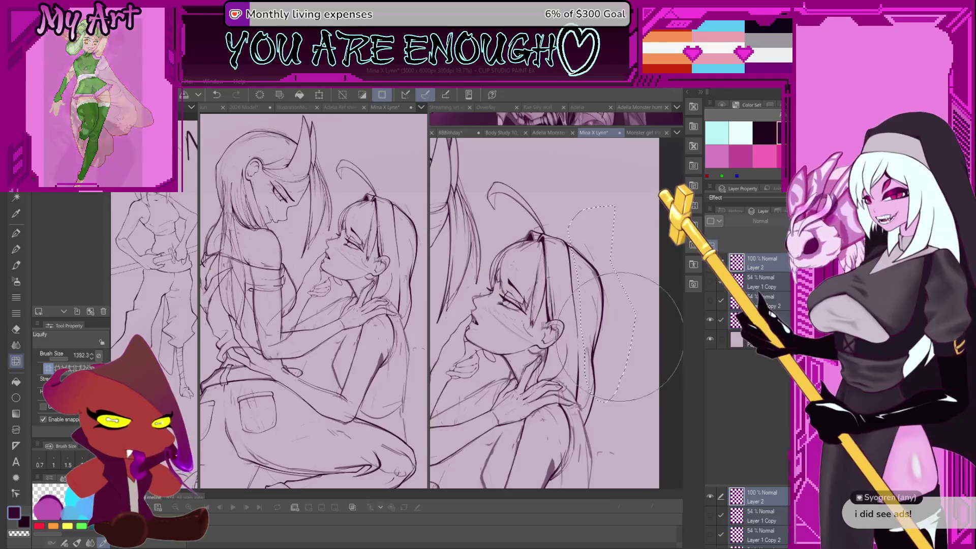
{"action": "mouse_move", "coordinate": [608, 287]}
{"action": "left_mouse_down", "text": "ctrl+alt"}
{"action": "mouse_move", "coordinate": [671, 282]}
{"action": "mouse_move", "coordinate": [588, 255]}
{"action": "left_mouse_up", "text": "ctrl+alt"}
{"action": "left_click_drag", "start_coordinate": [571, 313], "coordinate": [554, 312], "text": "ctrl+alt"}
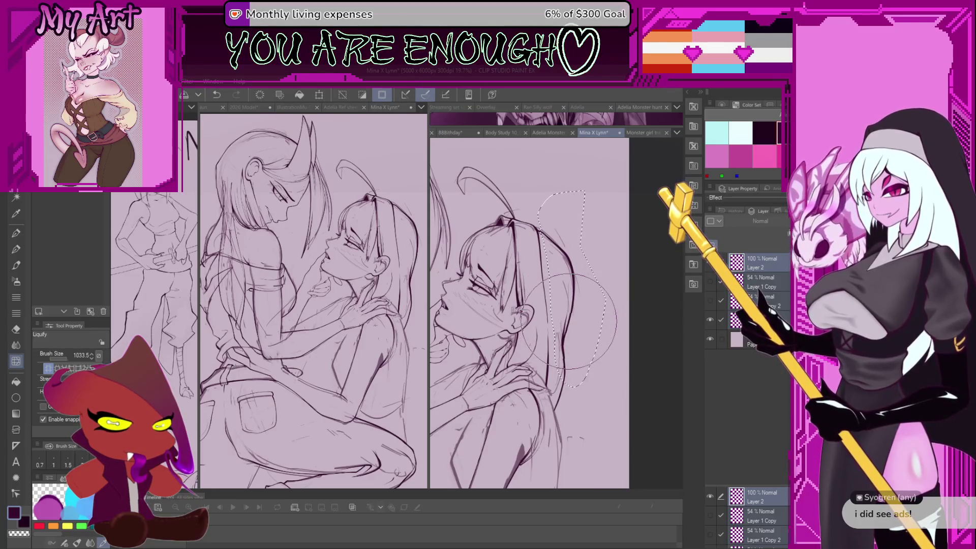
{"action": "left_click_drag", "start_coordinate": [571, 321], "coordinate": [591, 358]}
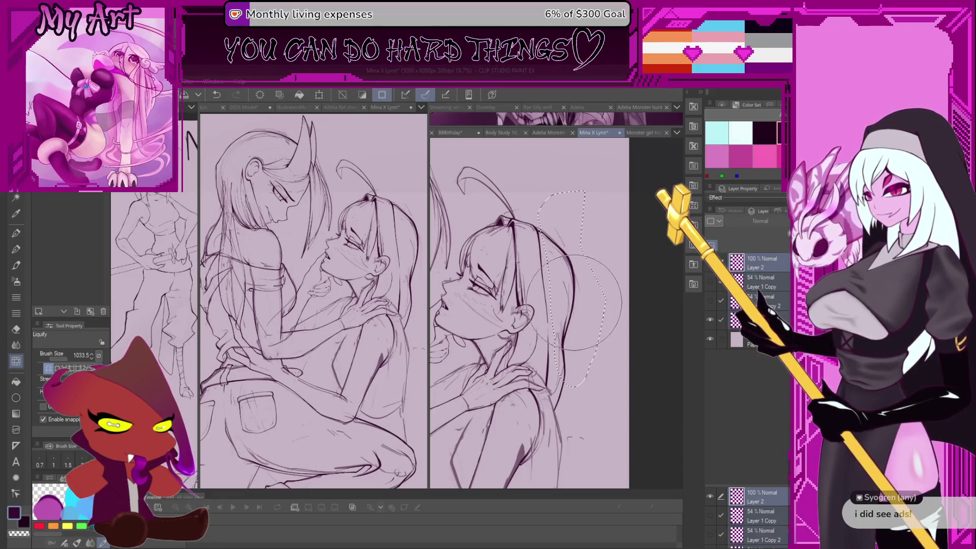
{"action": "scroll", "coordinate": [574, 305], "scroll_direction": "down", "scroll_amount": 1}
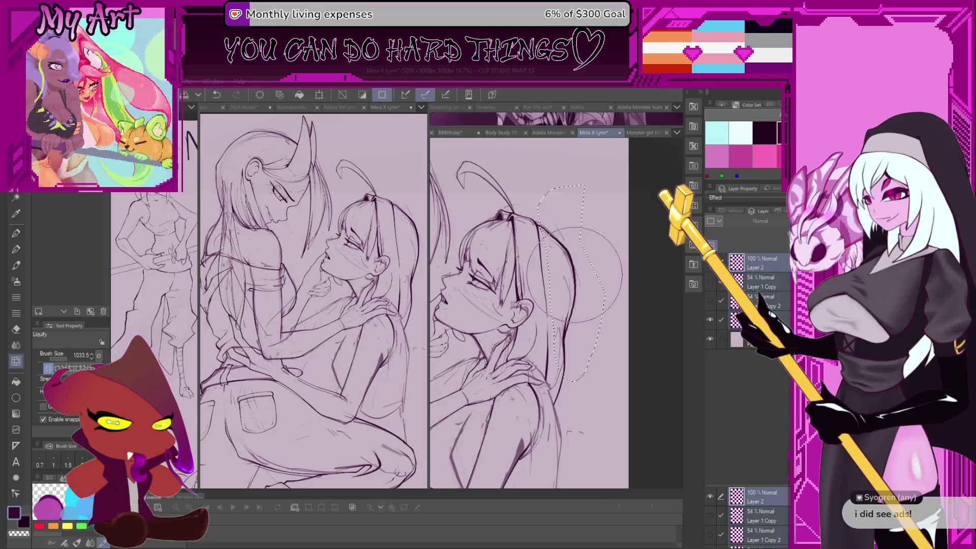
- Clear the old selection and freehand-select the lower part of the hair strand
{"action": "left_click_drag", "start_coordinate": [559, 351], "coordinate": [550, 294]}
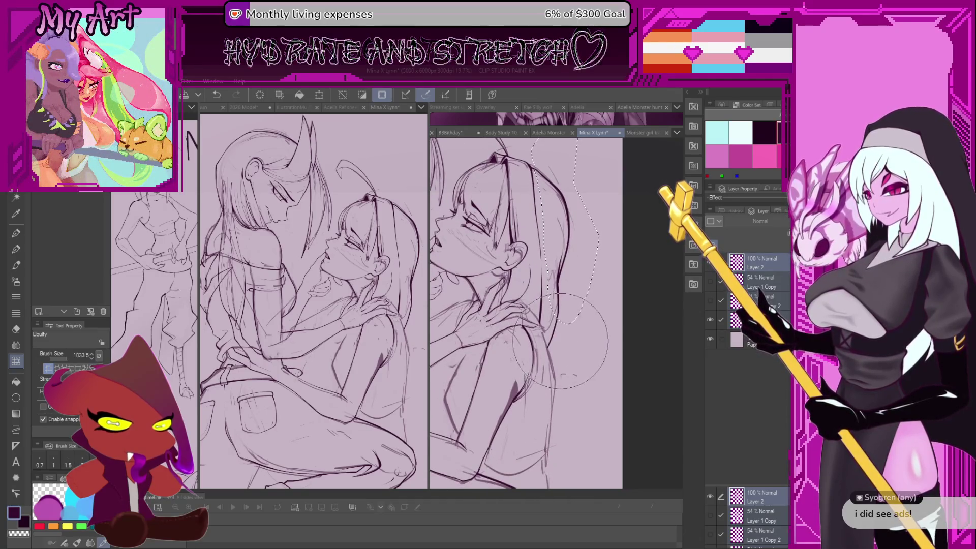
{"action": "key", "text": "ctrl+d"}
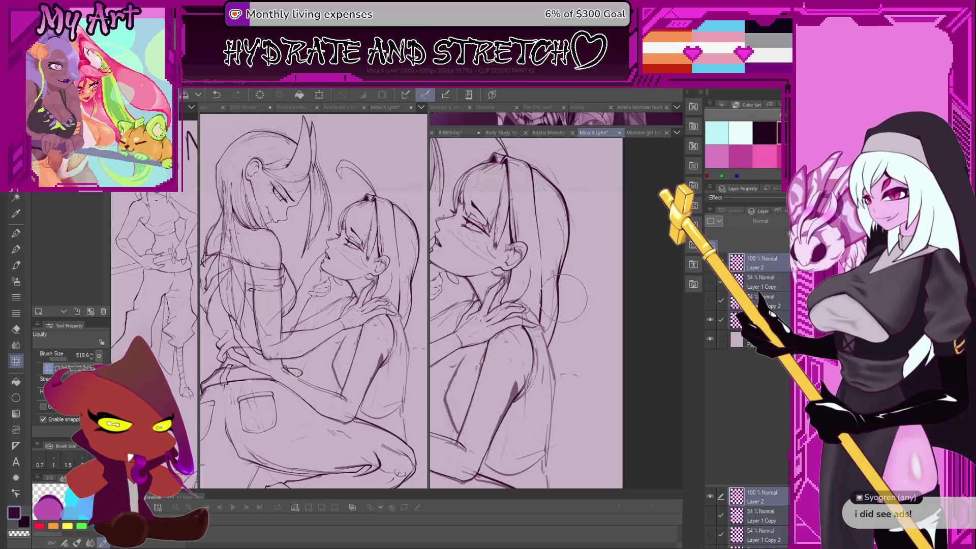
{"action": "key", "text": "m"}
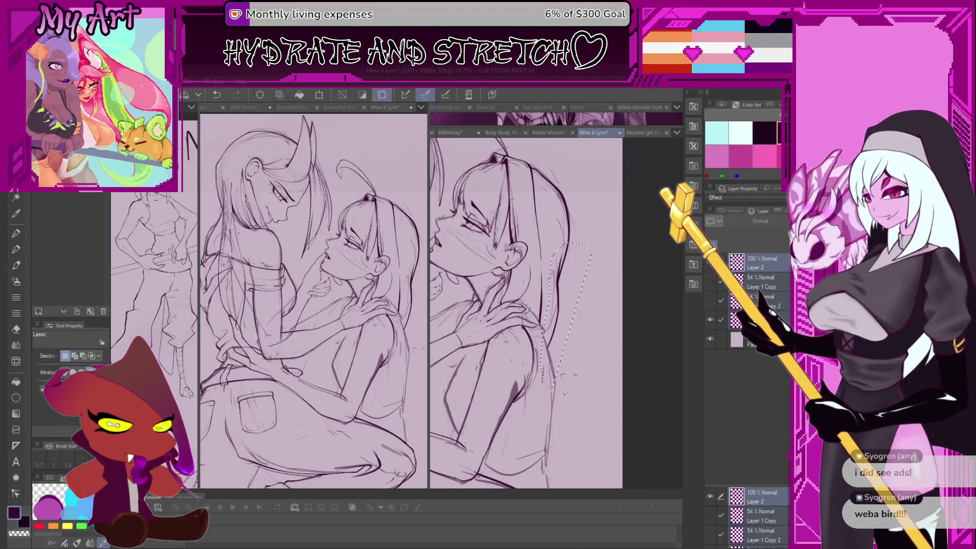
{"action": "key", "text": "ctrl+t"}
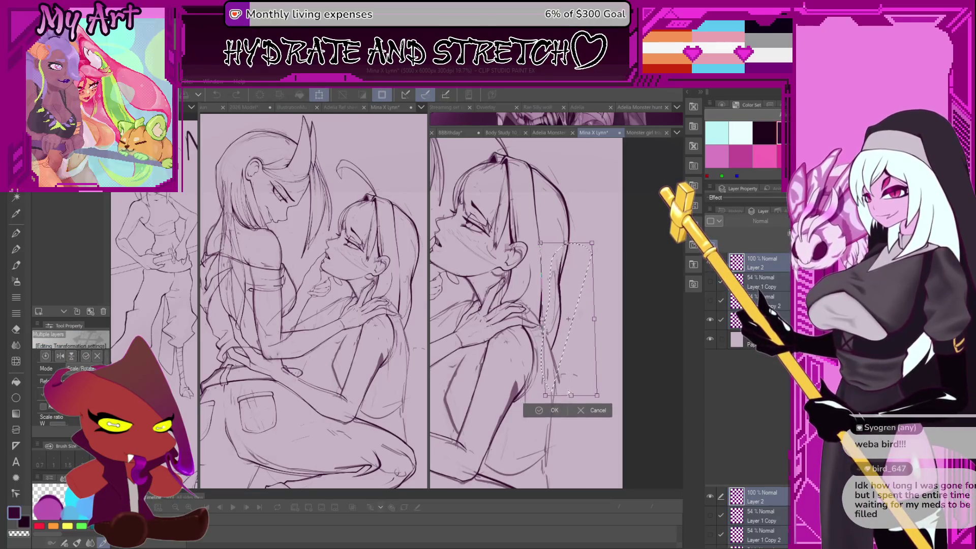
{"action": "left_click", "coordinate": [578, 406]}
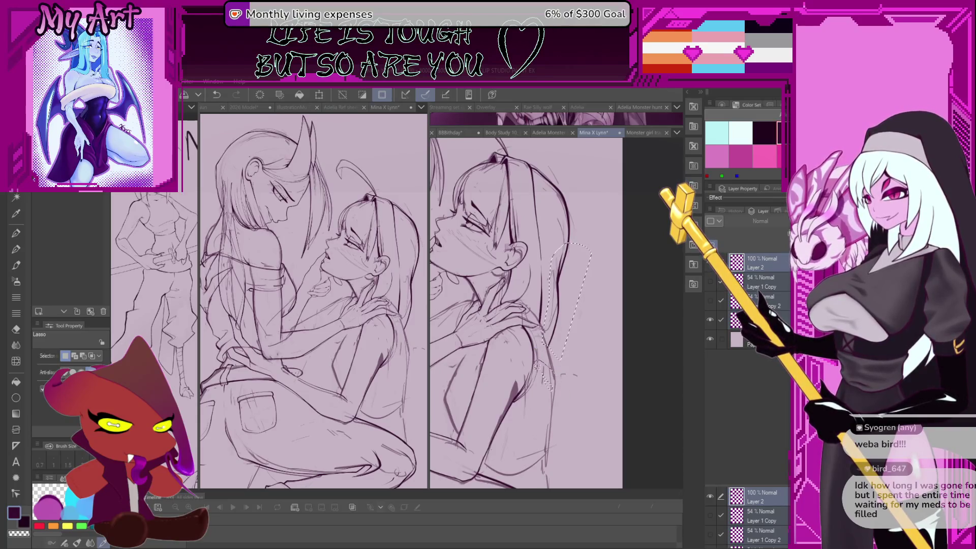
{"action": "scroll", "coordinate": [536, 365], "scroll_direction": "up", "scroll_amount": 5}
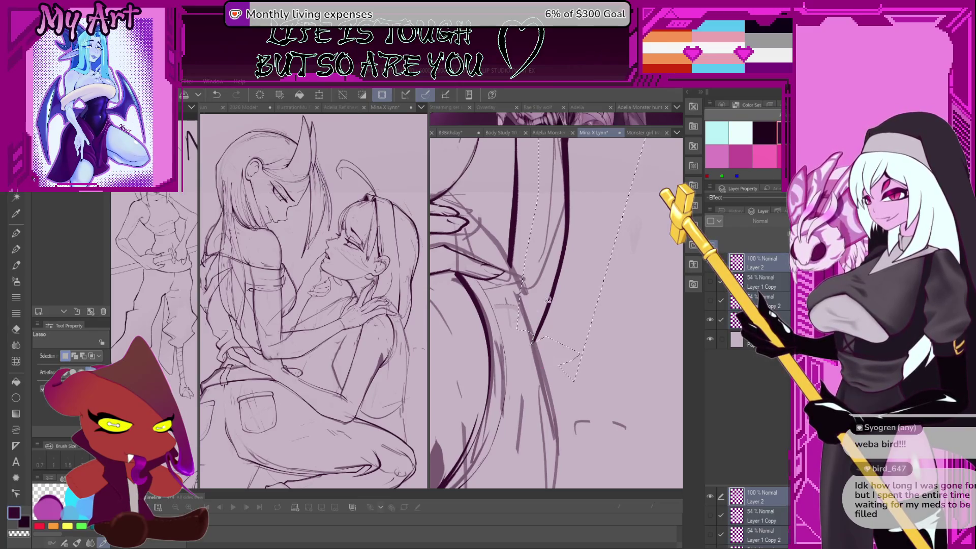
{"action": "scroll", "coordinate": [526, 353], "scroll_direction": "down", "scroll_amount": 2}
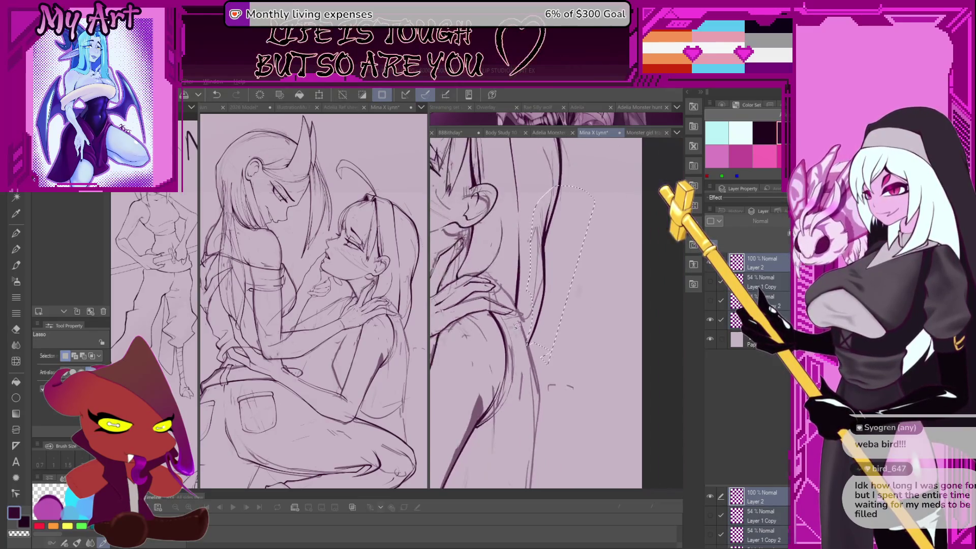
- Stretch the selected lower strand slightly downward with Free Transform and confirm it
{"action": "key", "text": "ctrl+t"}
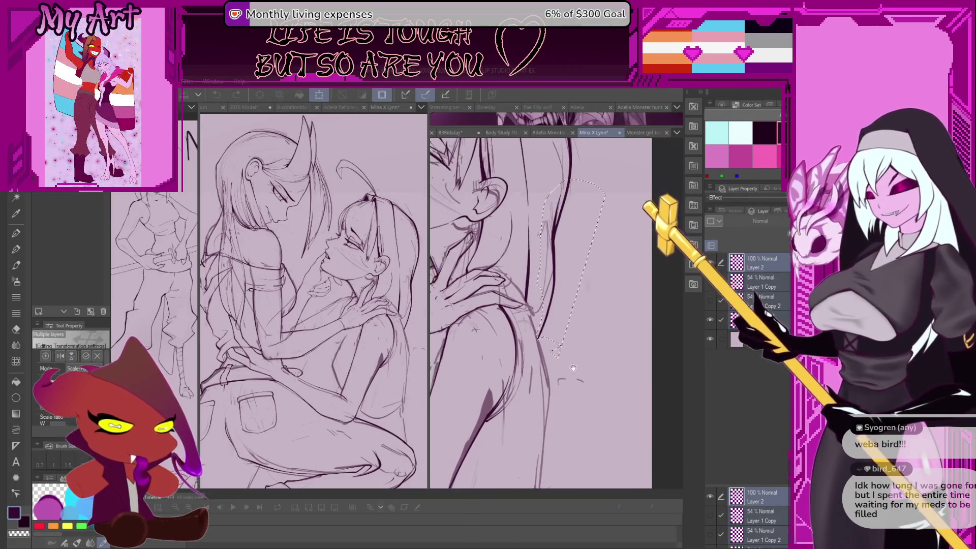
{"action": "left_click_drag", "start_coordinate": [573, 363], "coordinate": [578, 369]}
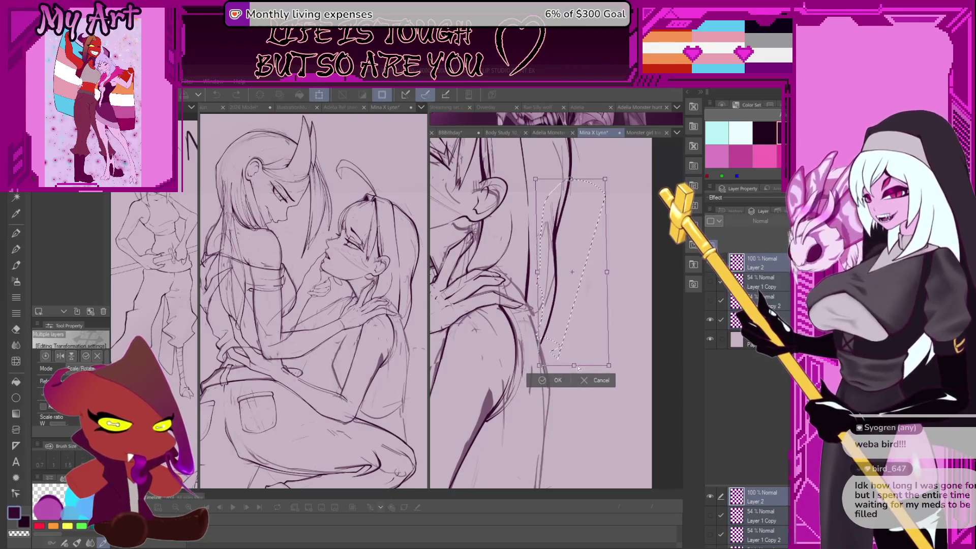
{"action": "key", "text": "Return"}
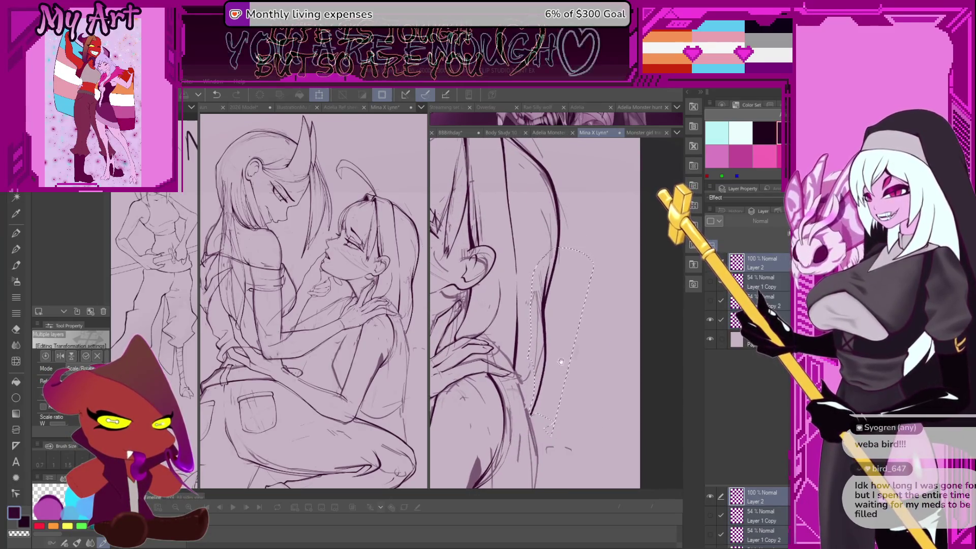
{"action": "key", "text": "ctrl+t"}
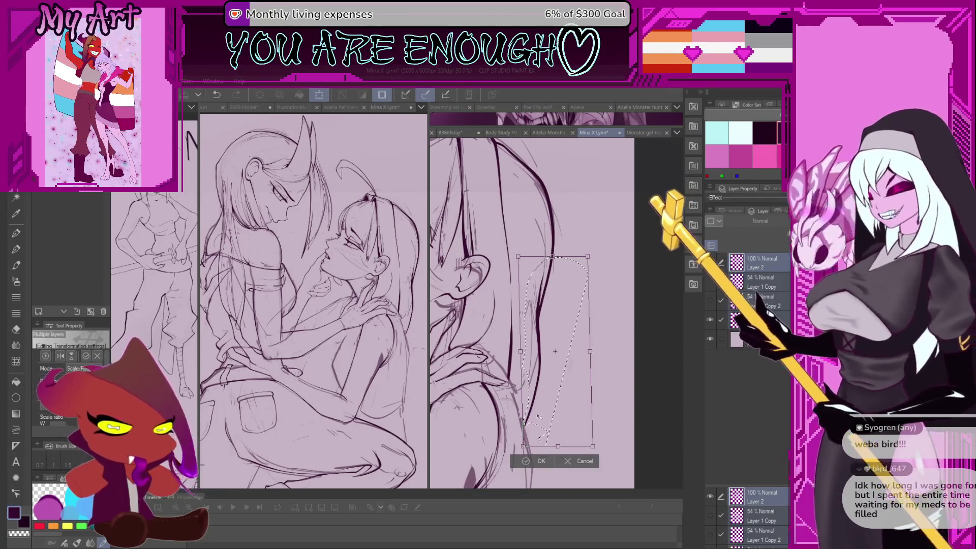
{"action": "left_click", "coordinate": [540, 461]}
{"action": "scroll", "coordinate": [573, 313], "scroll_direction": "up", "scroll_amount": 3}
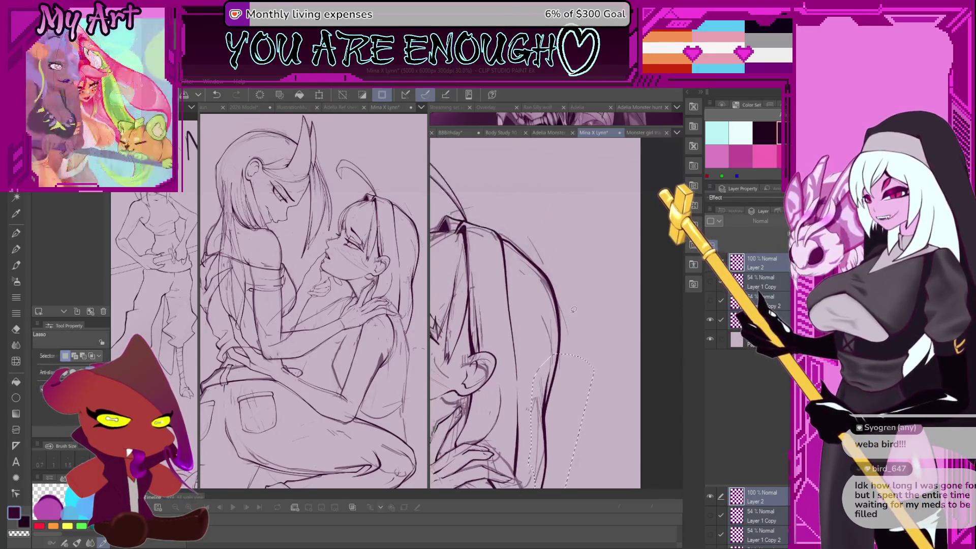
{"action": "mouse_move", "coordinate": [562, 293]}
{"action": "left_mouse_down"}
{"action": "mouse_move", "coordinate": [581, 326]}
{"action": "mouse_move", "coordinate": [525, 381]}
{"action": "mouse_move", "coordinate": [549, 350]}
{"action": "left_mouse_up"}
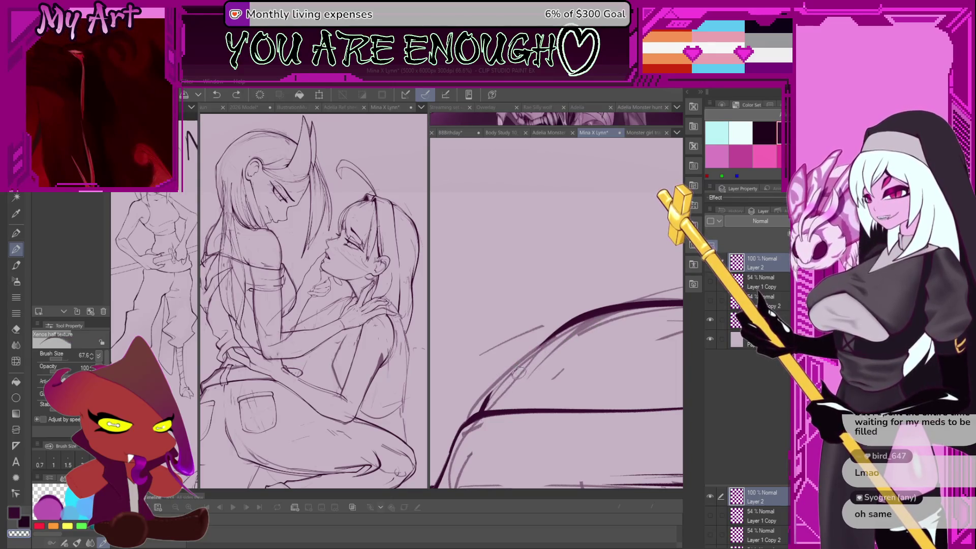
- Try a dark stroke along the curve, then undo the last three strokes
{"action": "left_click_drag", "start_coordinate": [500, 383], "coordinate": [482, 411]}
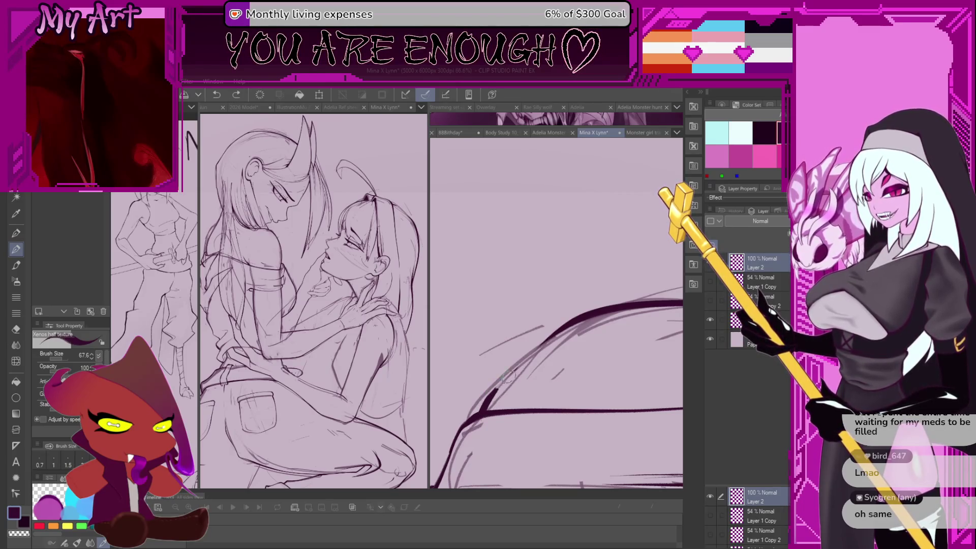
{"action": "key", "text": "ctrl+z"}
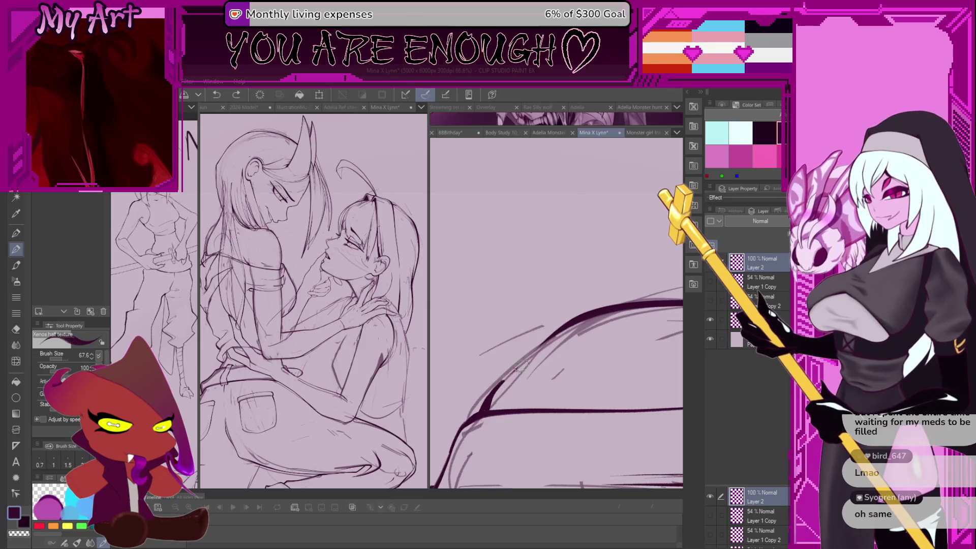
{"action": "key", "text": "ctrl+z"}
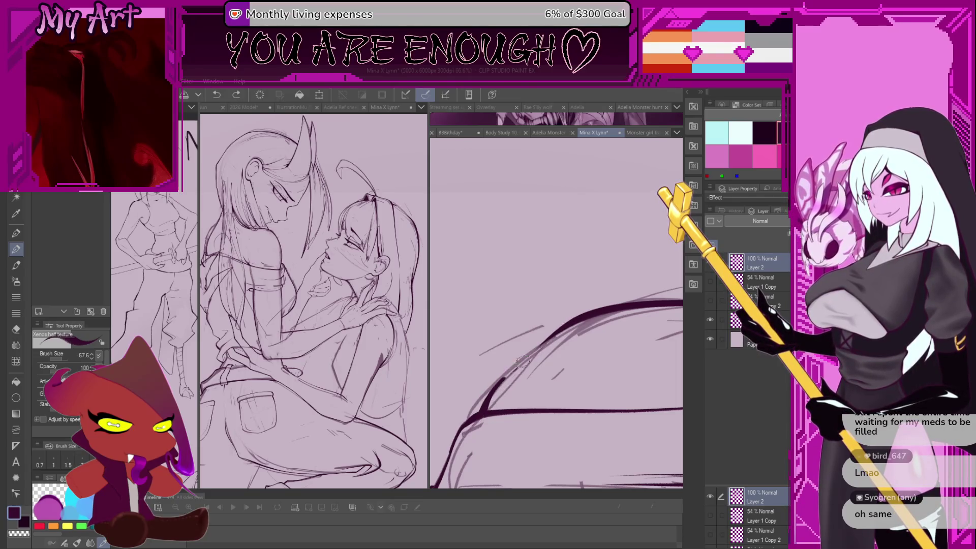
{"action": "key", "text": "ctrl+z"}
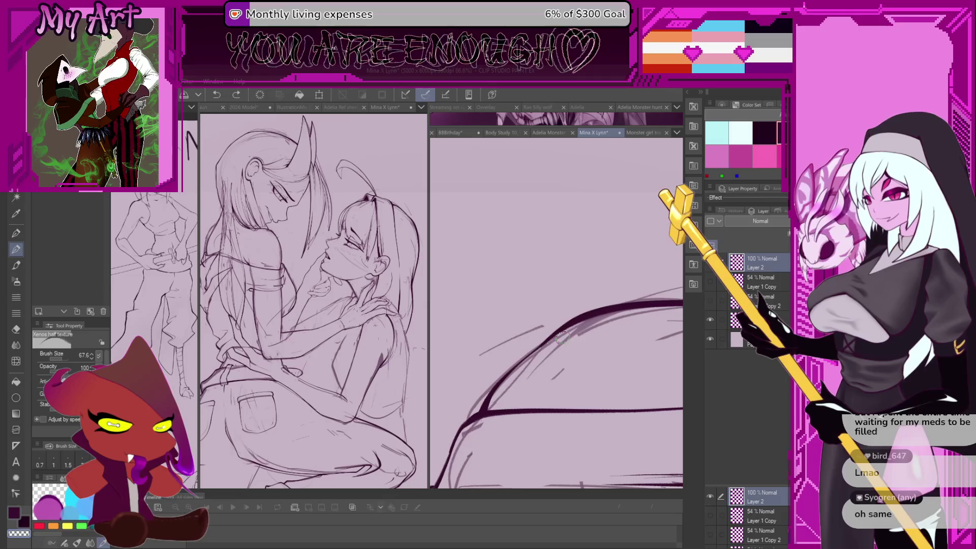
- Recentre on the girl's head, rotate the canvas back upright, and zoom in on the hip
{"action": "scroll", "coordinate": [550, 346], "scroll_direction": "down", "scroll_amount": 6}
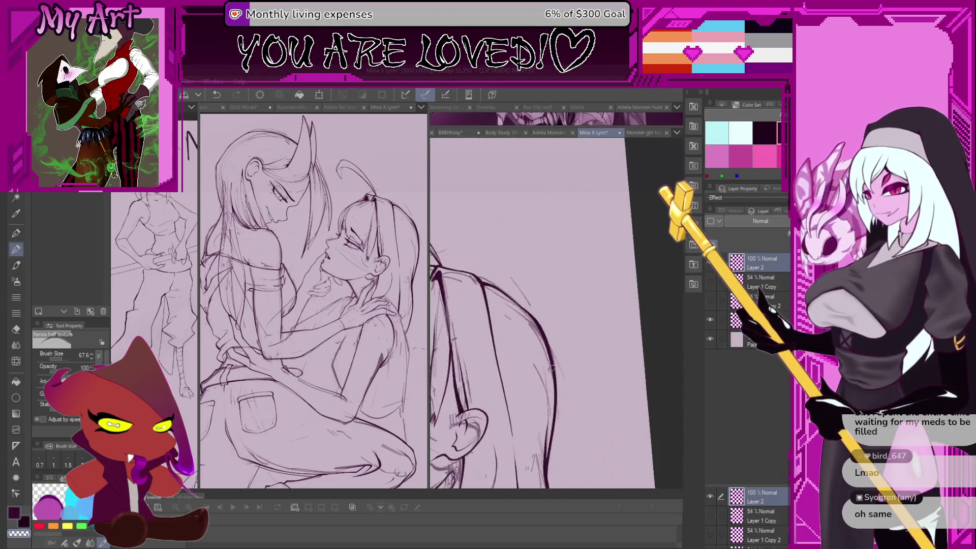
{"action": "left_click_drag", "start_coordinate": [550, 384], "coordinate": [530, 285]}
{"action": "scroll", "coordinate": [530, 284], "scroll_direction": "up", "scroll_amount": 2}
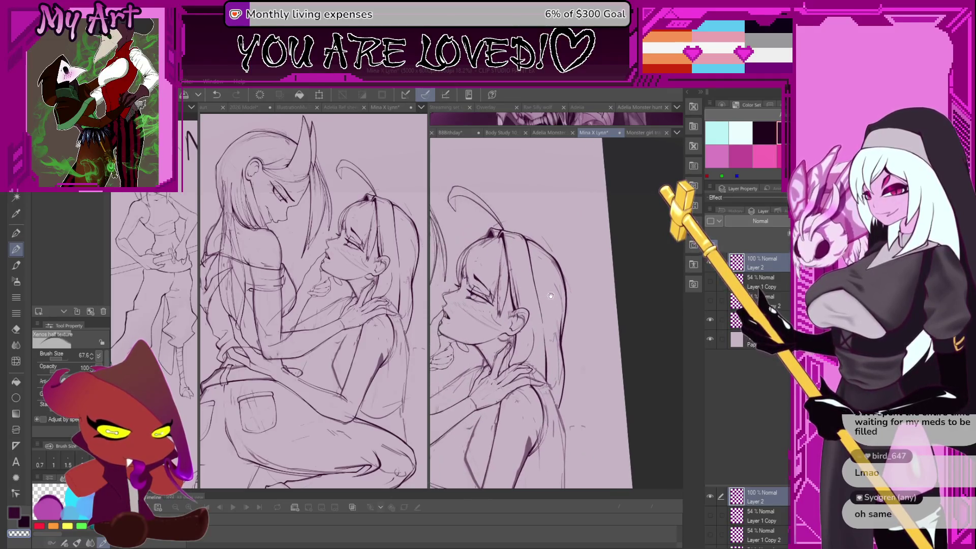
{"action": "scroll", "coordinate": [504, 351], "scroll_direction": "down", "scroll_amount": 1}
{"action": "left_click_drag", "start_coordinate": [505, 351], "coordinate": [538, 297]}
{"action": "scroll", "coordinate": [503, 370], "scroll_direction": "down", "scroll_amount": 3}
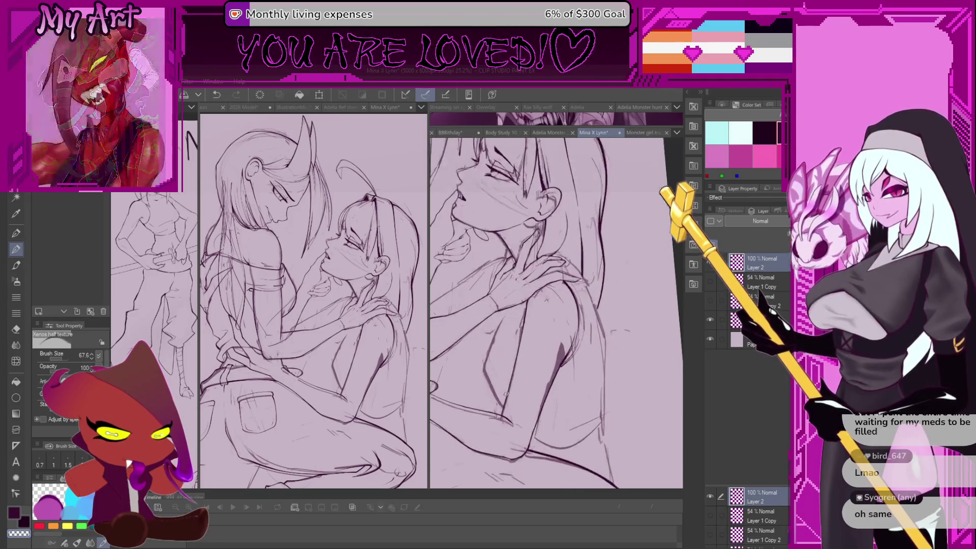
{"action": "mouse_move", "coordinate": [532, 414]}
{"action": "left_mouse_down"}
{"action": "mouse_move", "coordinate": [515, 388]}
{"action": "mouse_move", "coordinate": [520, 408]}
{"action": "left_mouse_up"}
{"action": "scroll", "coordinate": [516, 408], "scroll_direction": "up", "scroll_amount": 4}
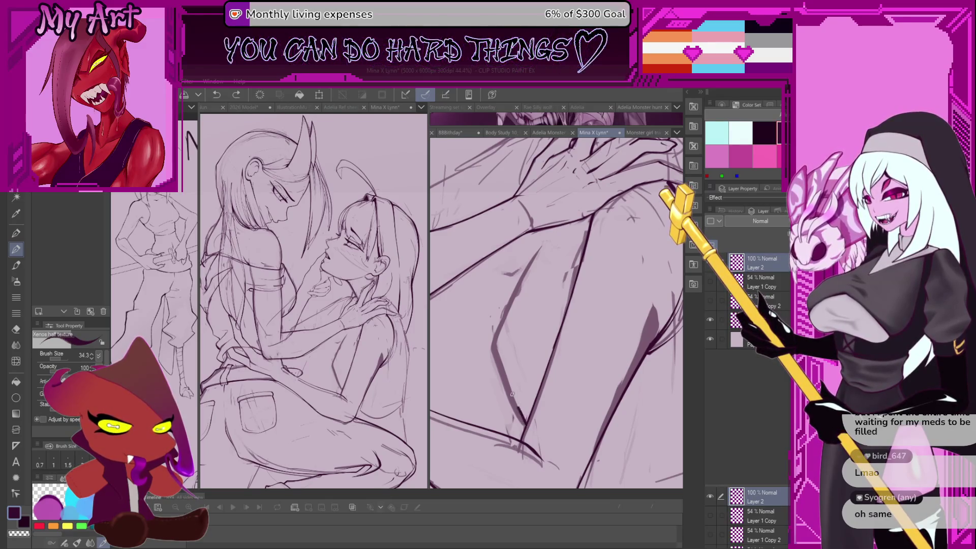
- Enlarge the brush and frame the neck and the hand on the hip in close-up
{"action": "mouse_move", "coordinate": [503, 341]}
{"action": "left_mouse_down"}
{"action": "mouse_move", "coordinate": [504, 385]}
{"action": "mouse_move", "coordinate": [486, 334]}
{"action": "left_mouse_up"}
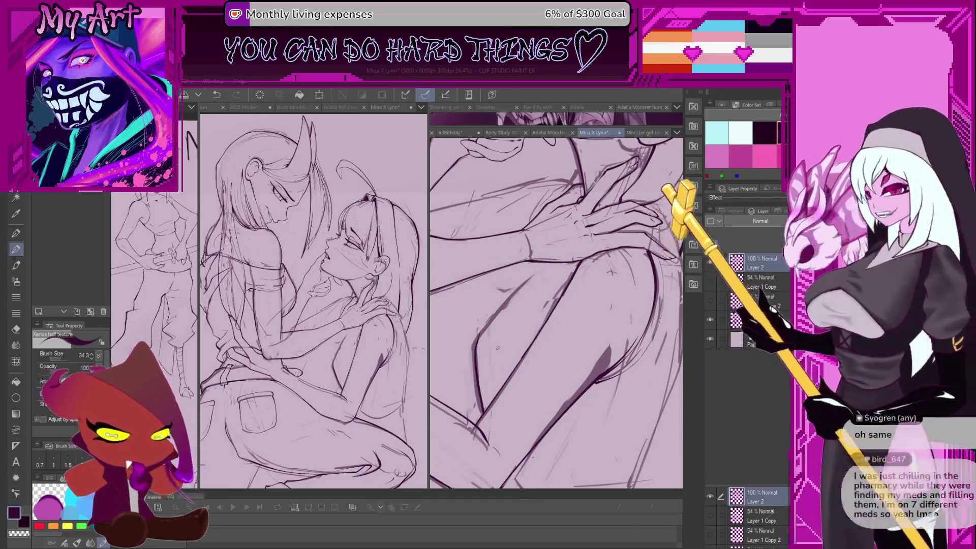
{"action": "left_click_drag", "start_coordinate": [498, 357], "coordinate": [483, 341]}
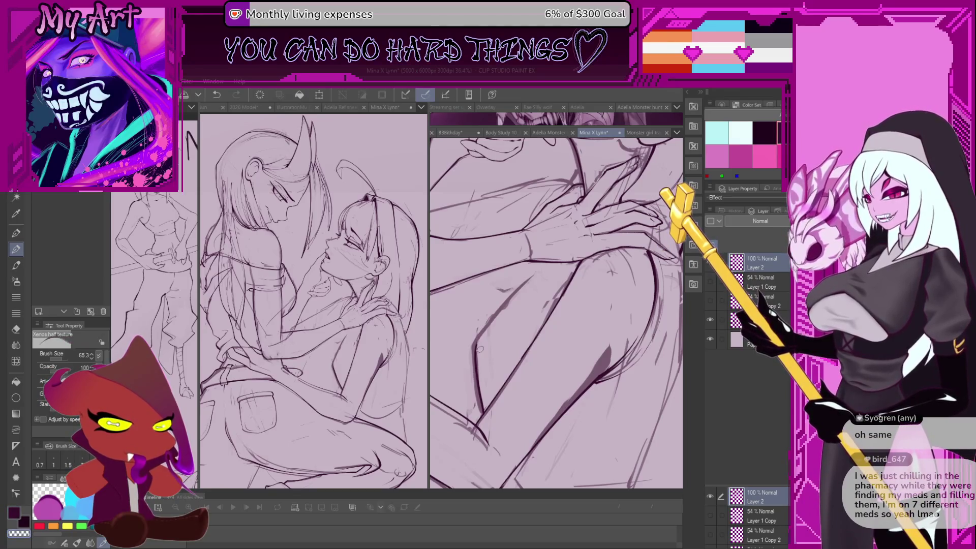
{"action": "scroll", "coordinate": [482, 336], "scroll_direction": "up", "scroll_amount": 2}
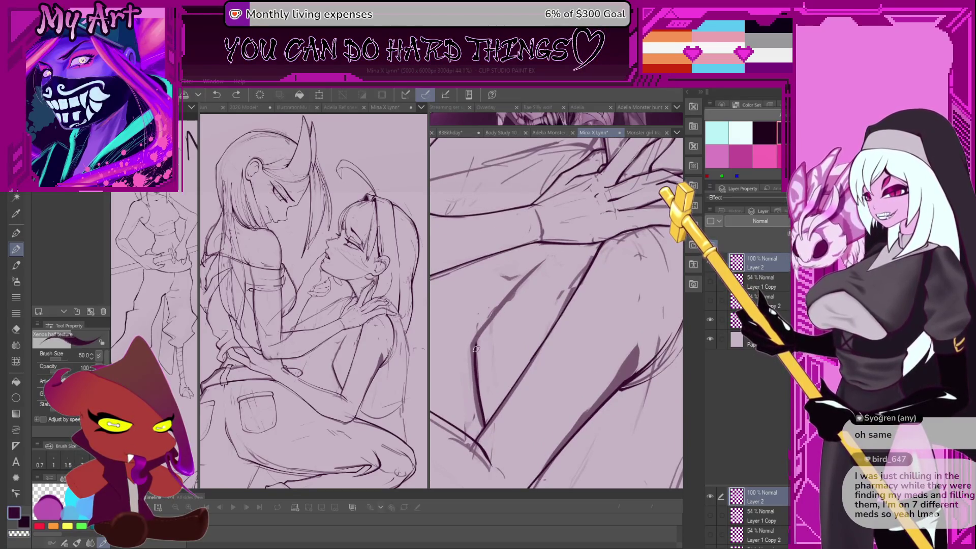
{"action": "left_click_drag", "start_coordinate": [527, 280], "coordinate": [515, 298]}
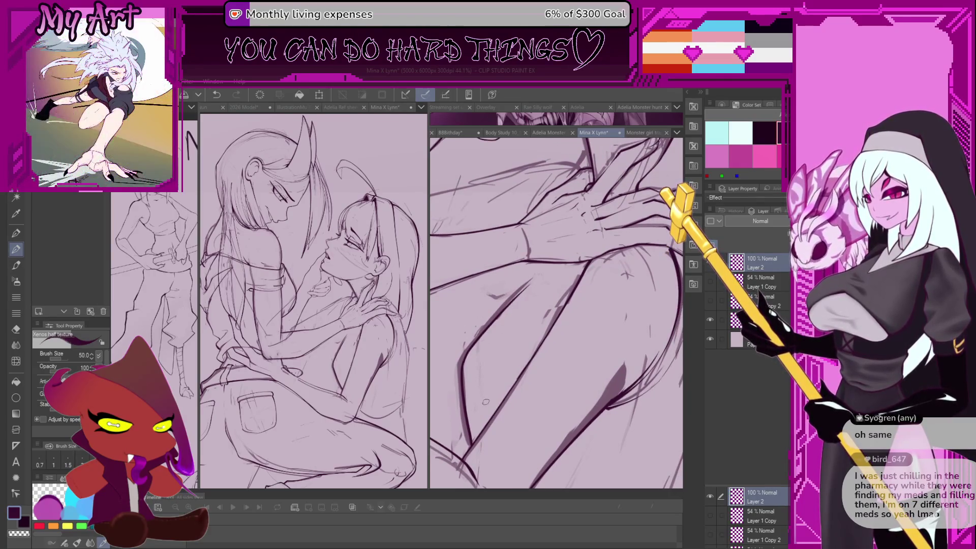
{"action": "mouse_move", "coordinate": [512, 342]}
{"action": "left_mouse_down"}
{"action": "mouse_move", "coordinate": [518, 360]}
{"action": "mouse_move", "coordinate": [501, 341]}
{"action": "mouse_move", "coordinate": [507, 331]}
{"action": "left_mouse_up"}
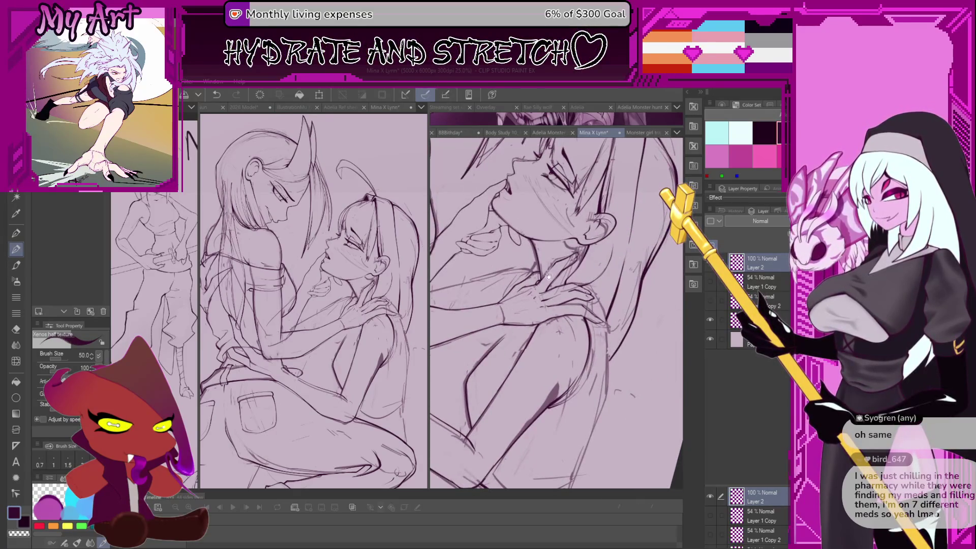
{"action": "left_click_drag", "start_coordinate": [547, 275], "coordinate": [553, 316]}
{"action": "scroll", "coordinate": [542, 329], "scroll_direction": "up", "scroll_amount": 3}
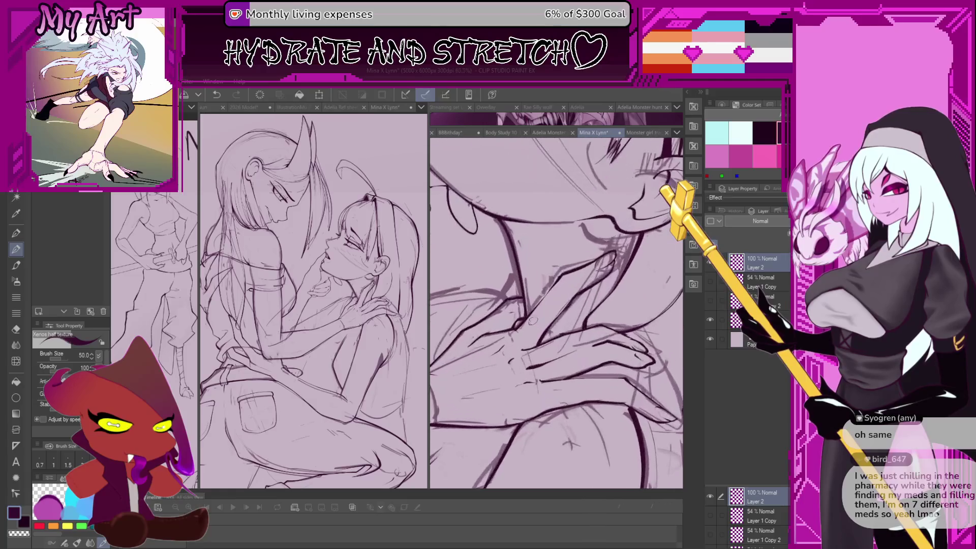
{"action": "scroll", "coordinate": [529, 335], "scroll_direction": "down", "scroll_amount": 4}
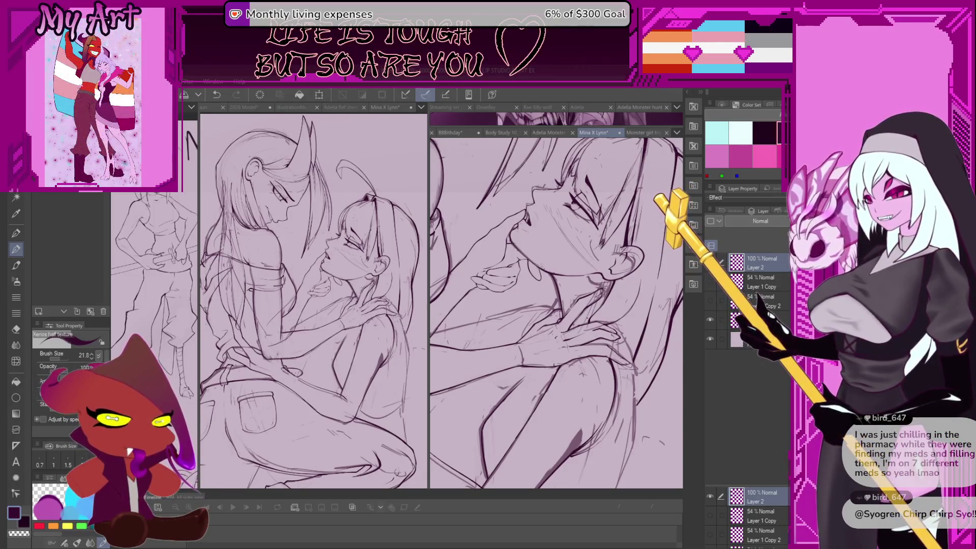
{"action": "scroll", "coordinate": [581, 283], "scroll_direction": "up", "scroll_amount": 2}
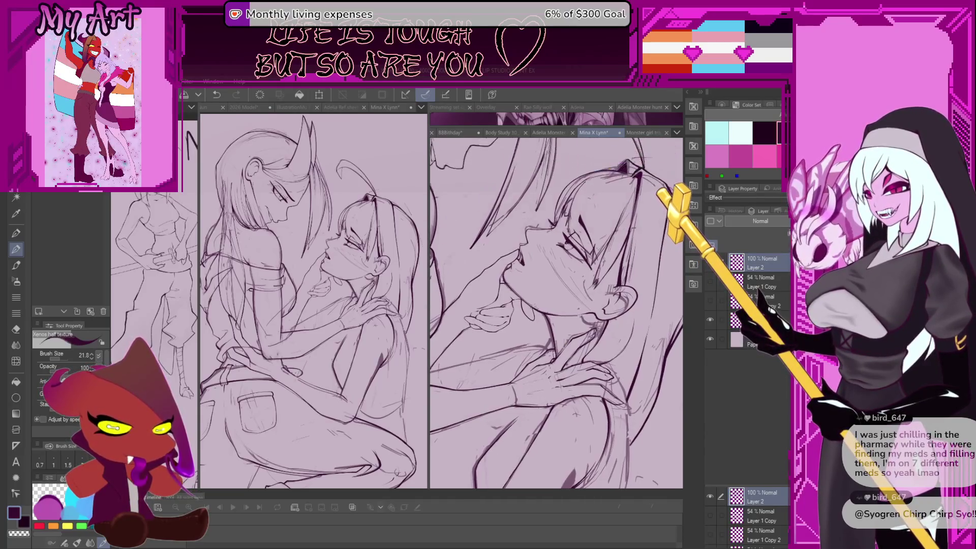
{"action": "scroll", "coordinate": [607, 337], "scroll_direction": "down", "scroll_amount": 1}
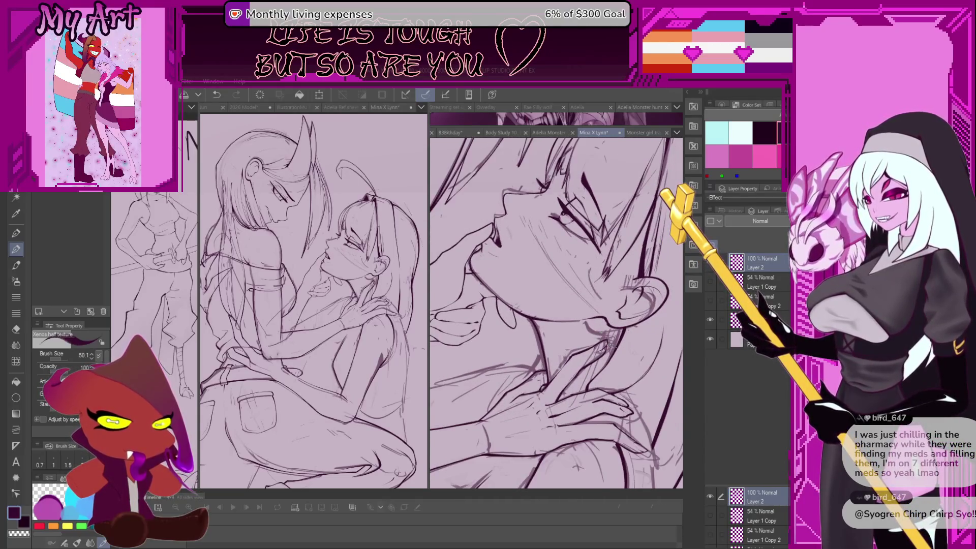
- On a lower layer, paint dark shading under the chin and down the neck, undoing a stray stroke
{"action": "left_click", "coordinate": [612, 340], "text": "ctrl+shift"}
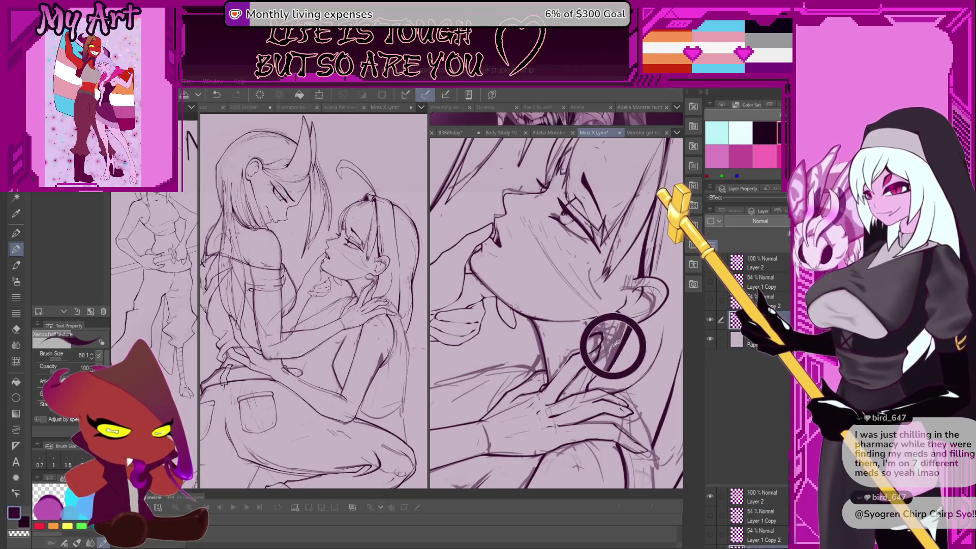
{"action": "scroll", "coordinate": [618, 338], "scroll_direction": "up", "scroll_amount": 2}
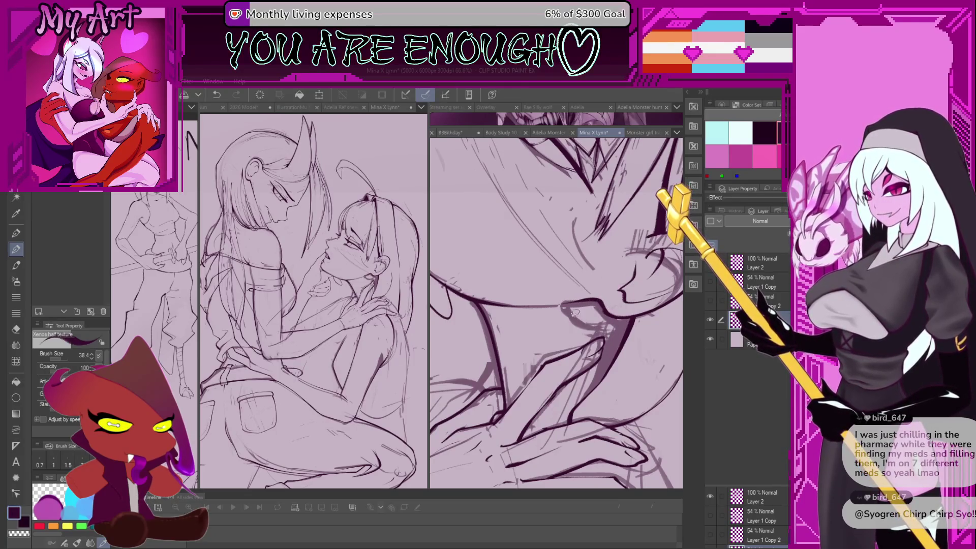
{"action": "left_click_drag", "start_coordinate": [580, 320], "coordinate": [620, 335]}
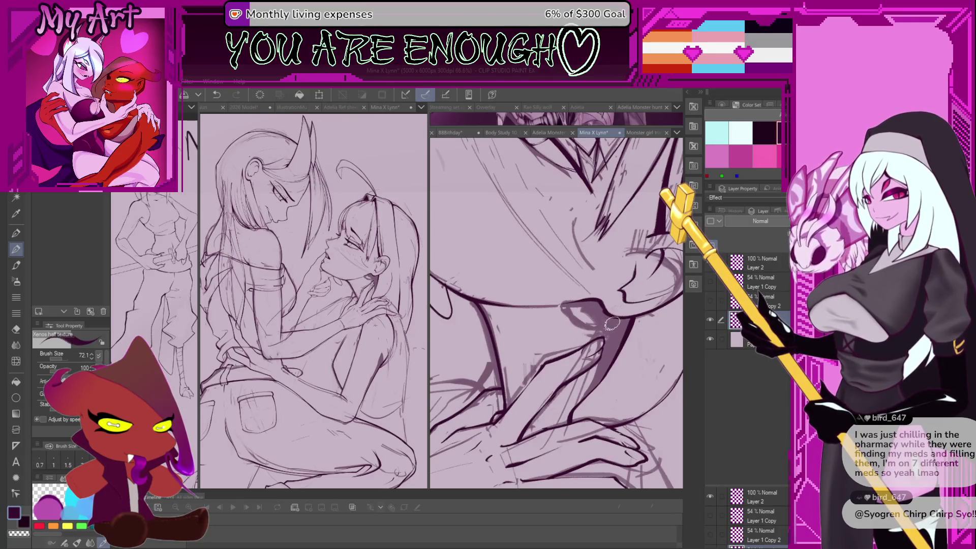
{"action": "mouse_move", "coordinate": [566, 313]}
{"action": "left_mouse_down"}
{"action": "mouse_move", "coordinate": [605, 338]}
{"action": "mouse_move", "coordinate": [582, 394]}
{"action": "mouse_move", "coordinate": [592, 366]}
{"action": "mouse_move", "coordinate": [558, 347]}
{"action": "left_mouse_up"}
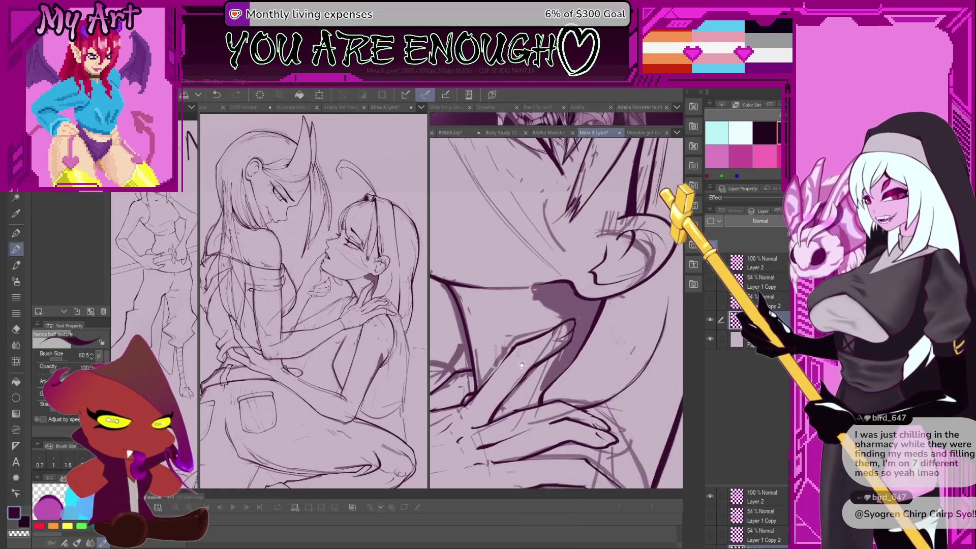
{"action": "mouse_move", "coordinate": [543, 381]}
{"action": "left_mouse_down"}
{"action": "mouse_move", "coordinate": [540, 392]}
{"action": "mouse_move", "coordinate": [584, 333]}
{"action": "mouse_move", "coordinate": [564, 317]}
{"action": "mouse_move", "coordinate": [569, 330]}
{"action": "mouse_move", "coordinate": [538, 353]}
{"action": "mouse_move", "coordinate": [543, 256]}
{"action": "mouse_move", "coordinate": [558, 376]}
{"action": "left_mouse_up"}
{"action": "key", "text": "ctrl+z"}
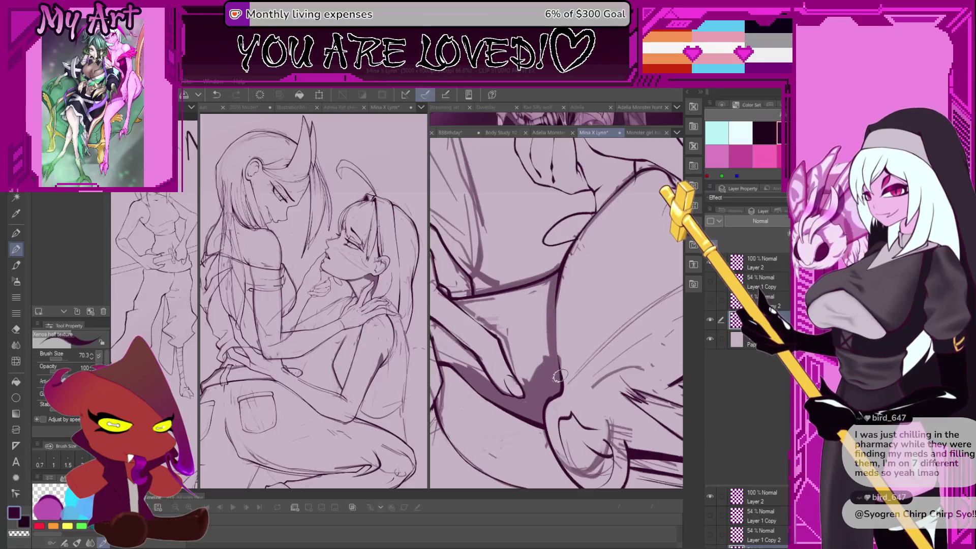
{"action": "mouse_move", "coordinate": [550, 303]}
{"action": "left_mouse_down"}
{"action": "mouse_move", "coordinate": [545, 355]}
{"action": "mouse_move", "coordinate": [533, 363]}
{"action": "mouse_move", "coordinate": [536, 315]}
{"action": "left_mouse_up"}
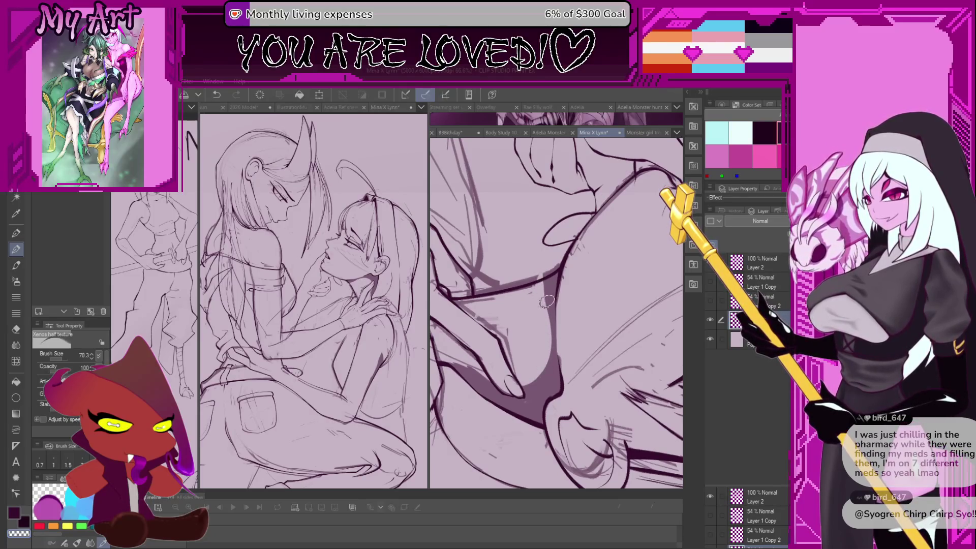
{"action": "key", "text": "minus"}
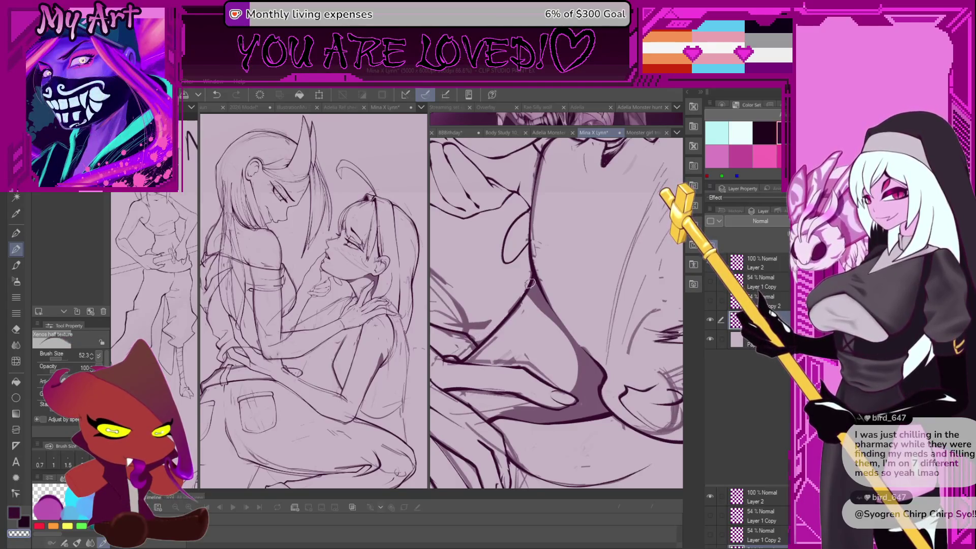
- Zoom out, pan, and zoom in to frame the hand and arm resting on the hip
{"action": "scroll", "coordinate": [485, 338], "scroll_direction": "down", "scroll_amount": 2}
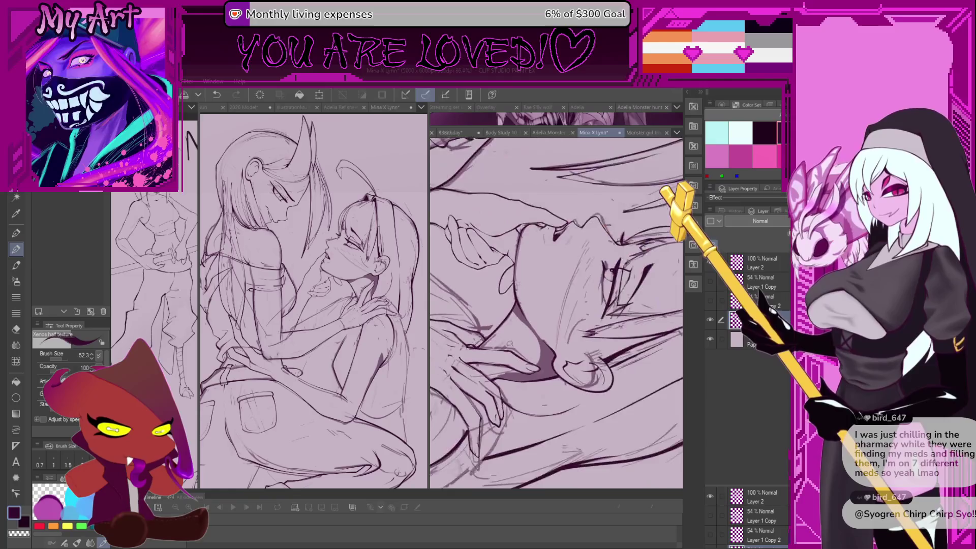
{"action": "scroll", "coordinate": [565, 316], "scroll_direction": "up", "scroll_amount": 1}
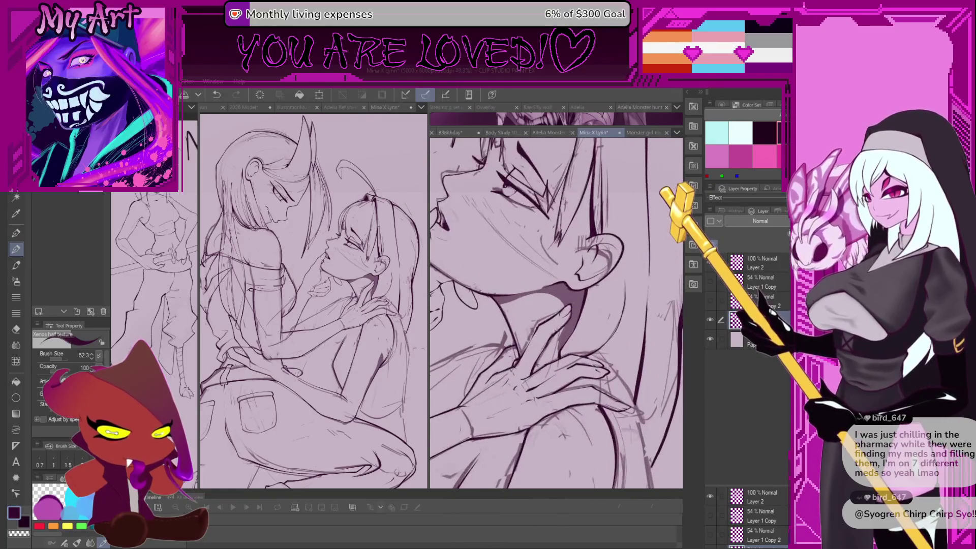
{"action": "scroll", "coordinate": [561, 328], "scroll_direction": "up", "scroll_amount": 4}
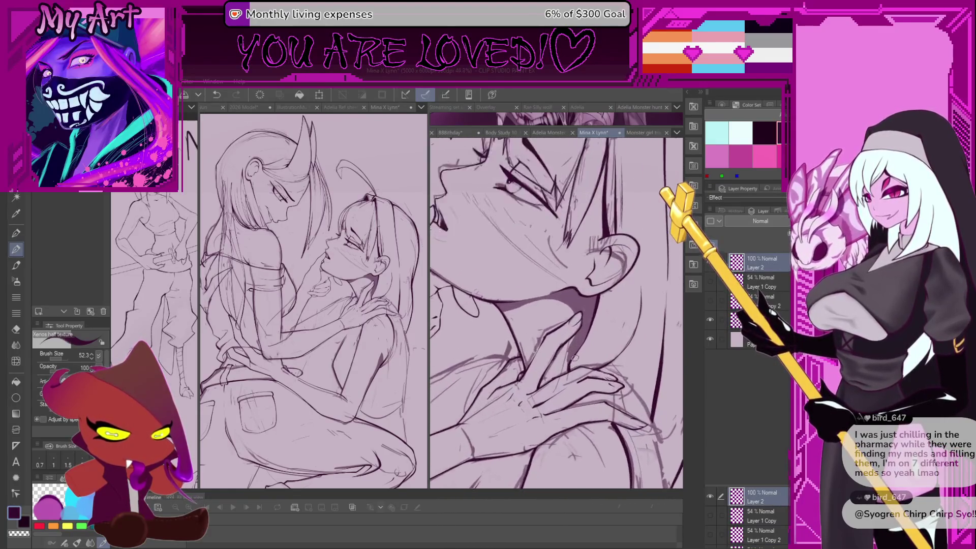
{"action": "scroll", "coordinate": [563, 368], "scroll_direction": "down", "scroll_amount": 3}
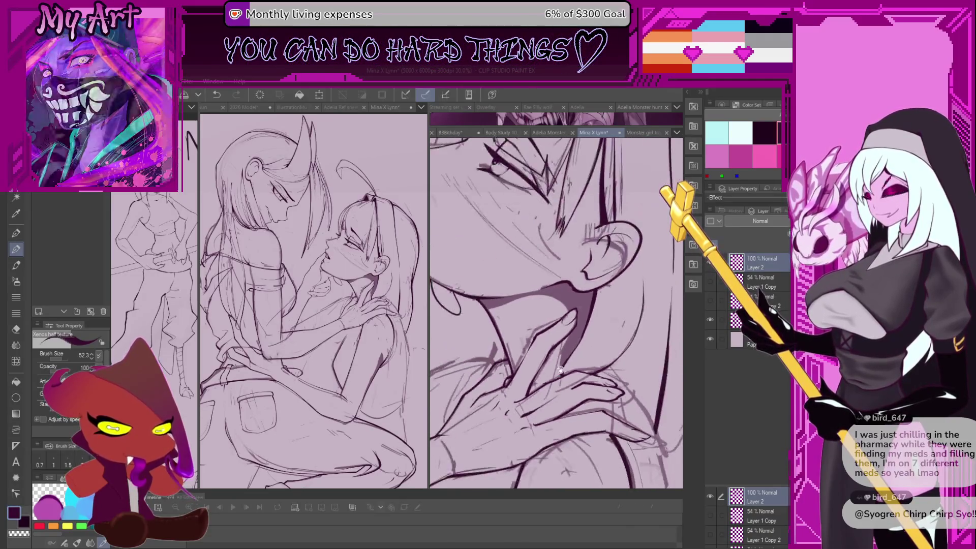
{"action": "scroll", "coordinate": [554, 378], "scroll_direction": "down", "scroll_amount": 2}
{"action": "left_click_drag", "start_coordinate": [552, 382], "coordinate": [568, 324]}
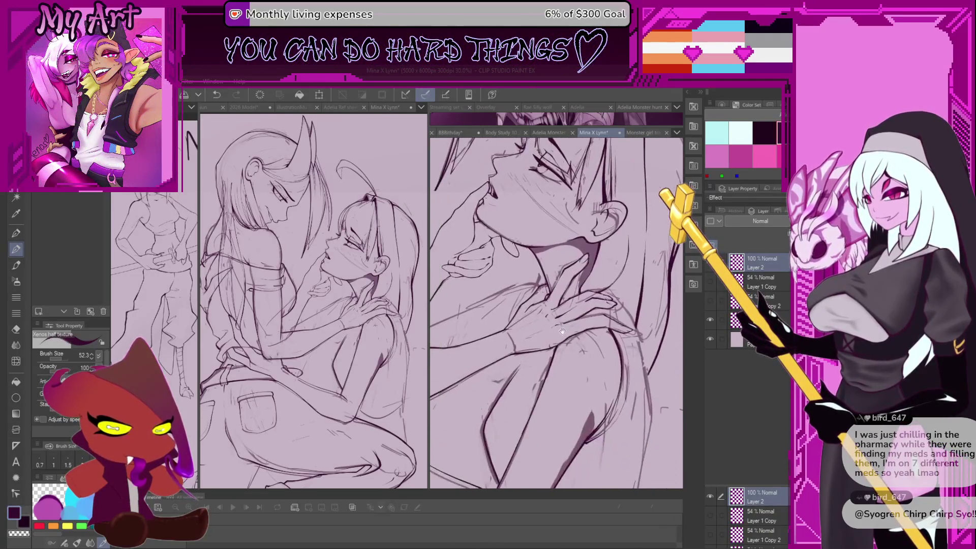
{"action": "scroll", "coordinate": [523, 366], "scroll_direction": "up", "scroll_amount": 2}
{"action": "scroll", "coordinate": [524, 366], "scroll_direction": "down", "scroll_amount": 2}
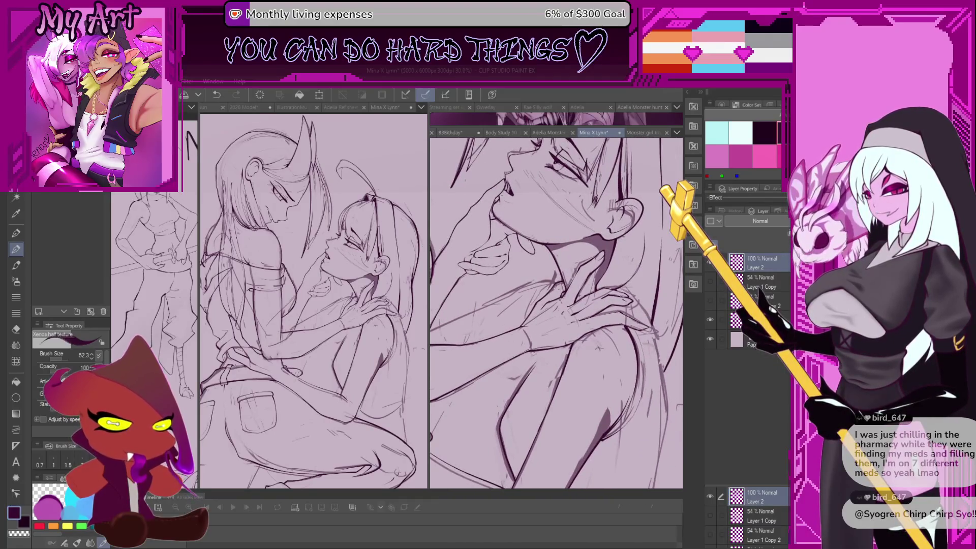
{"action": "scroll", "coordinate": [532, 354], "scroll_direction": "up", "scroll_amount": 1}
{"action": "scroll", "coordinate": [532, 360], "scroll_direction": "up", "scroll_amount": 2}
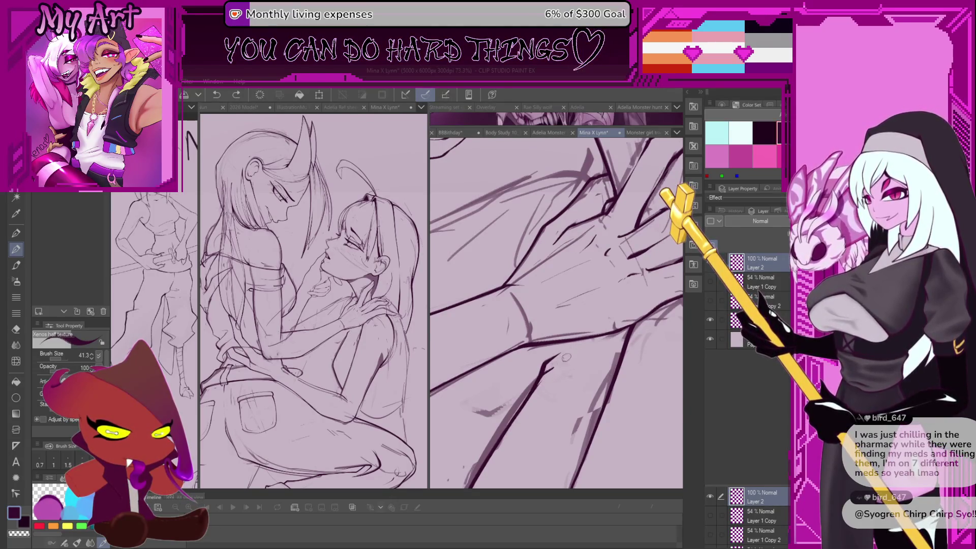
- Undo the weak arm strokes and redraw the long crossing limb line bold and dark with the textured pen
{"action": "scroll", "coordinate": [585, 336], "scroll_direction": "up", "scroll_amount": 2}
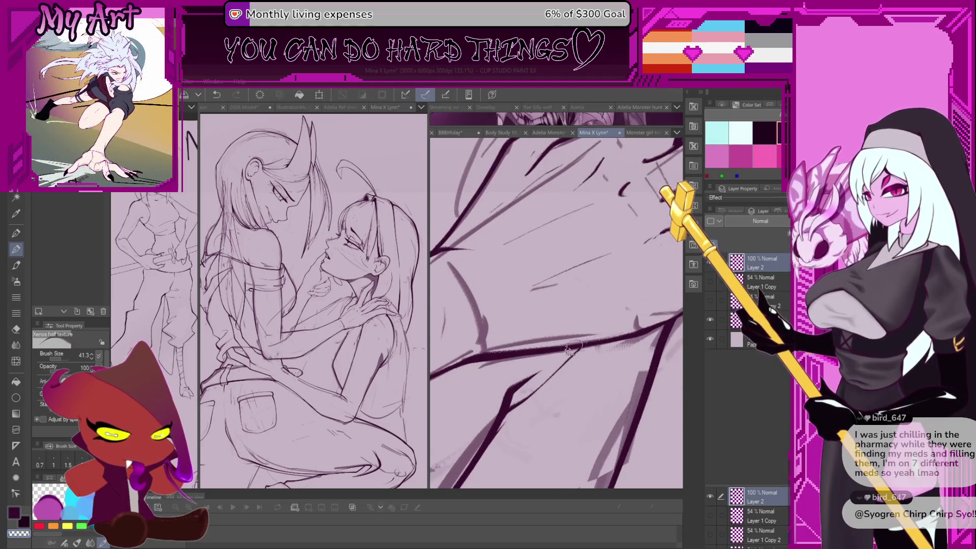
{"action": "left_click_drag", "start_coordinate": [571, 348], "coordinate": [525, 381]}
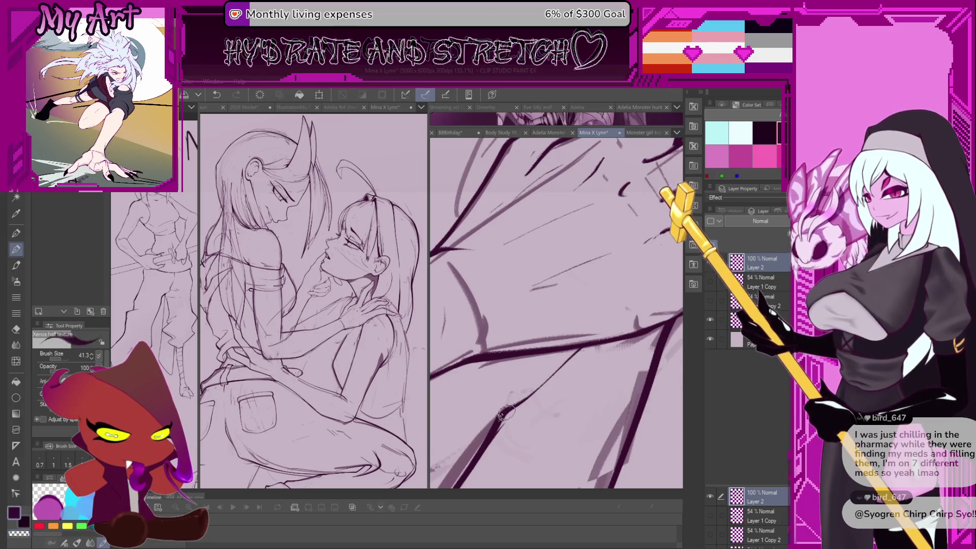
{"action": "key", "text": "ctrl+z"}
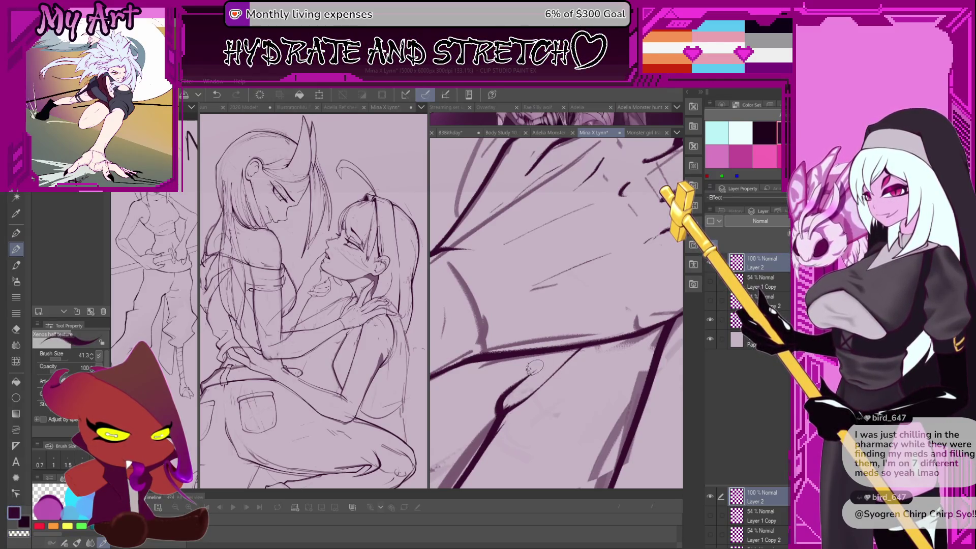
{"action": "left_click_drag", "start_coordinate": [534, 369], "coordinate": [504, 403]}
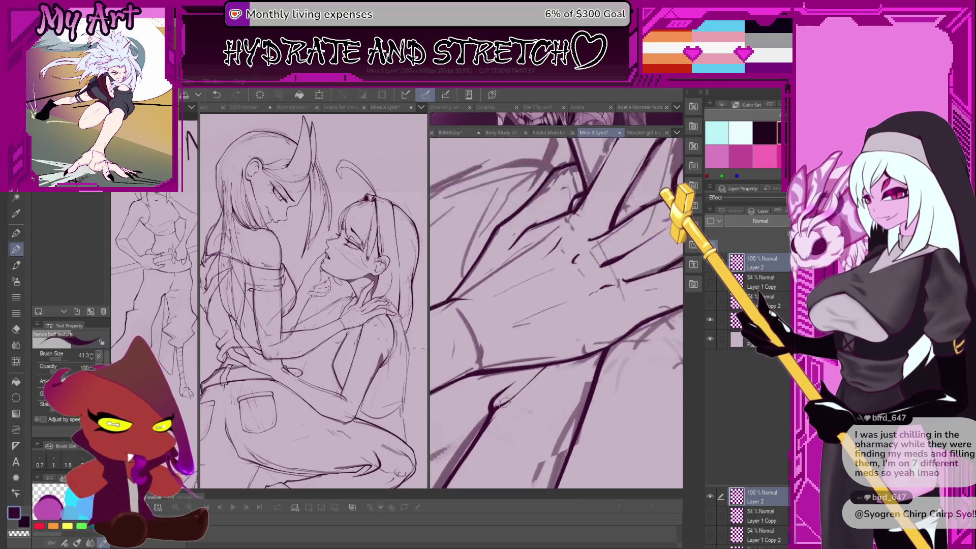
{"action": "scroll", "coordinate": [503, 367], "scroll_direction": "up", "scroll_amount": 3}
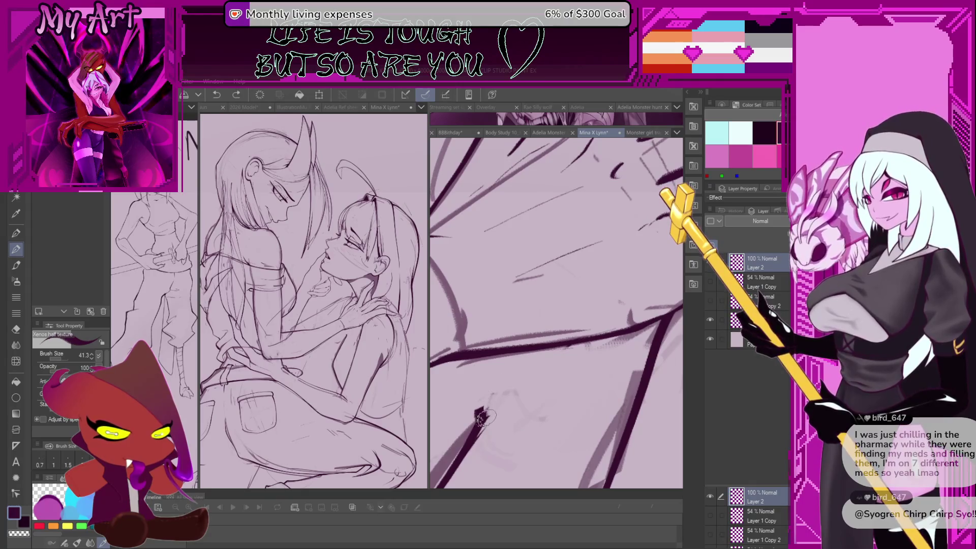
{"action": "key", "text": "ctrl+z"}
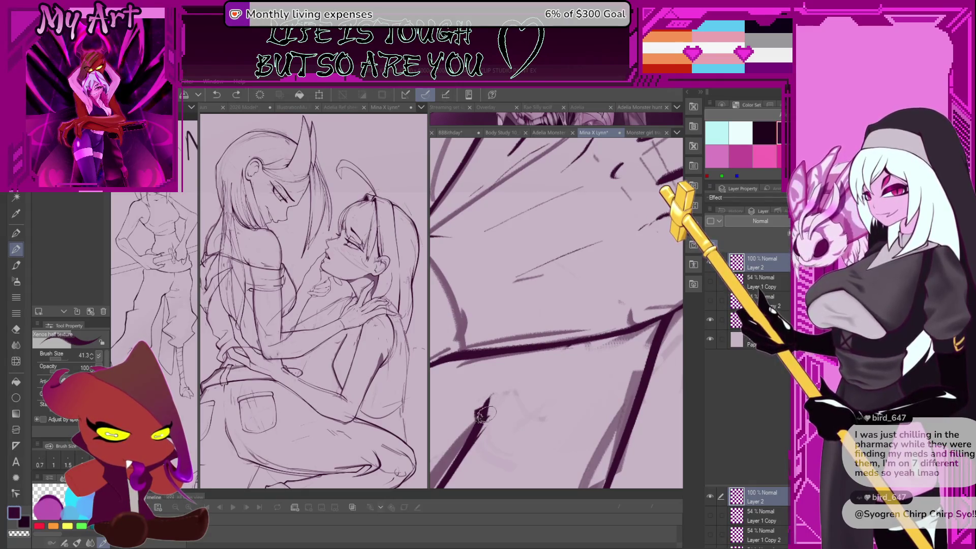
{"action": "mouse_move", "coordinate": [536, 351]}
{"action": "left_mouse_down"}
{"action": "mouse_move", "coordinate": [511, 378]}
{"action": "mouse_move", "coordinate": [531, 351]}
{"action": "left_mouse_up"}
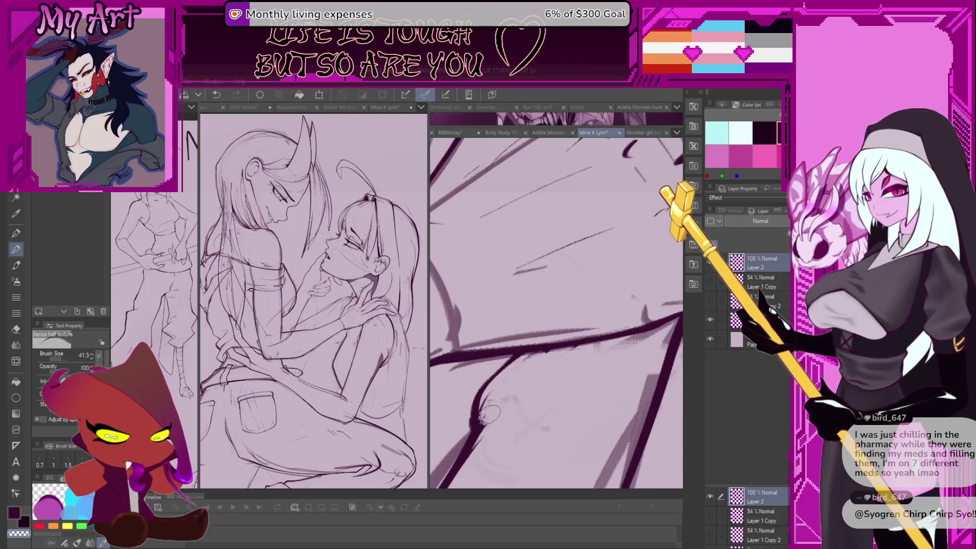
{"action": "left_click_drag", "start_coordinate": [508, 358], "coordinate": [584, 350]}
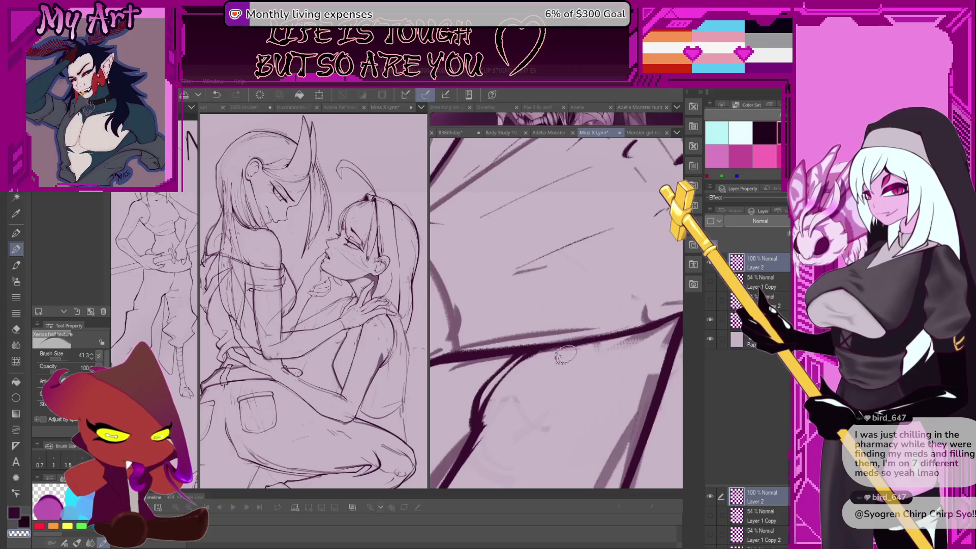
{"action": "scroll", "coordinate": [539, 364], "scroll_direction": "down", "scroll_amount": 5}
{"action": "scroll", "coordinate": [510, 369], "scroll_direction": "down", "scroll_amount": 1}
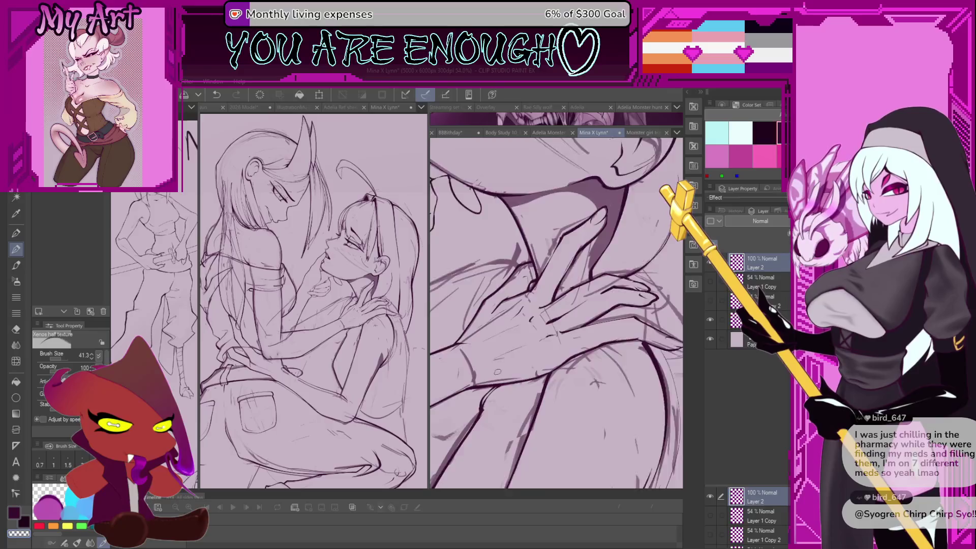
{"action": "scroll", "coordinate": [498, 372], "scroll_direction": "up", "scroll_amount": 5}
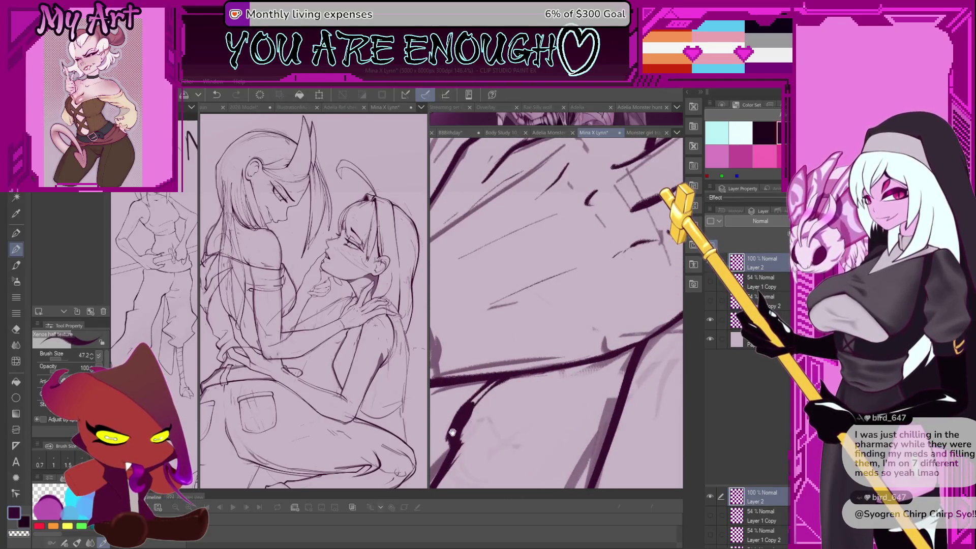
{"action": "left_click_drag", "start_coordinate": [452, 432], "coordinate": [509, 389]}
{"action": "key", "text": "g"}
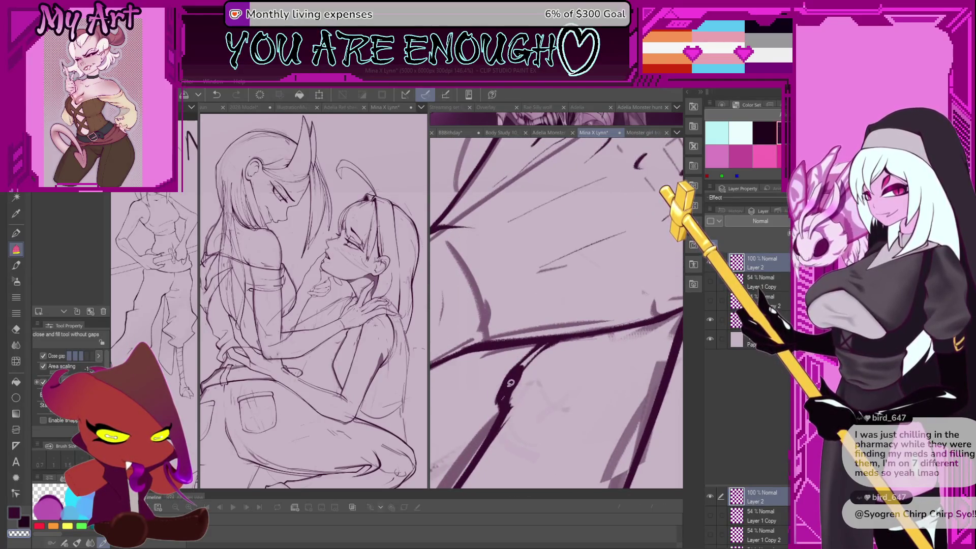
{"action": "key", "text": "b"}
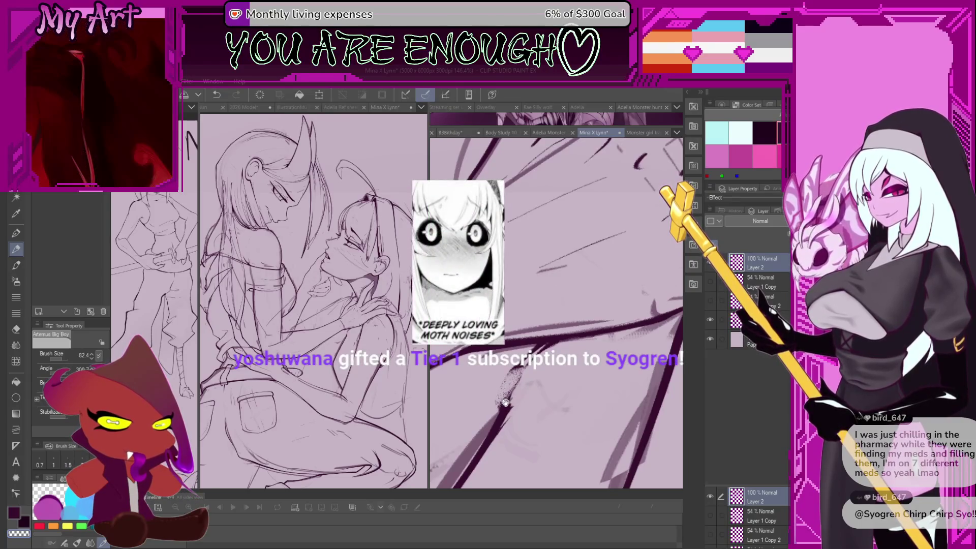
{"action": "key", "text": "b"}
{"action": "key", "text": "b"}
{"action": "key", "text": "b"}
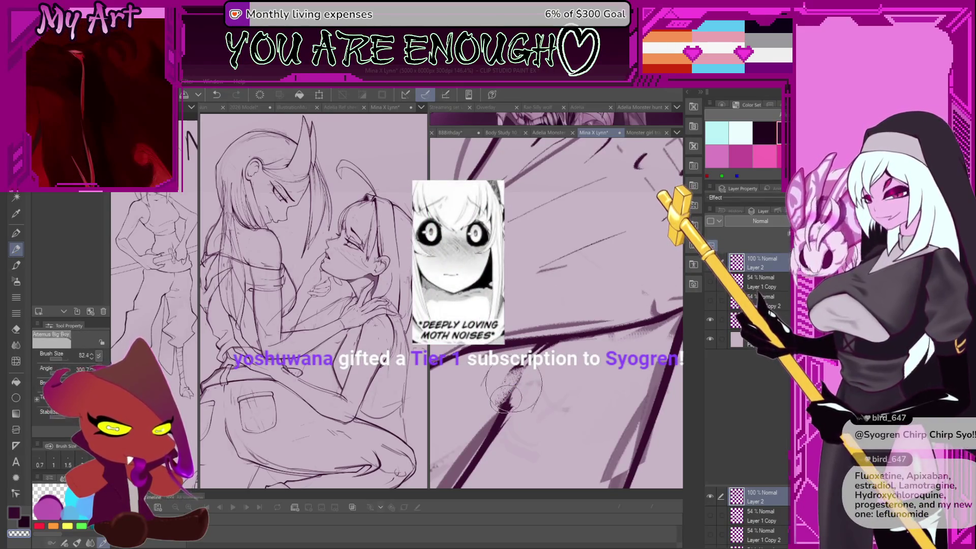
{"action": "key", "text": "b"}
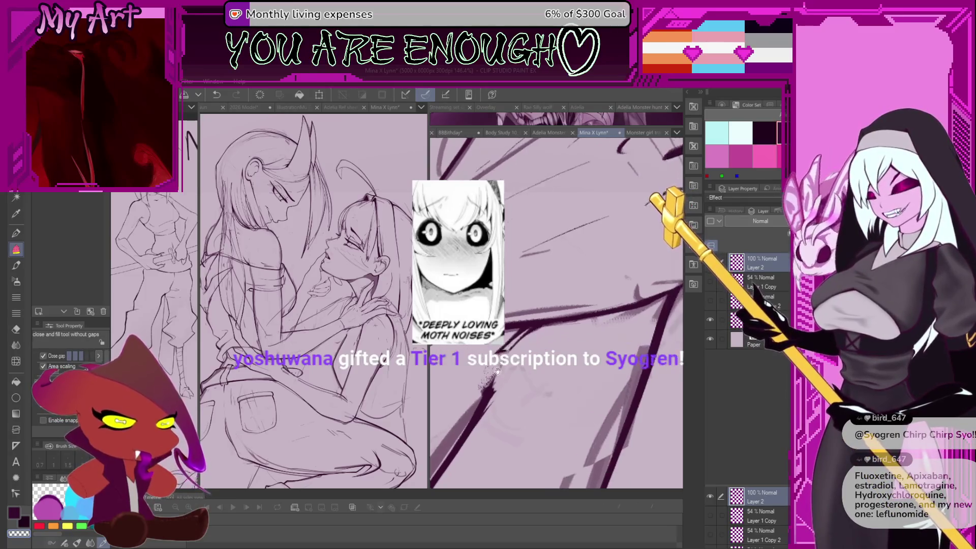
{"action": "key", "text": "p"}
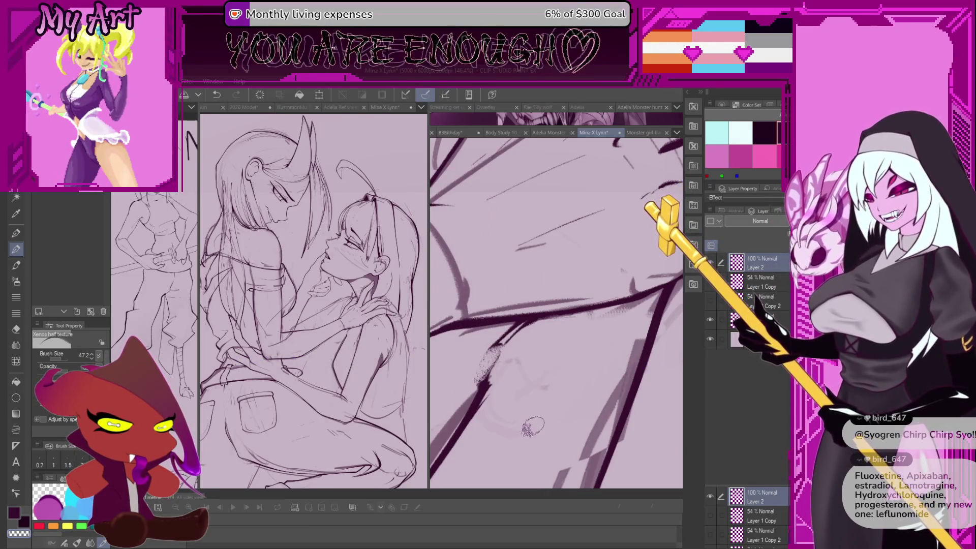
- Set the brush size to 25.1 and rotate the canvas so the long stroke runs horizontal
{"action": "mouse_move", "coordinate": [541, 411]}
{"action": "left_mouse_down"}
{"action": "mouse_move", "coordinate": [551, 381]}
{"action": "mouse_move", "coordinate": [544, 421]}
{"action": "left_mouse_up"}
{"action": "scroll", "coordinate": [543, 422], "scroll_direction": "up", "scroll_amount": 2}
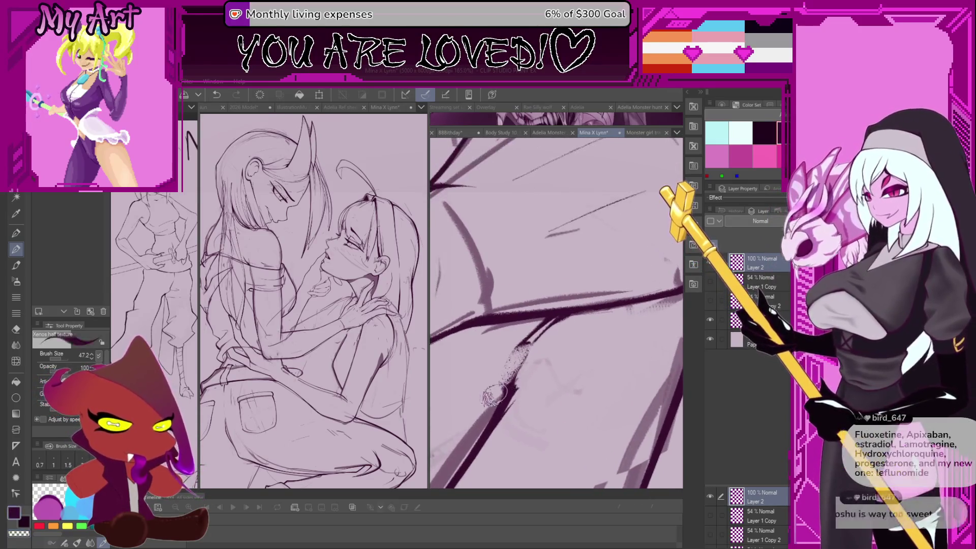
{"action": "left_click_drag", "start_coordinate": [542, 333], "coordinate": [483, 402]}
{"action": "key", "text": "ctrl+z"}
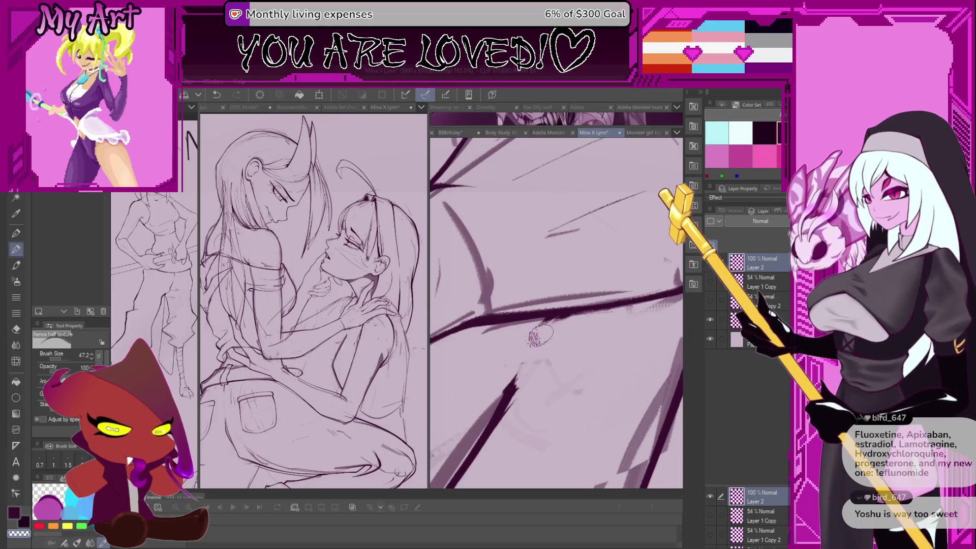
{"action": "key", "text": "bracketleft"}
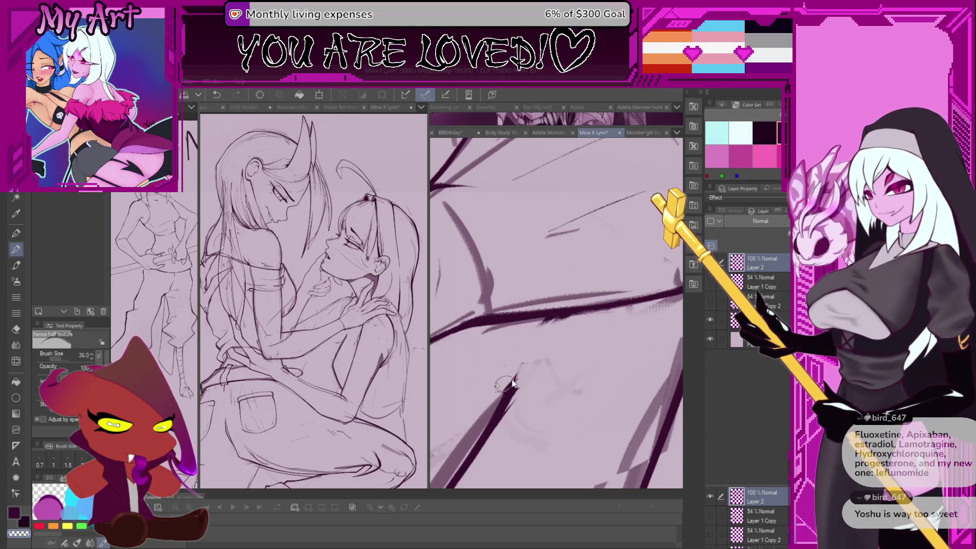
{"action": "key", "text": "bracketright"}
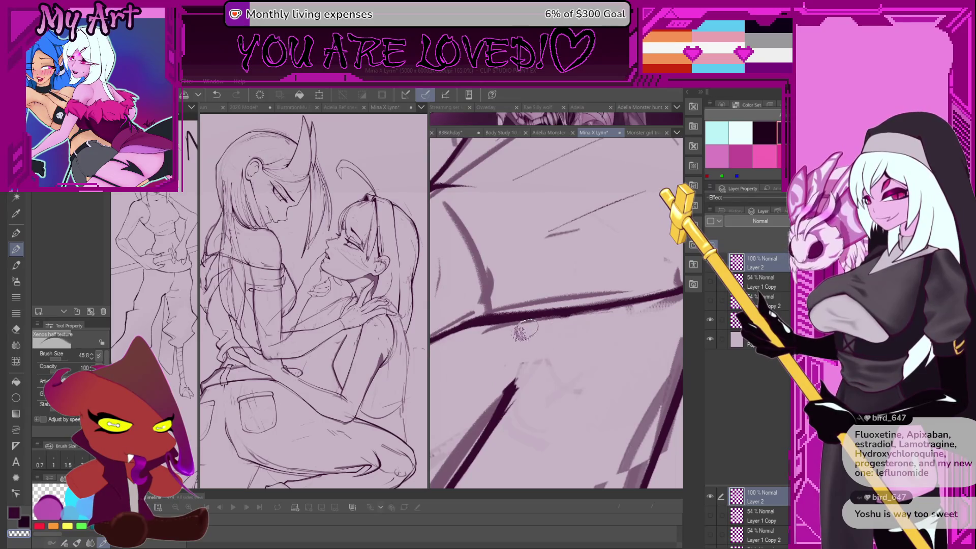
{"action": "key", "text": "bracketleft"}
{"action": "key", "text": "bracketleft"}
{"action": "key", "text": "bracketleft"}
{"action": "key", "text": "minus"}
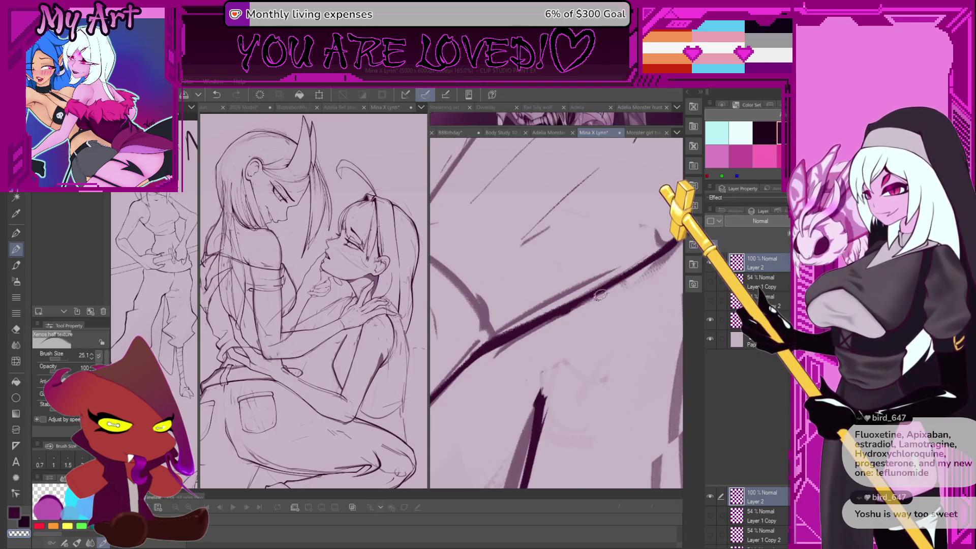
{"action": "key", "text": "asciicircum"}
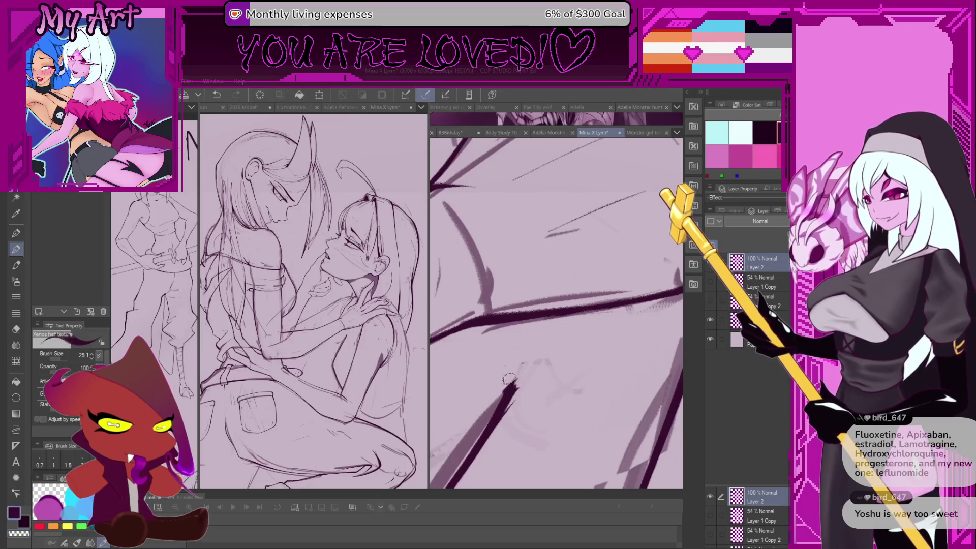
- Undo the old short strokes and redraw the short line below the long diagonal darker
{"action": "key", "text": "ctrl+z"}
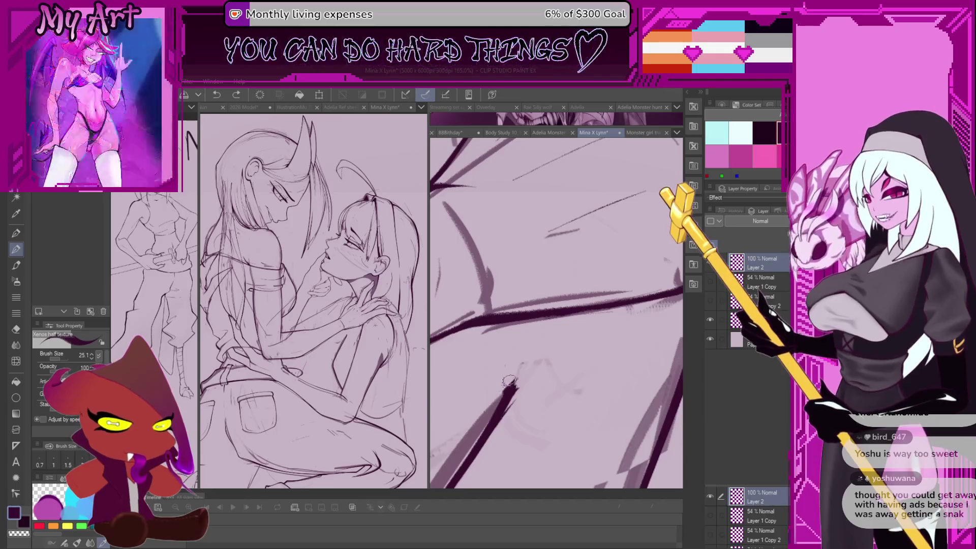
{"action": "key", "text": "ctrl+z"}
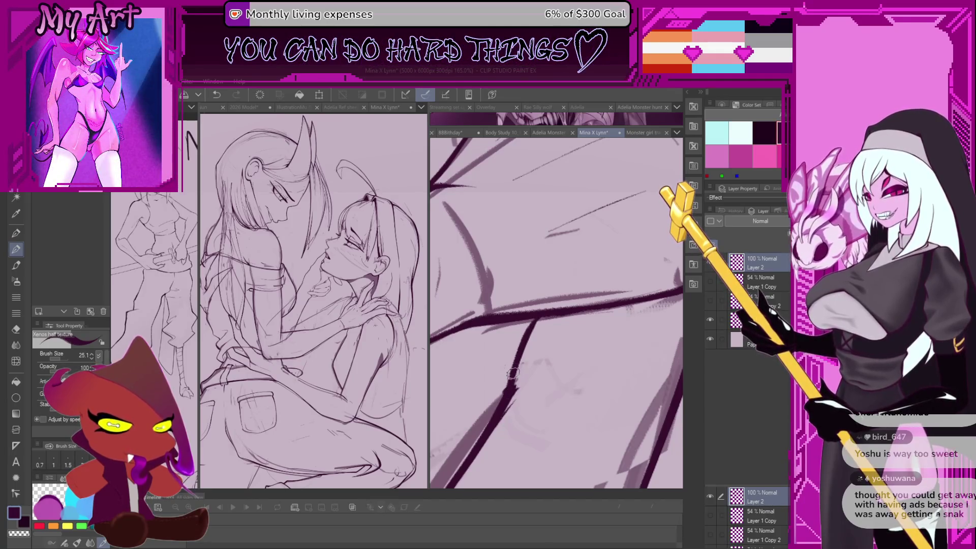
{"action": "key", "text": "ctrl+z"}
{"action": "left_click_drag", "start_coordinate": [540, 316], "coordinate": [530, 339]}
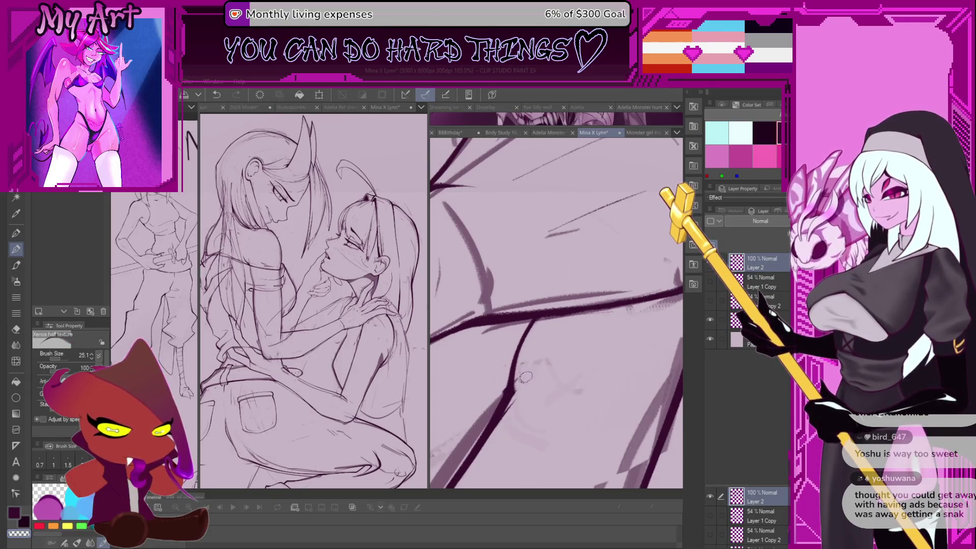
{"action": "left_click_drag", "start_coordinate": [540, 333], "coordinate": [518, 382]}
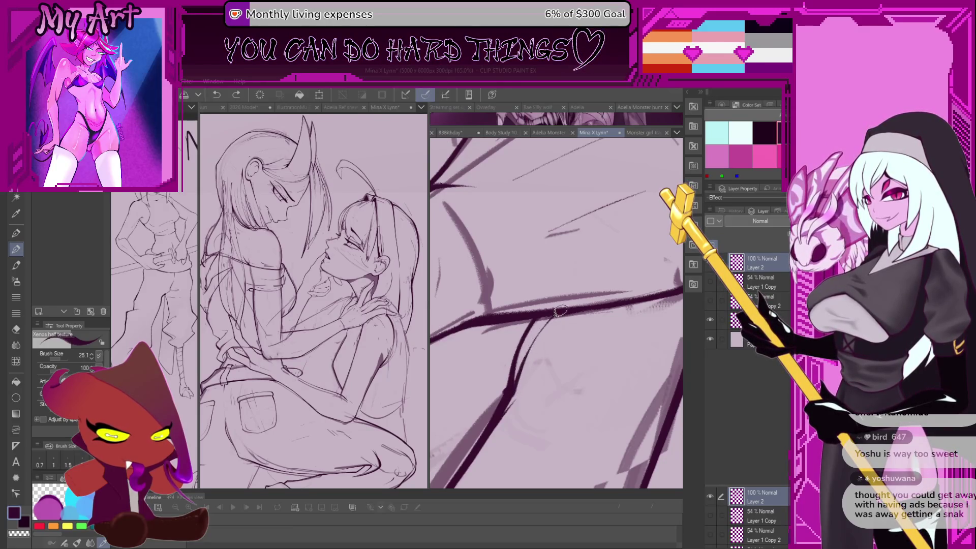
- Reduce the brush size and try short ink strokes on the forearm, undoing the misses
{"action": "scroll", "coordinate": [559, 311], "scroll_direction": "down", "scroll_amount": 5}
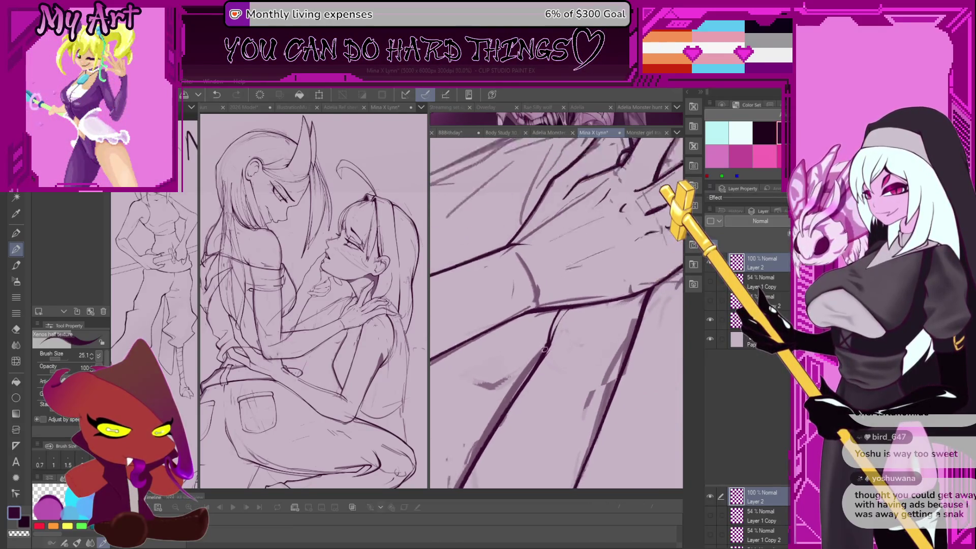
{"action": "scroll", "coordinate": [533, 351], "scroll_direction": "down", "scroll_amount": 3}
{"action": "left_click_drag", "start_coordinate": [551, 341], "coordinate": [548, 356]}
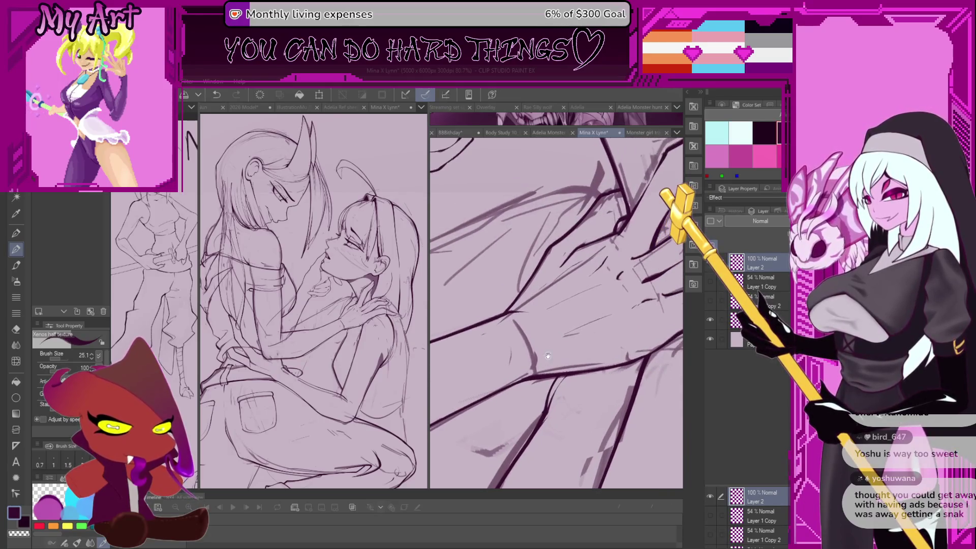
{"action": "scroll", "coordinate": [526, 305], "scroll_direction": "up", "scroll_amount": 2}
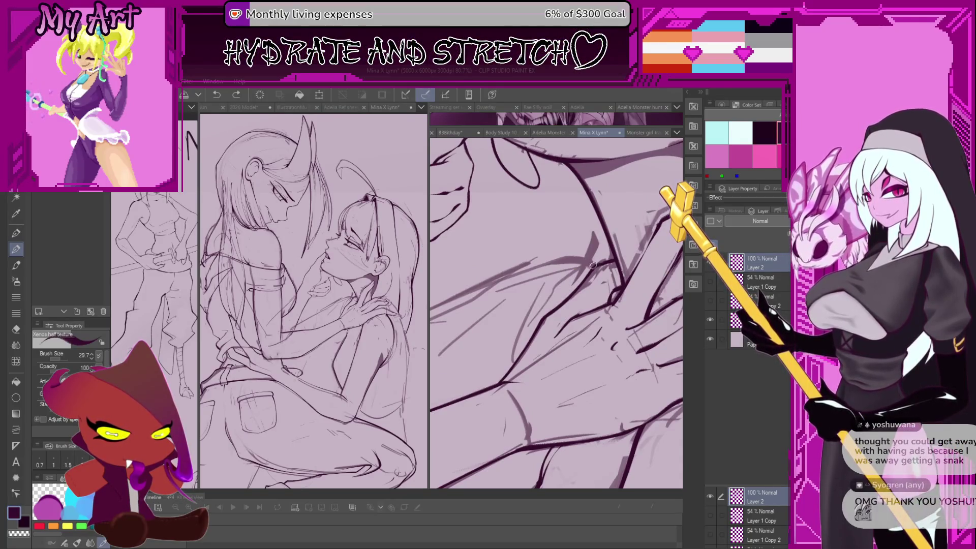
{"action": "scroll", "coordinate": [506, 292], "scroll_direction": "up", "scroll_amount": 1}
{"action": "key", "text": "ctrl+z"}
{"action": "scroll", "coordinate": [534, 295], "scroll_direction": "up", "scroll_amount": 1}
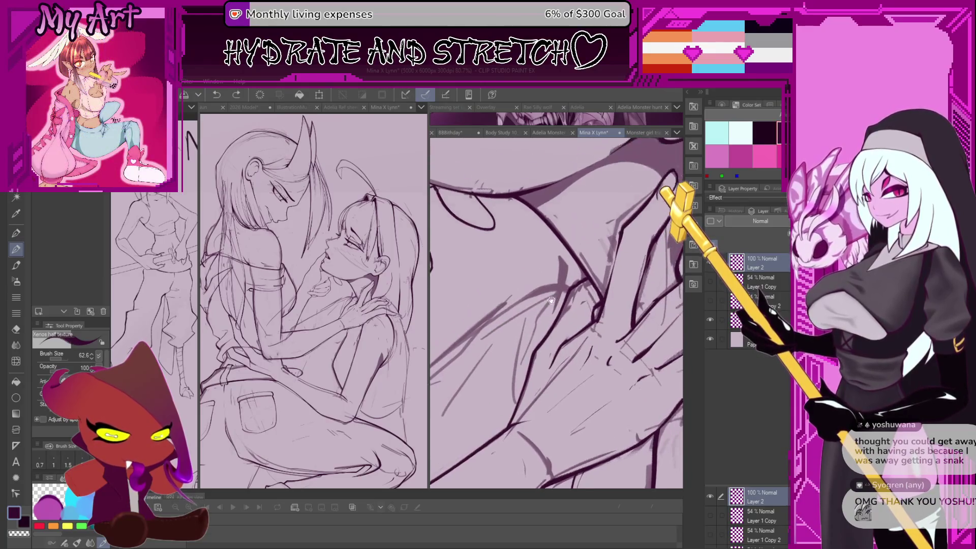
{"action": "scroll", "coordinate": [553, 298], "scroll_direction": "up", "scroll_amount": 5}
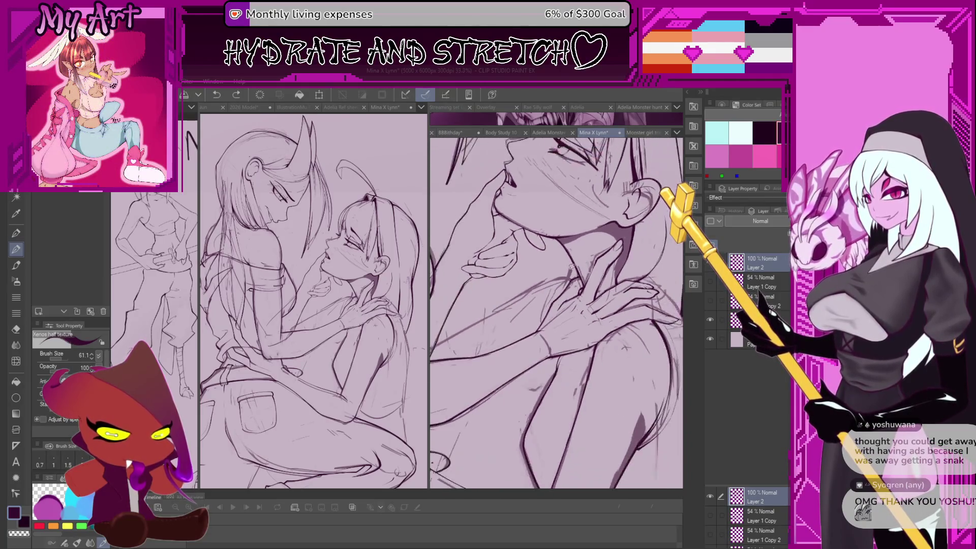
{"action": "scroll", "coordinate": [578, 270], "scroll_direction": "up", "scroll_amount": 4}
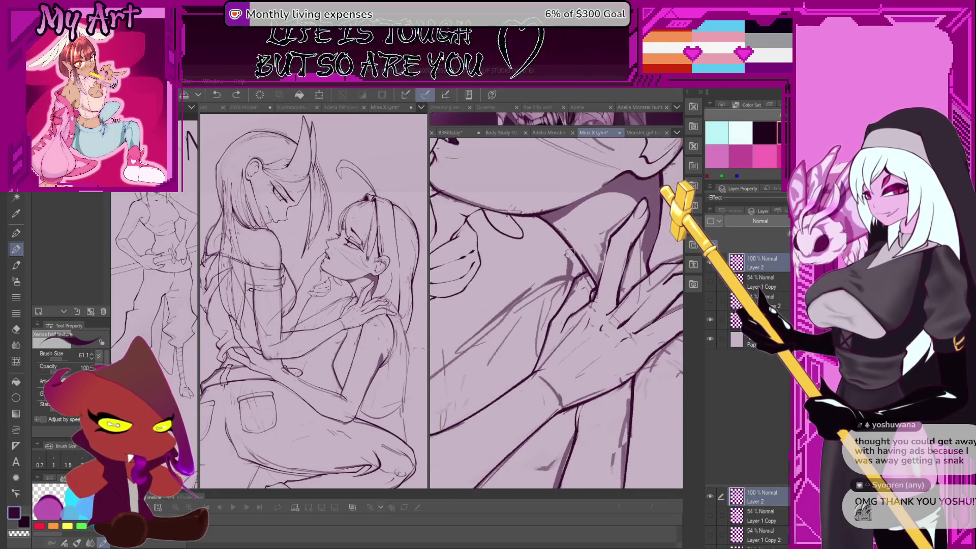
{"action": "left_click_drag", "start_coordinate": [582, 273], "coordinate": [584, 278]}
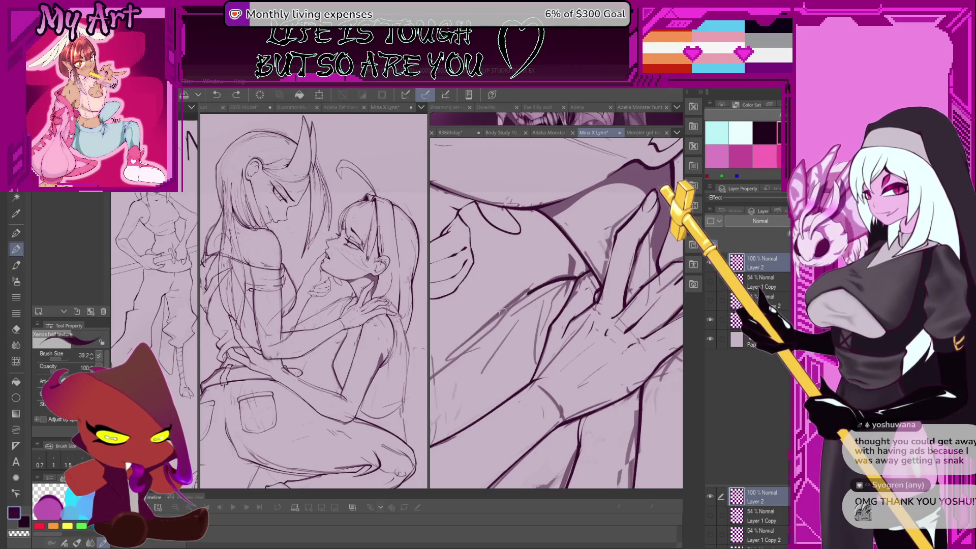
{"action": "left_click_drag", "start_coordinate": [503, 311], "coordinate": [524, 293]}
{"action": "left_click_drag", "start_coordinate": [468, 356], "coordinate": [506, 321]}
{"action": "left_click_drag", "start_coordinate": [541, 279], "coordinate": [503, 317]}
{"action": "key", "text": "ctrl+z"}
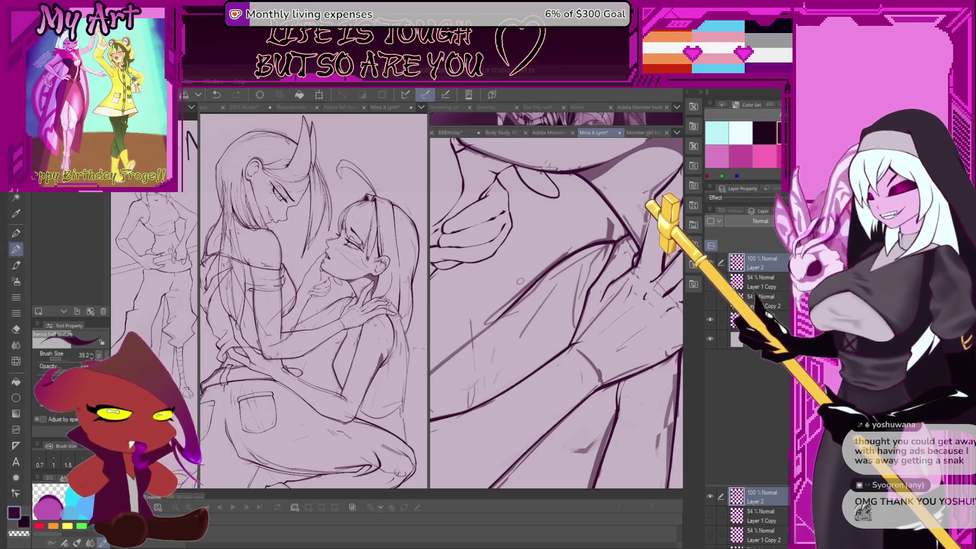
- Enlarge the brush to 43.8 and ink the long contour line up the forearm
{"action": "scroll", "coordinate": [499, 322], "scroll_direction": "down", "scroll_amount": 2}
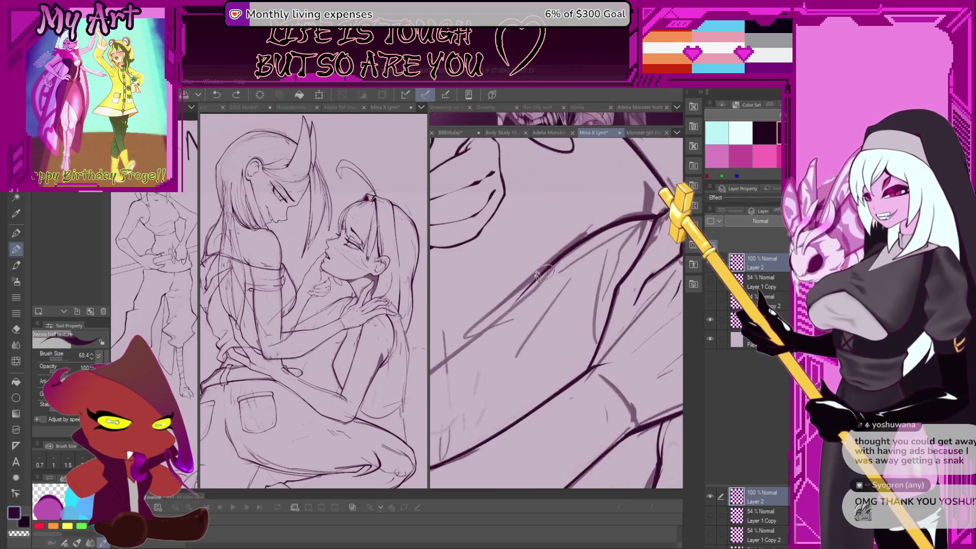
{"action": "left_click_drag", "start_coordinate": [531, 289], "coordinate": [556, 267]}
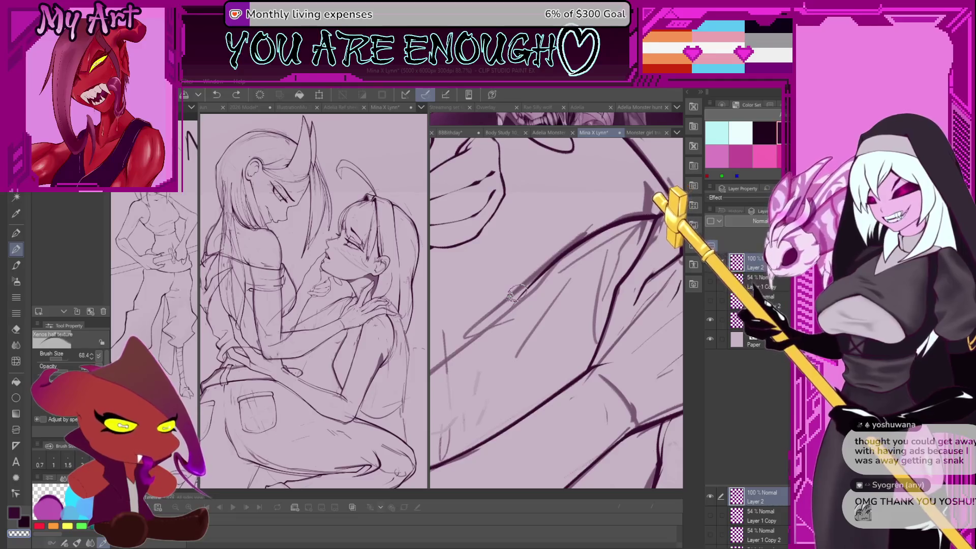
{"action": "scroll", "coordinate": [516, 298], "scroll_direction": "up", "scroll_amount": 2}
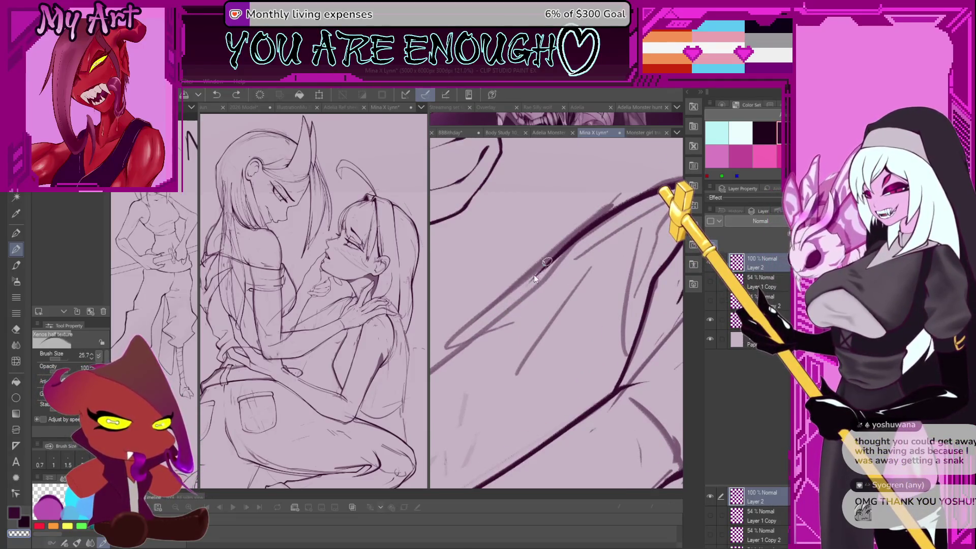
{"action": "mouse_move", "coordinate": [533, 274]}
{"action": "left_mouse_down"}
{"action": "mouse_move", "coordinate": [513, 292]}
{"action": "mouse_move", "coordinate": [519, 325]}
{"action": "left_mouse_up"}
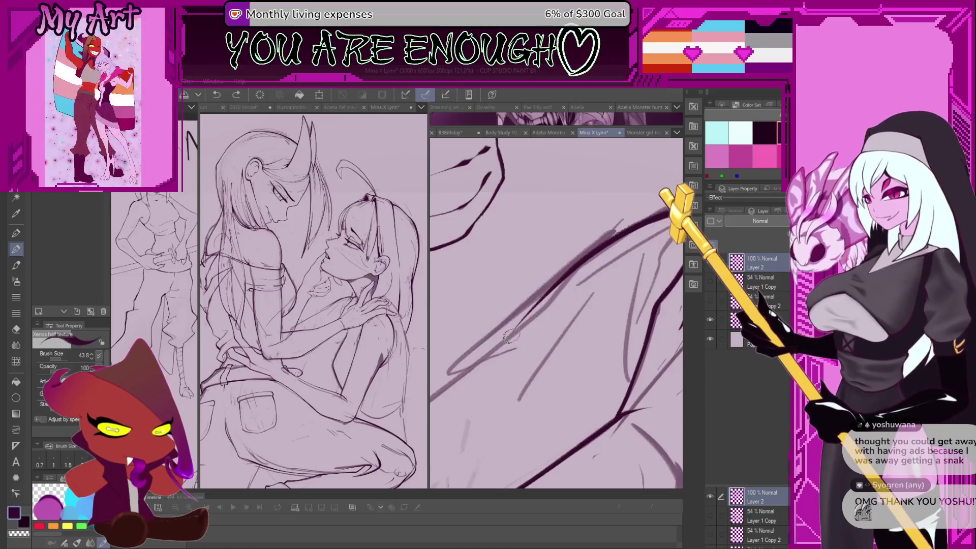
{"action": "left_click_drag", "start_coordinate": [508, 336], "coordinate": [546, 293]}
{"action": "key", "text": "ctrl+z"}
{"action": "left_click_drag", "start_coordinate": [503, 338], "coordinate": [623, 230]}
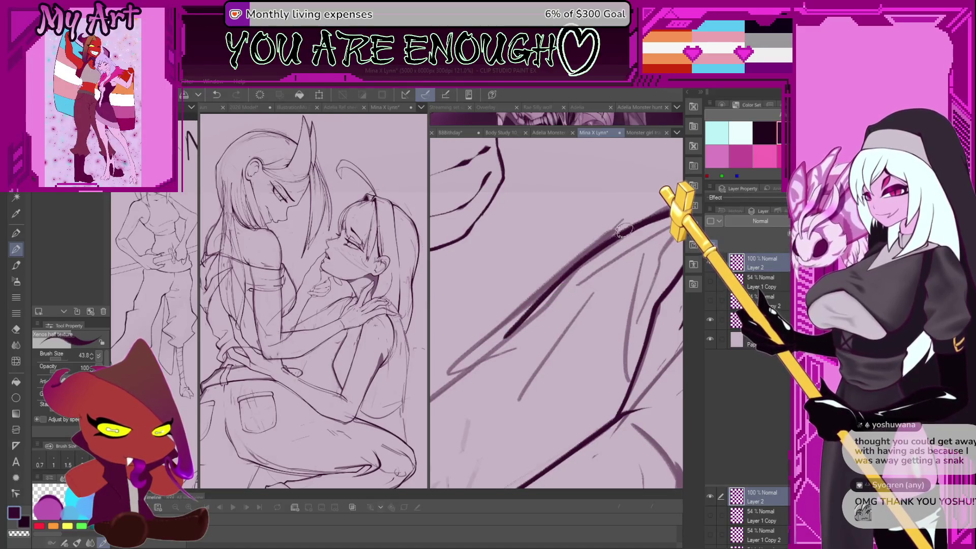
{"action": "scroll", "coordinate": [624, 231], "scroll_direction": "down", "scroll_amount": 3}
- Retry the long diagonal forearm line several times, undoing each unsatisfying pass
{"action": "left_click_drag", "start_coordinate": [577, 281], "coordinate": [498, 347]}
{"action": "key", "text": "ctrl+z"}
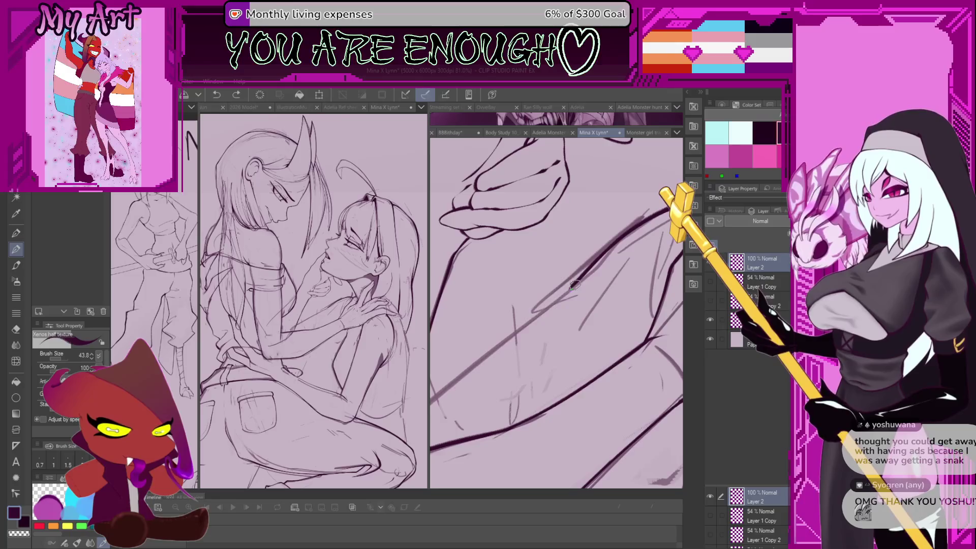
{"action": "mouse_move", "coordinate": [575, 285]}
{"action": "left_mouse_down"}
{"action": "mouse_move", "coordinate": [498, 346]}
{"action": "mouse_move", "coordinate": [541, 319]}
{"action": "left_mouse_up"}
{"action": "key", "text": "ctrl+z"}
{"action": "left_click_drag", "start_coordinate": [623, 259], "coordinate": [577, 295]}
{"action": "key", "text": "ctrl+z"}
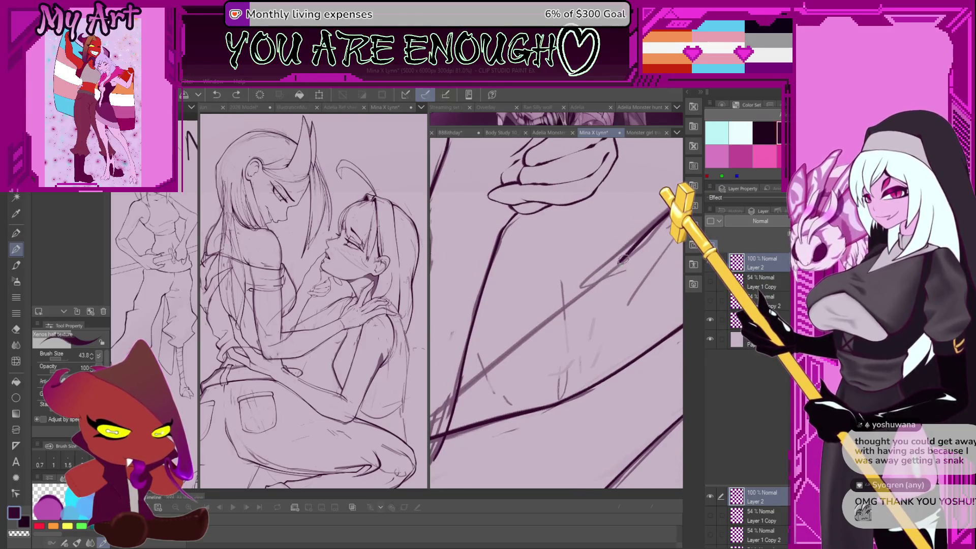
{"action": "left_click_drag", "start_coordinate": [623, 260], "coordinate": [467, 397]}
{"action": "scroll", "coordinate": [455, 403], "scroll_direction": "down", "scroll_amount": 2}
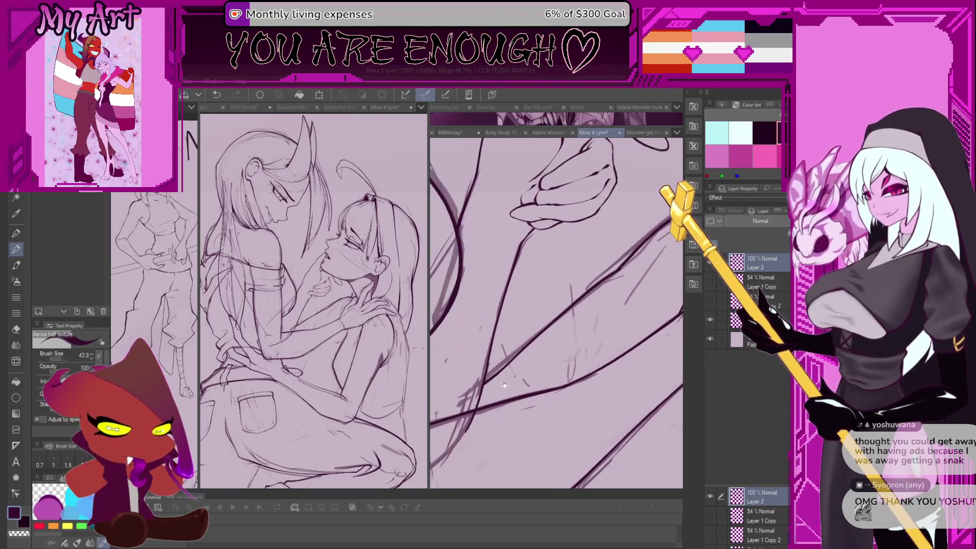
{"action": "scroll", "coordinate": [530, 325], "scroll_direction": "down", "scroll_amount": 1}
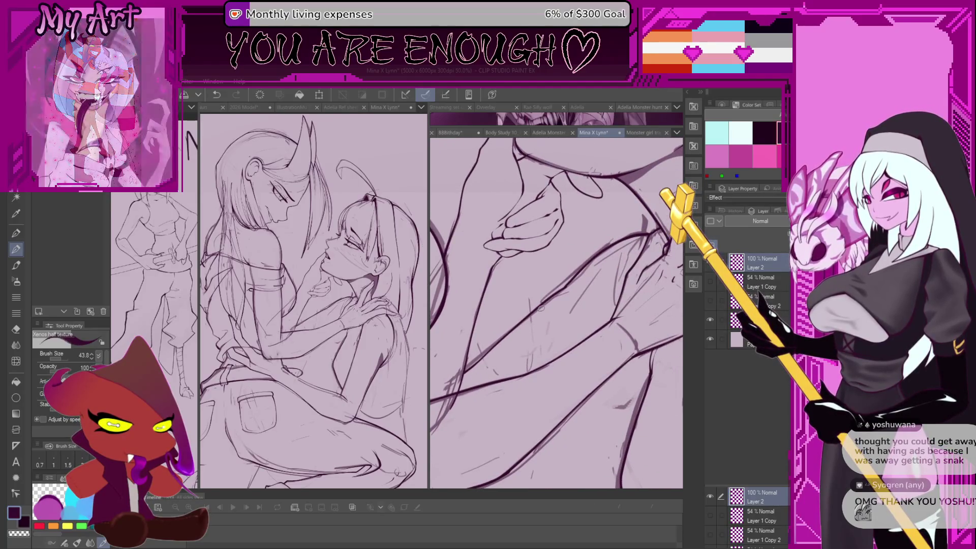
{"action": "key", "text": "ctrl+z"}
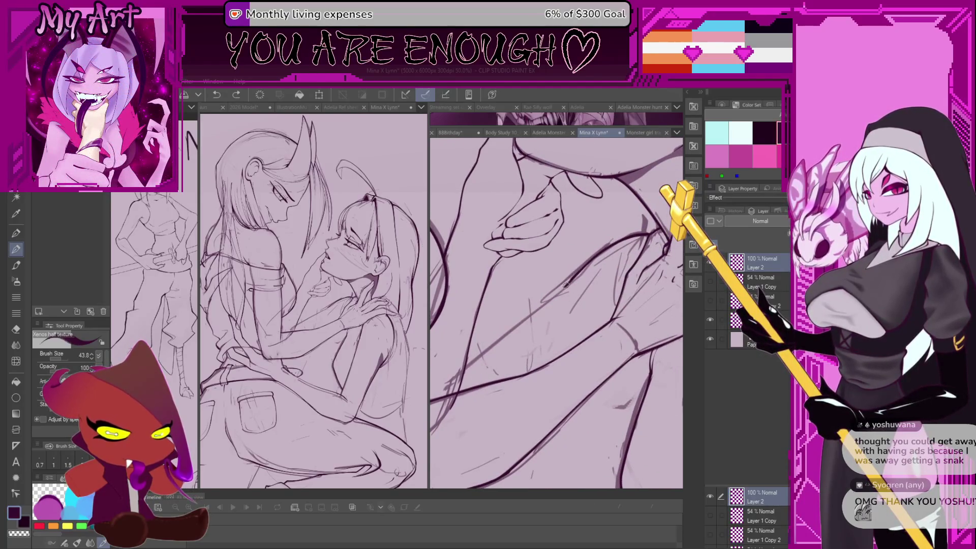
{"action": "key", "text": "ctrl+z"}
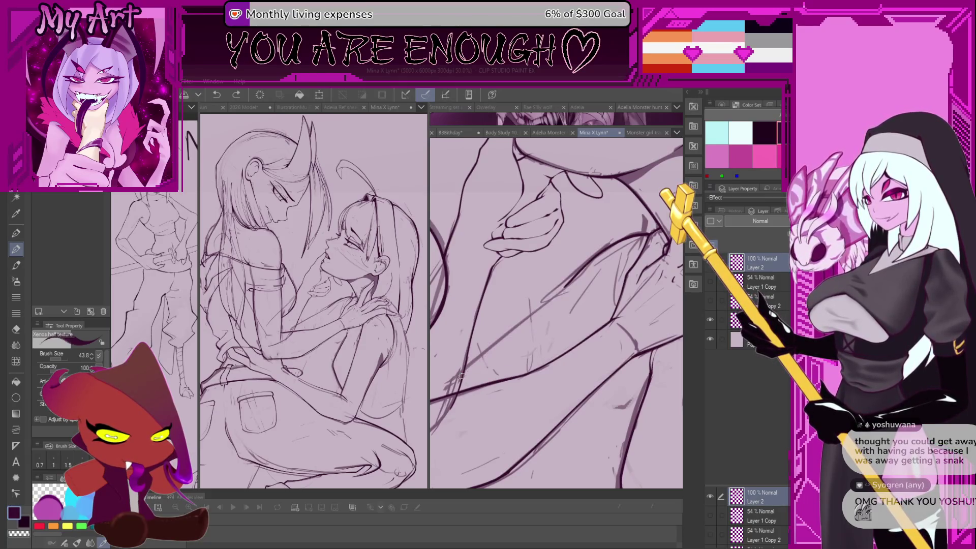
{"action": "left_click_drag", "start_coordinate": [463, 373], "coordinate": [564, 285]}
{"action": "key", "text": "ctrl+z"}
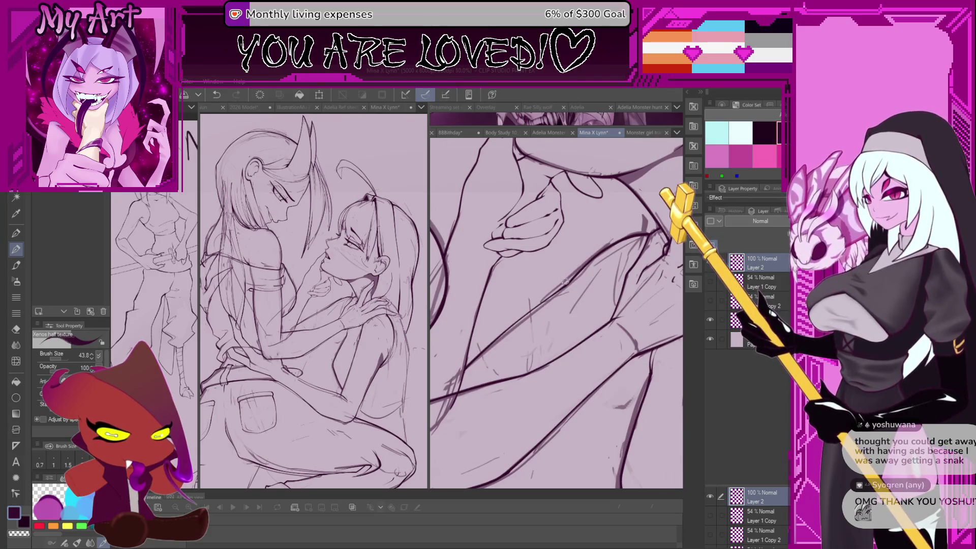
{"action": "scroll", "coordinate": [564, 281], "scroll_direction": "up", "scroll_amount": 1}
{"action": "scroll", "coordinate": [576, 293], "scroll_direction": "down", "scroll_amount": 1}
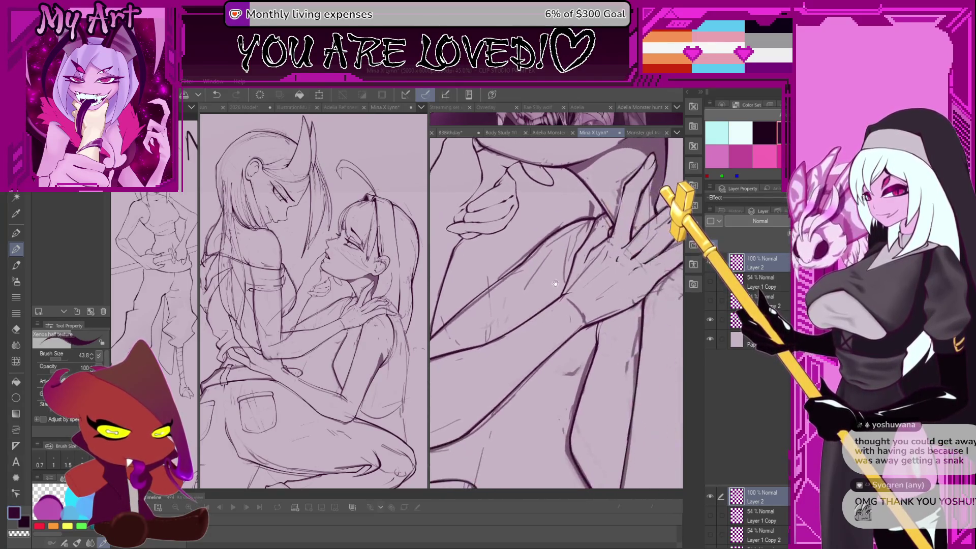
- Rotate the canvas clockwise, zoom in on the lower arm, and discard a short test stroke
{"action": "key", "text": "asciicircum"}
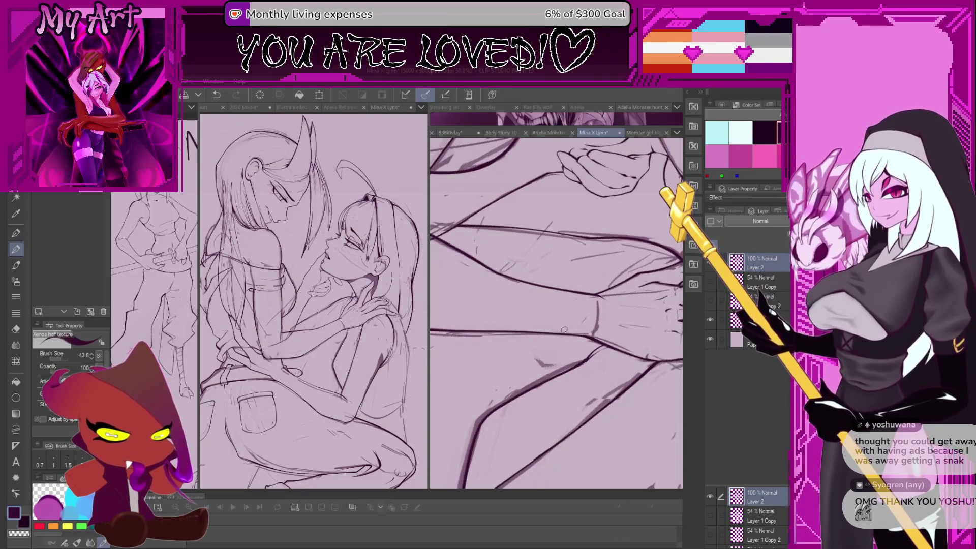
{"action": "scroll", "coordinate": [586, 357], "scroll_direction": "up", "scroll_amount": 3}
{"action": "scroll", "coordinate": [586, 356], "scroll_direction": "up", "scroll_amount": 2}
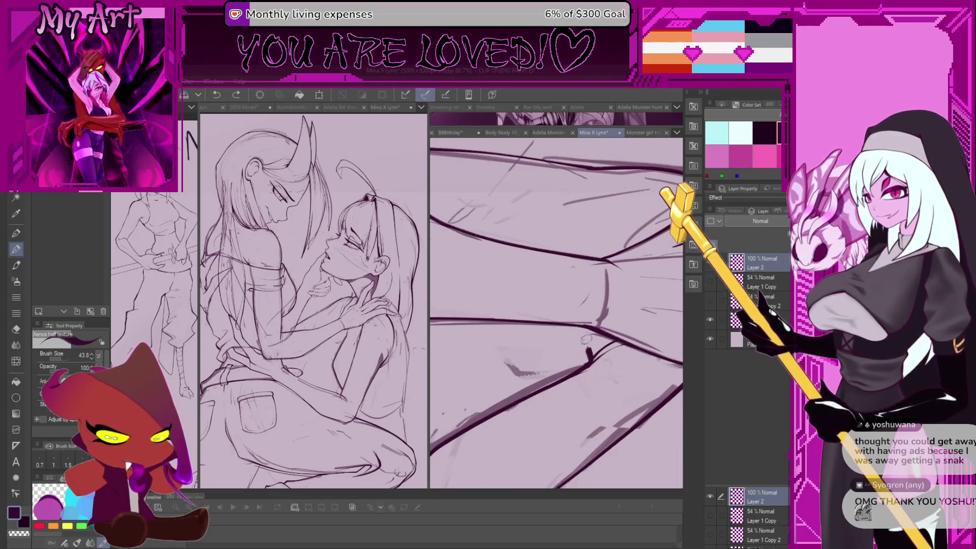
{"action": "mouse_move", "coordinate": [581, 334]}
{"action": "left_mouse_down"}
{"action": "mouse_move", "coordinate": [588, 360]}
{"action": "mouse_move", "coordinate": [573, 320]}
{"action": "left_mouse_up"}
{"action": "key", "text": "ctrl+z"}
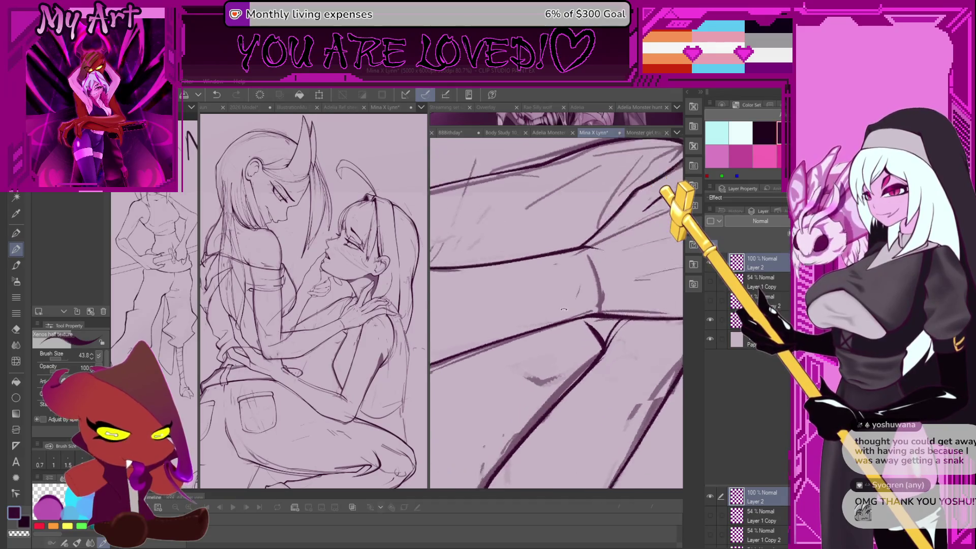
- Ink the long diagonal arm line running down-left, redrawing it once
{"action": "key", "text": "minus"}
{"action": "key", "text": "asciicircum"}
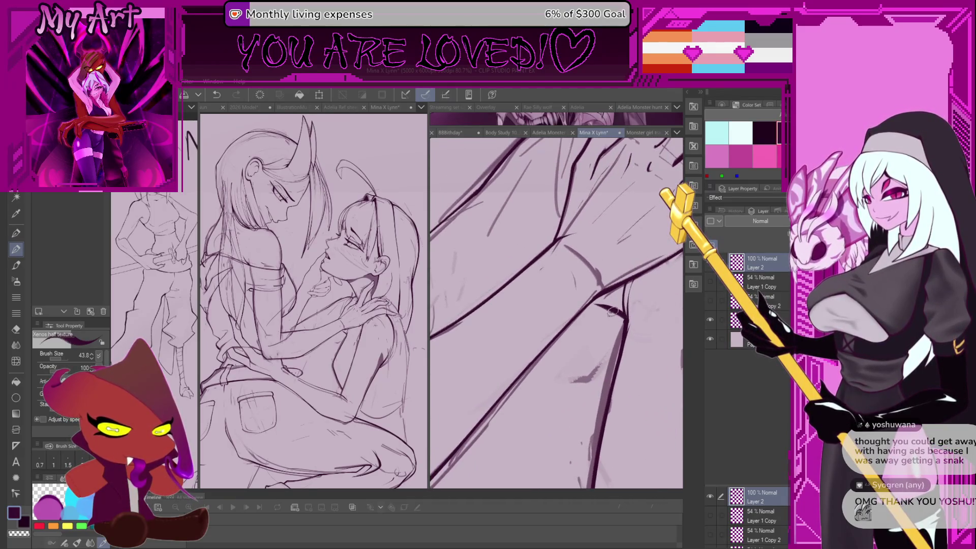
{"action": "left_click_drag", "start_coordinate": [621, 309], "coordinate": [508, 376]}
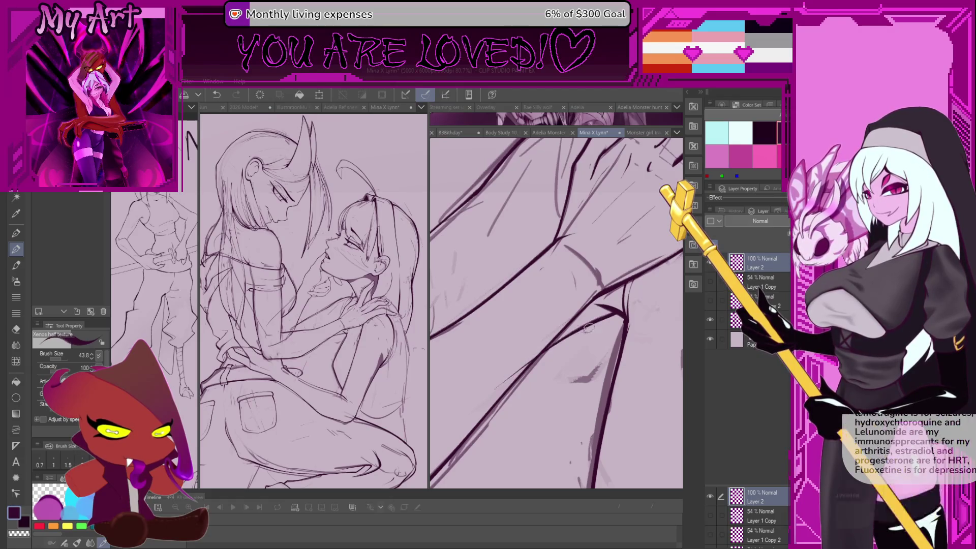
{"action": "key", "text": "ctrl+z"}
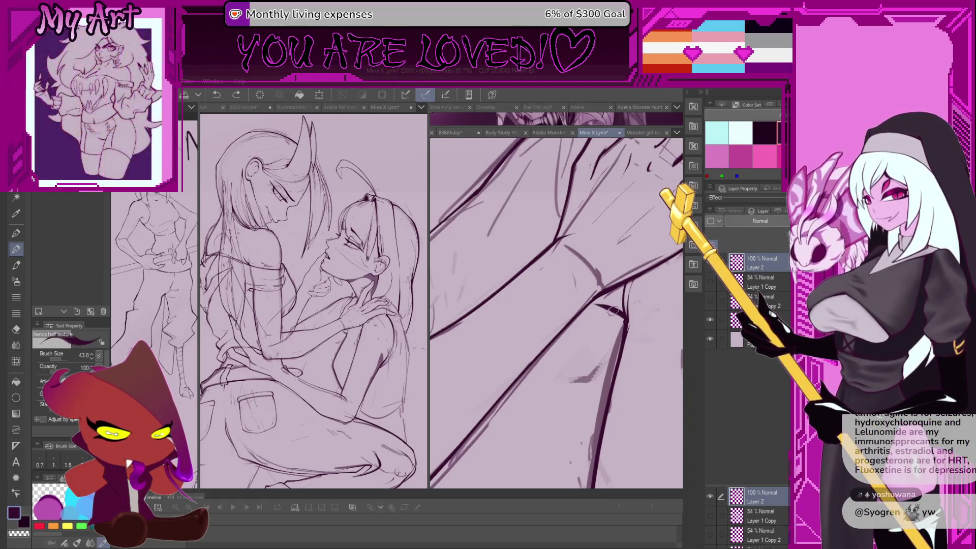
{"action": "left_click_drag", "start_coordinate": [485, 394], "coordinate": [543, 322]}
{"action": "key", "text": "minus"}
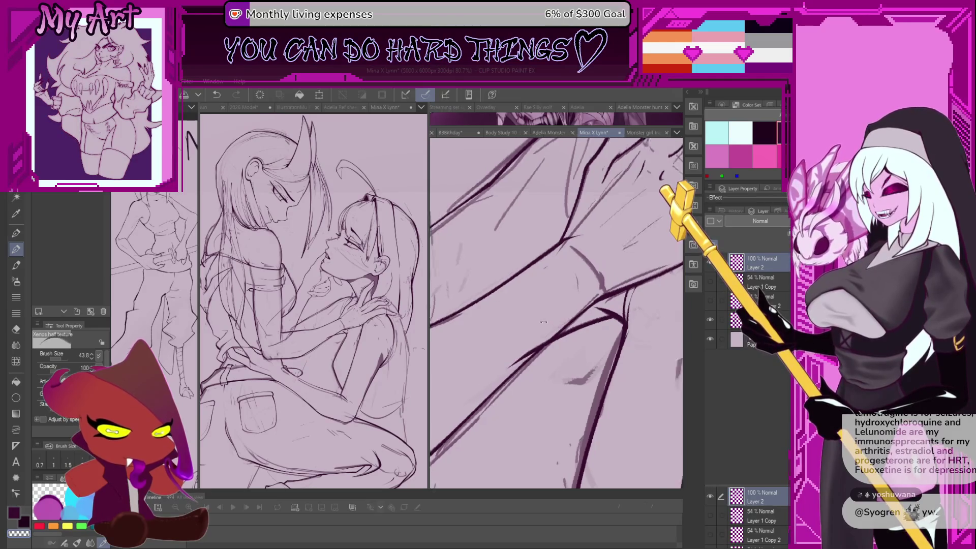
{"action": "scroll", "coordinate": [543, 322], "scroll_direction": "up", "scroll_amount": 4}
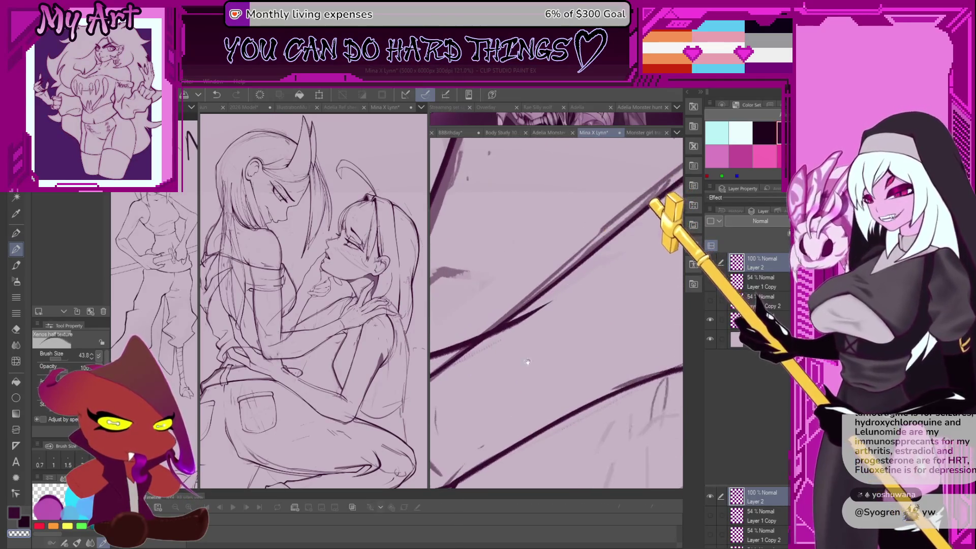
{"action": "key", "text": "minus"}
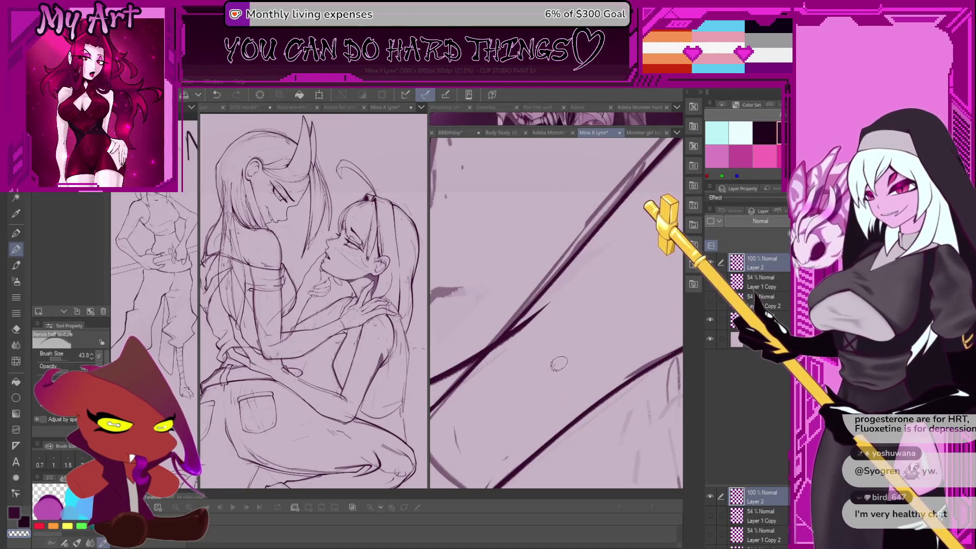
- Set the brush to 28.1 and redraw the diagonal arm line more thinly
{"action": "key", "text": "bracketright"}
{"action": "scroll", "coordinate": [554, 355], "scroll_direction": "up", "scroll_amount": 1}
{"action": "key", "text": "bracketleft"}
{"action": "key", "text": "bracketleft"}
{"action": "key", "text": "bracketleft"}
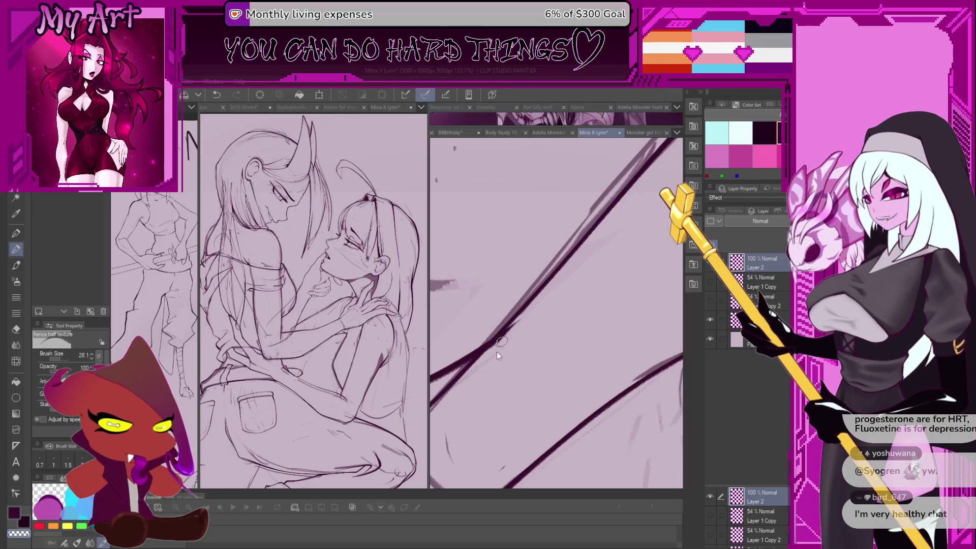
{"action": "key", "text": "ctrl+z"}
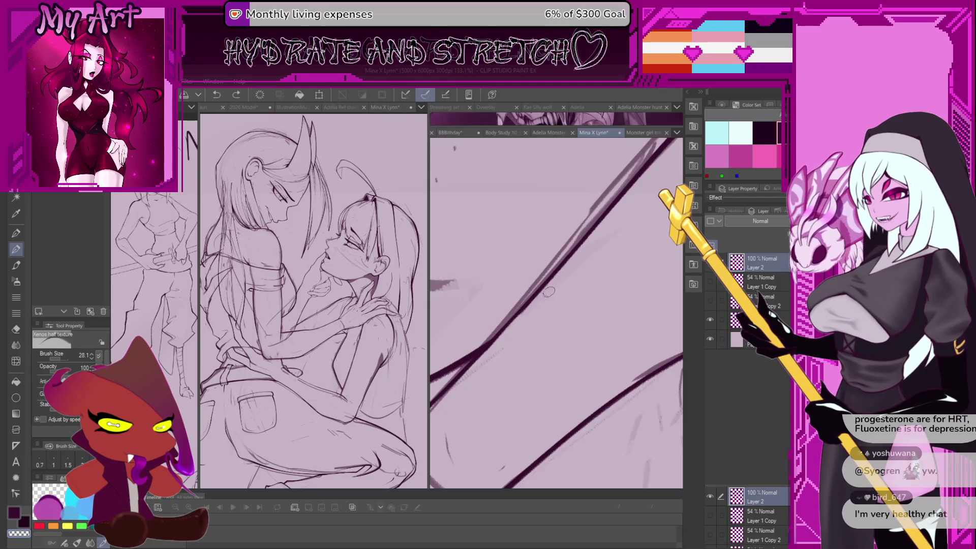
{"action": "scroll", "coordinate": [504, 345], "scroll_direction": "down", "scroll_amount": 5}
{"action": "scroll", "coordinate": [593, 291], "scroll_direction": "up", "scroll_amount": 5}
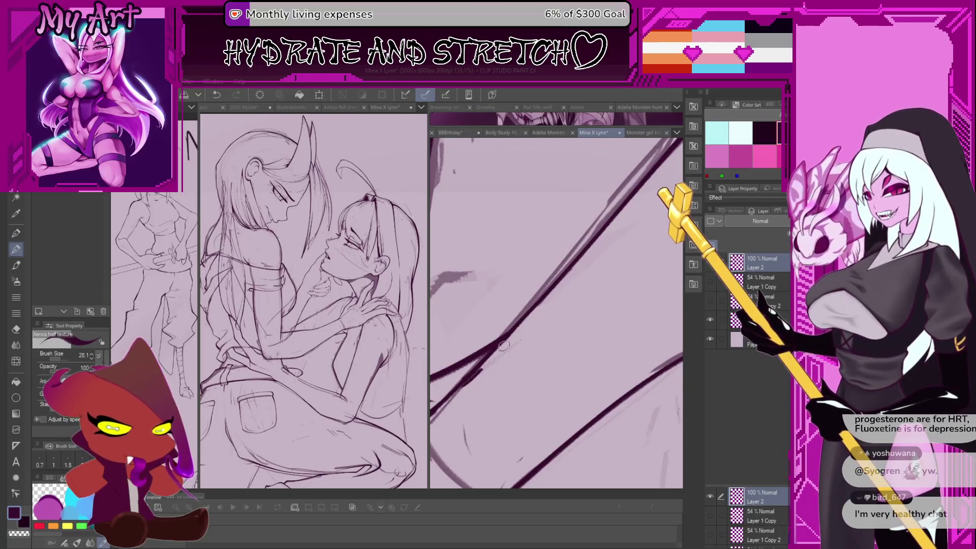
{"action": "key", "text": "ctrl+z"}
{"action": "left_click_drag", "start_coordinate": [469, 381], "coordinate": [538, 304]}
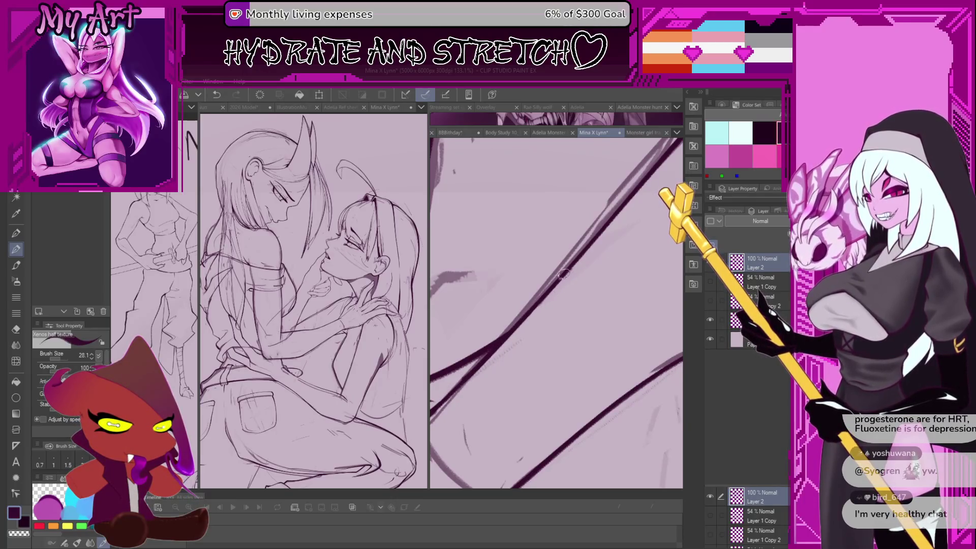
{"action": "scroll", "coordinate": [542, 325], "scroll_direction": "down", "scroll_amount": 4}
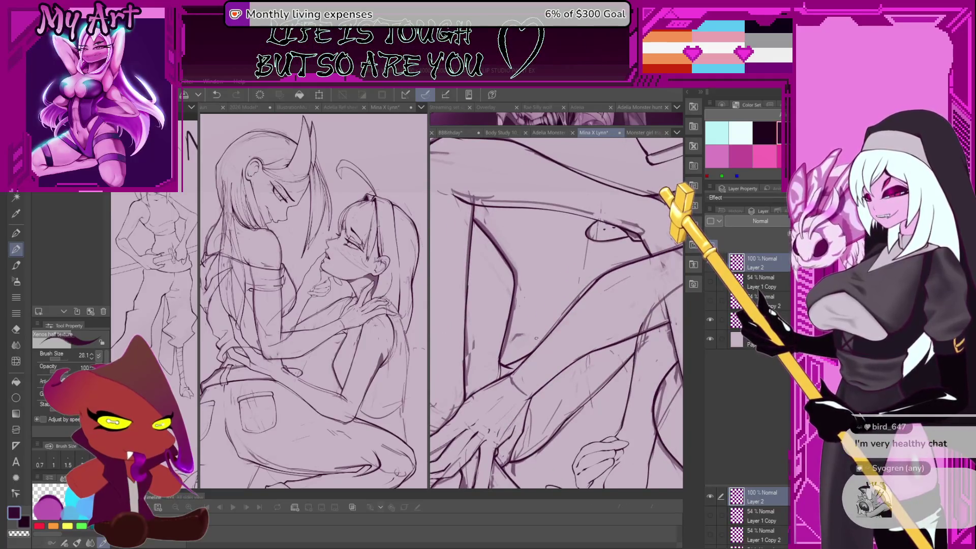
- Zoom out from 88.7% to 27% and pan across the faces, hands and shoulder
{"action": "scroll", "coordinate": [536, 338], "scroll_direction": "up", "scroll_amount": 4}
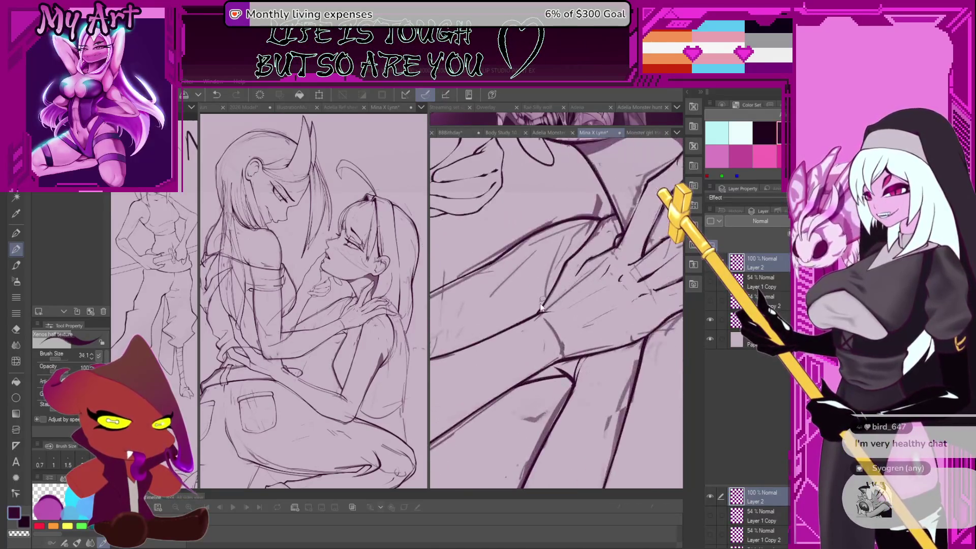
{"action": "scroll", "coordinate": [541, 307], "scroll_direction": "up", "scroll_amount": 2}
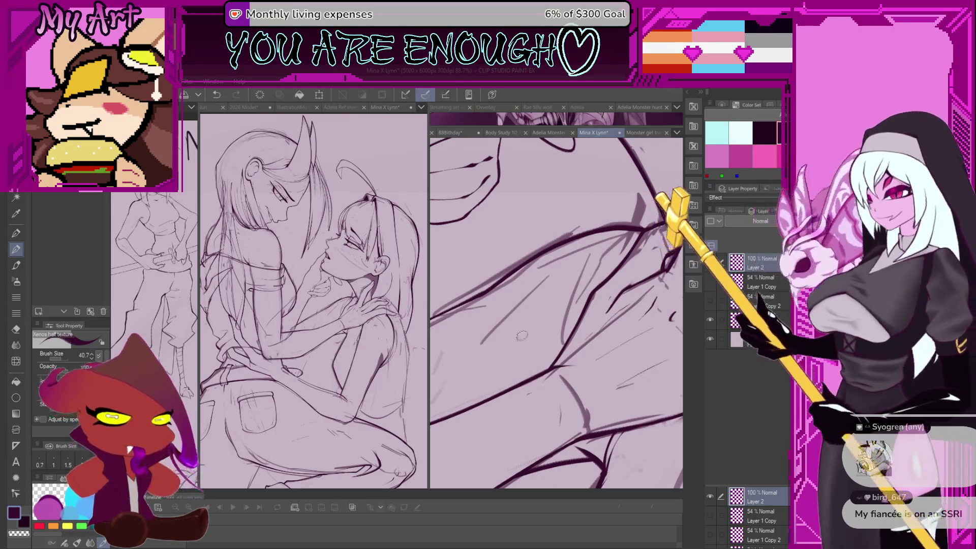
{"action": "scroll", "coordinate": [544, 314], "scroll_direction": "down", "scroll_amount": 5}
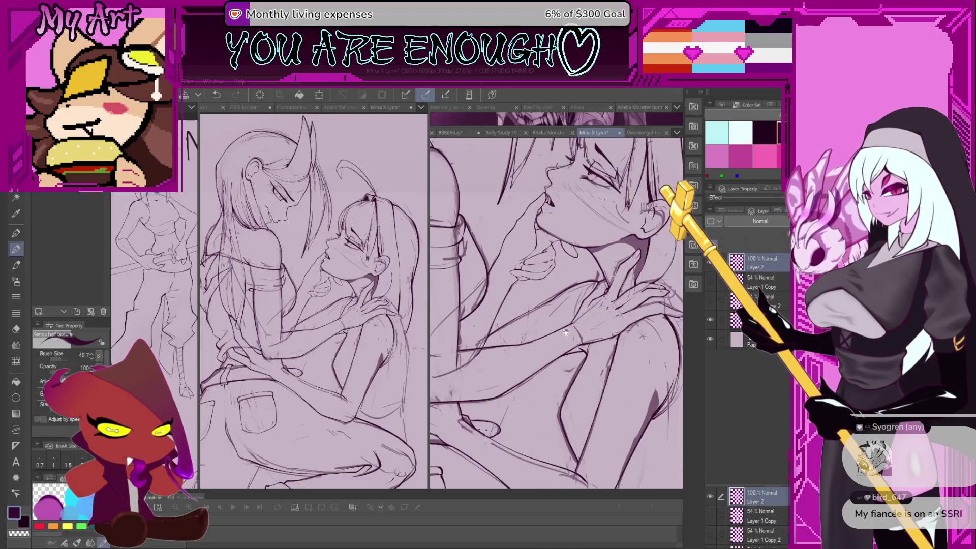
{"action": "left_click_drag", "start_coordinate": [565, 332], "coordinate": [543, 344]}
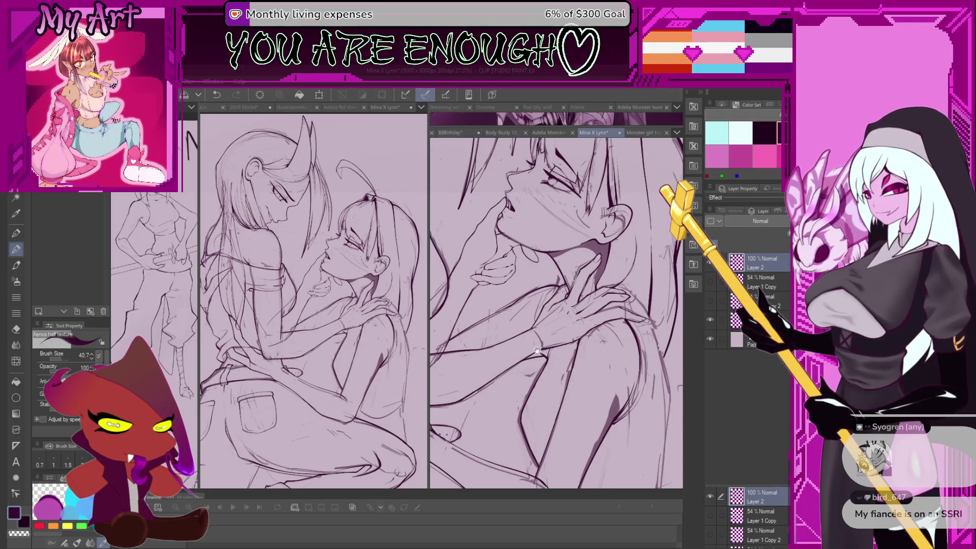
{"action": "left_click_drag", "start_coordinate": [538, 351], "coordinate": [481, 300]}
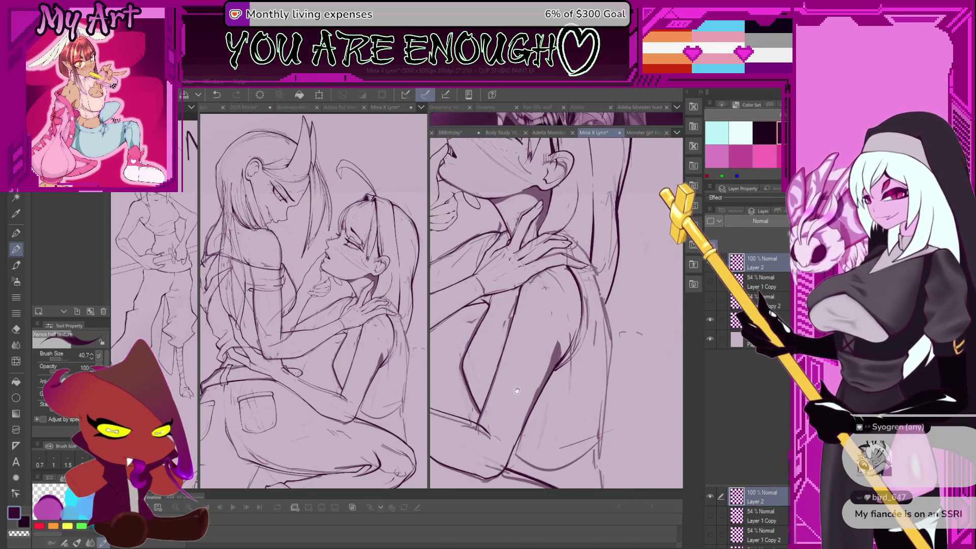
- Zoom in on the thigh and ink a dark contour along the lower thigh, replacing a stray stroke
{"action": "scroll", "coordinate": [483, 426], "scroll_direction": "up", "scroll_amount": 2}
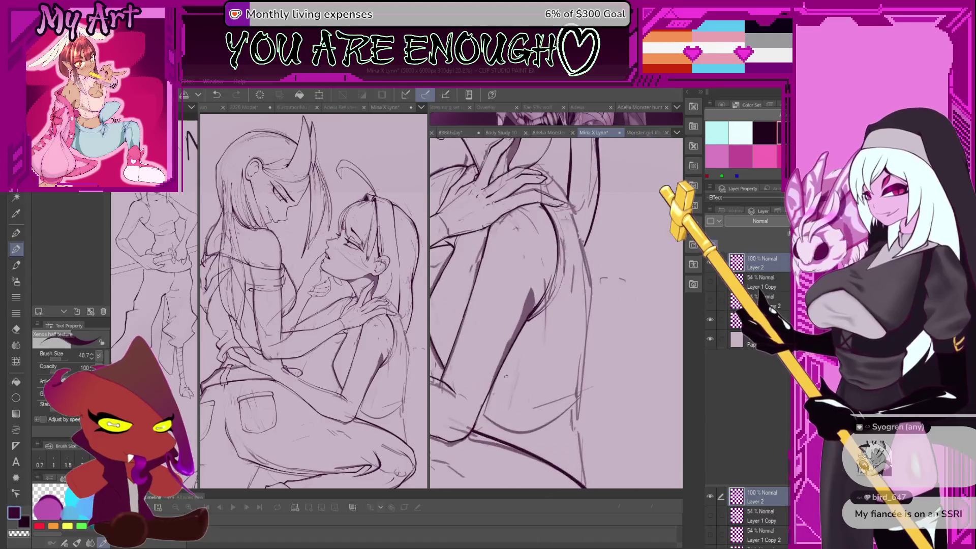
{"action": "scroll", "coordinate": [483, 426], "scroll_direction": "up", "scroll_amount": 2}
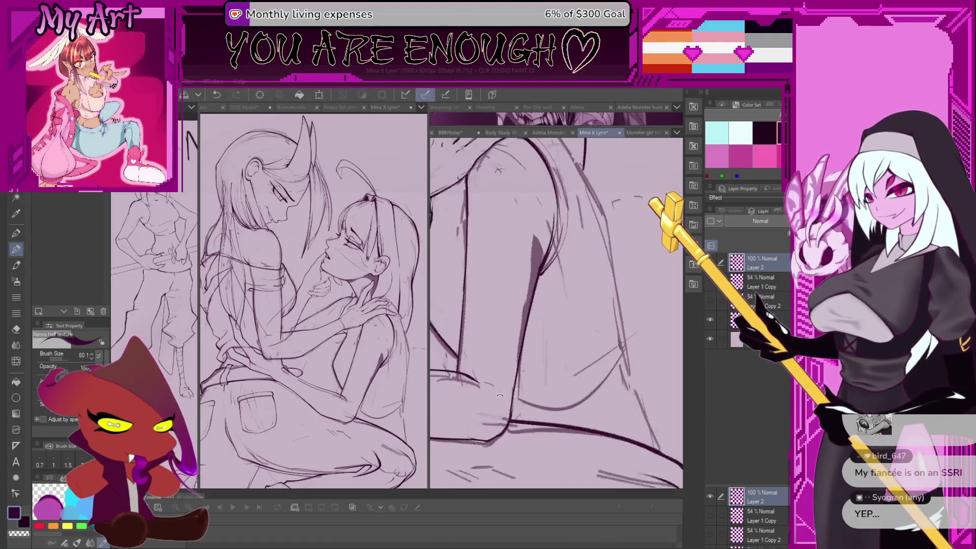
{"action": "mouse_move", "coordinate": [532, 426]}
{"action": "left_mouse_down"}
{"action": "mouse_move", "coordinate": [491, 435]}
{"action": "mouse_move", "coordinate": [580, 409]}
{"action": "mouse_move", "coordinate": [630, 366]}
{"action": "left_mouse_up"}
{"action": "key", "text": "ctrl+z"}
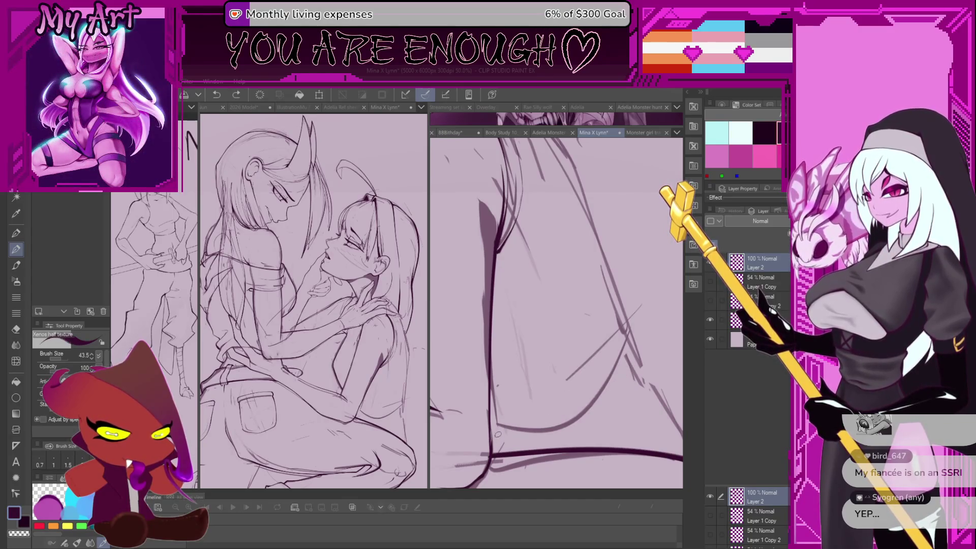
{"action": "left_click_drag", "start_coordinate": [504, 432], "coordinate": [614, 384]}
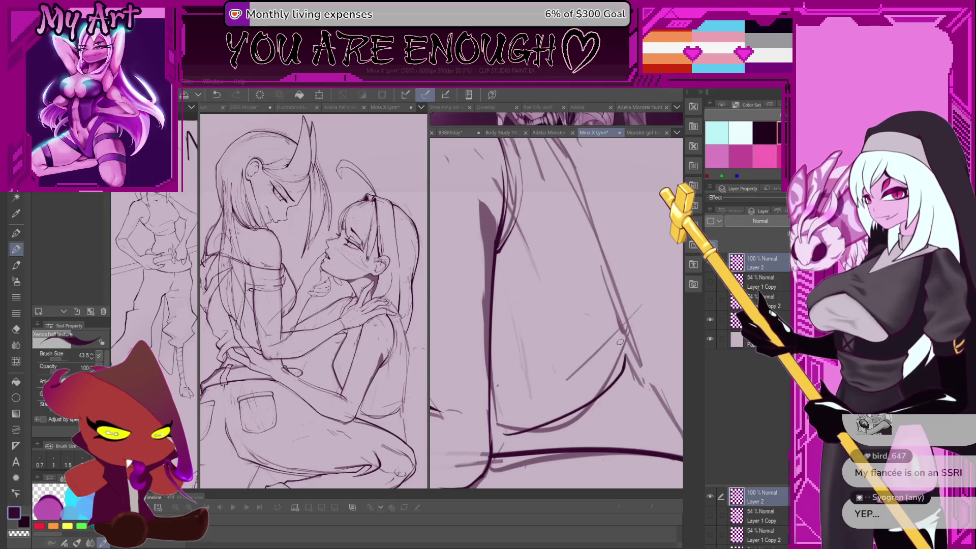
- Redraw the hip contour with an upward stroke, then zoom out and level the view
{"action": "left_click_drag", "start_coordinate": [620, 342], "coordinate": [506, 398]}
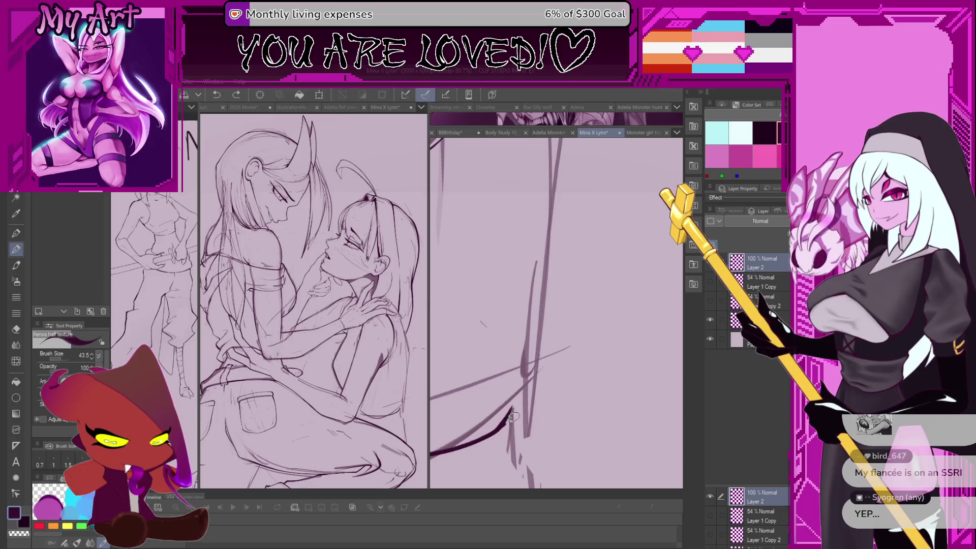
{"action": "scroll", "coordinate": [519, 389], "scroll_direction": "down", "scroll_amount": 3}
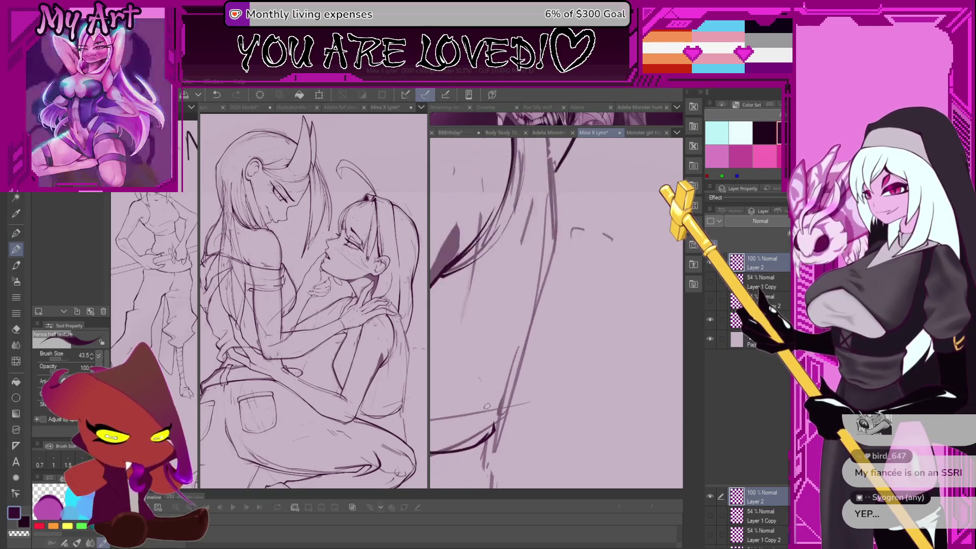
{"action": "key", "text": "ctrl+z"}
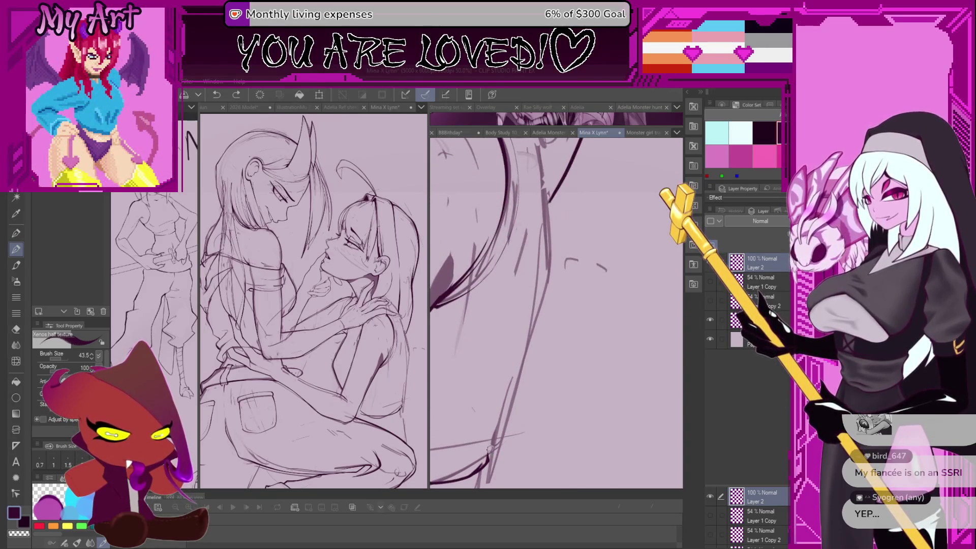
{"action": "left_click_drag", "start_coordinate": [492, 443], "coordinate": [538, 299]}
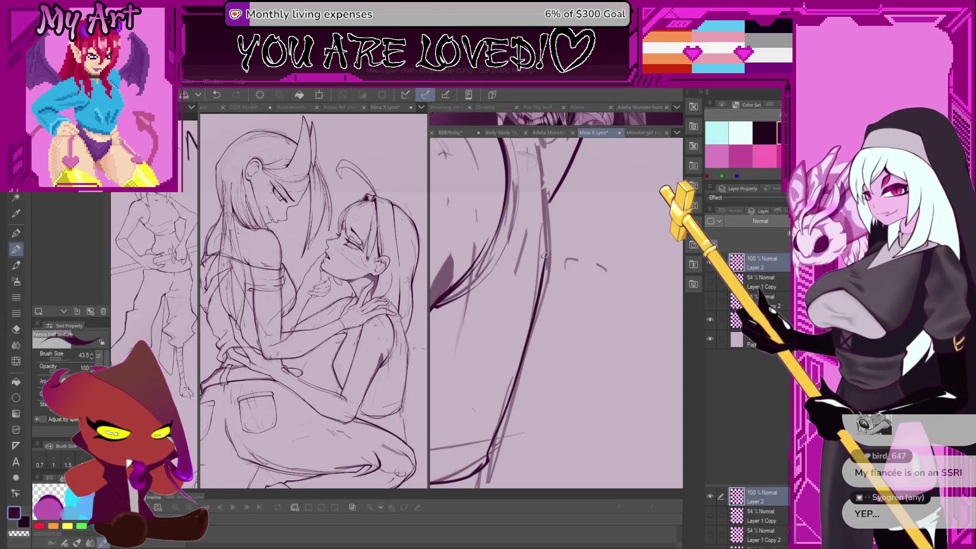
{"action": "scroll", "coordinate": [513, 320], "scroll_direction": "down", "scroll_amount": 1}
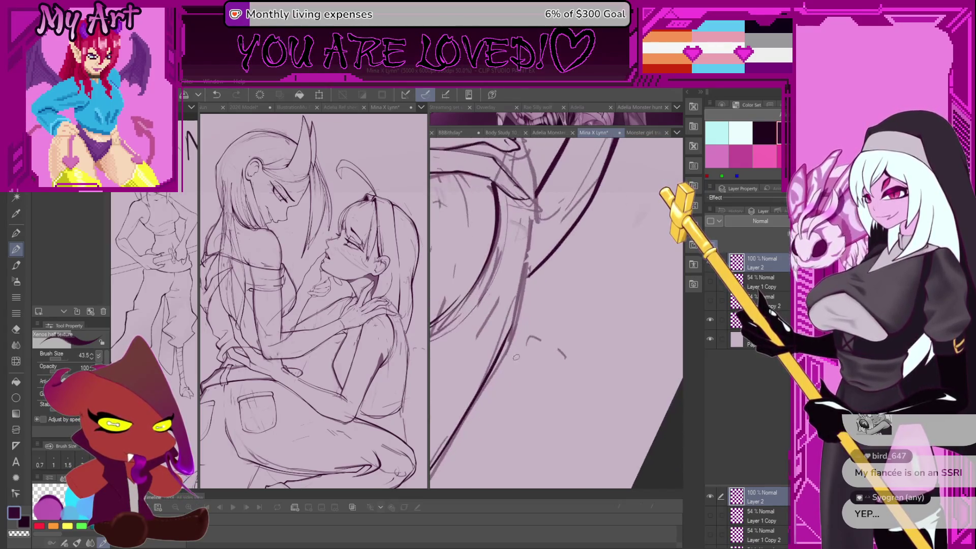
{"action": "key", "text": "minus"}
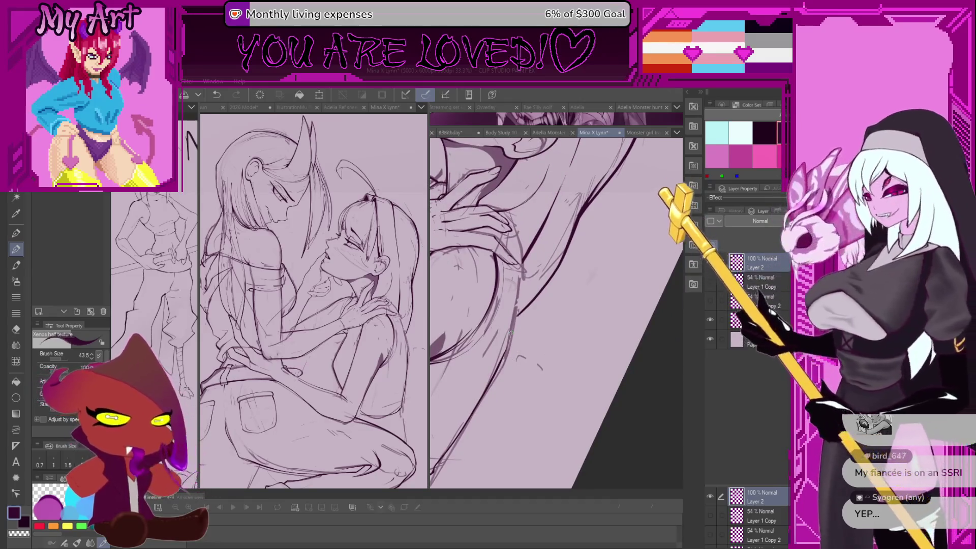
{"action": "mouse_move", "coordinate": [504, 364]}
{"action": "left_mouse_down"}
{"action": "mouse_move", "coordinate": [593, 342]}
{"action": "mouse_move", "coordinate": [511, 362]}
{"action": "mouse_move", "coordinate": [460, 337]}
{"action": "left_mouse_up"}
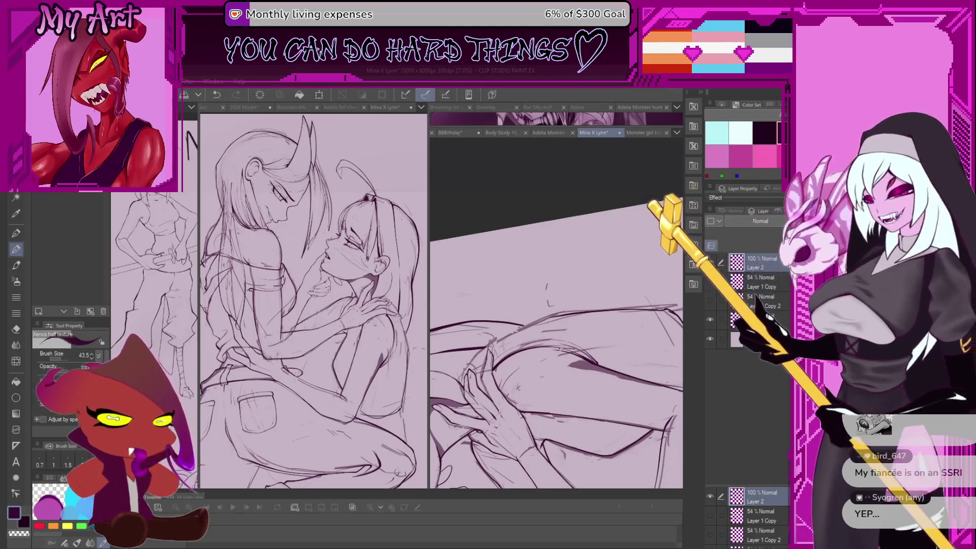
- Zoom and tilt toward the hand on the thigh, undoing the last stroke
{"action": "mouse_move", "coordinate": [548, 334]}
{"action": "left_mouse_down"}
{"action": "mouse_move", "coordinate": [492, 344]}
{"action": "mouse_move", "coordinate": [449, 405]}
{"action": "left_mouse_up"}
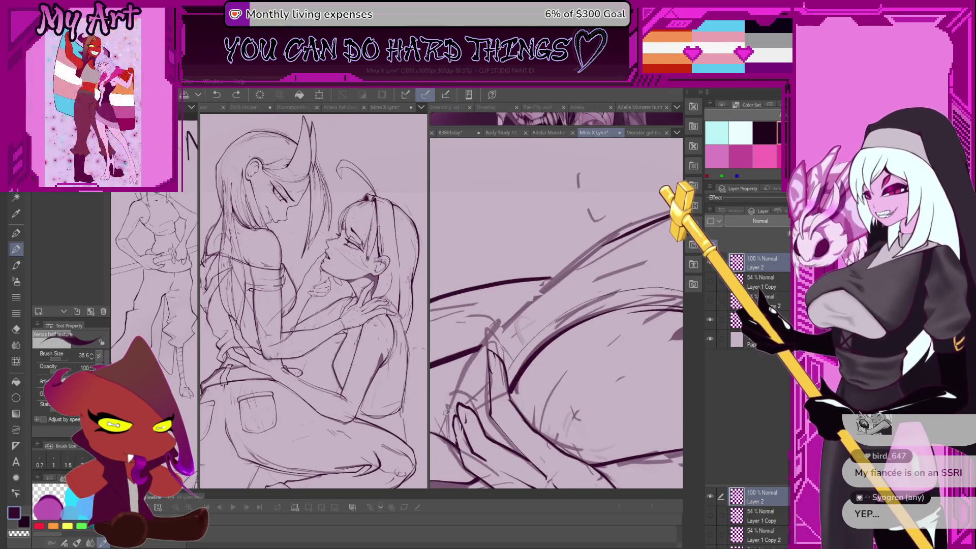
{"action": "left_click_drag", "start_coordinate": [524, 308], "coordinate": [495, 335]}
{"action": "key", "text": "ctrl+z"}
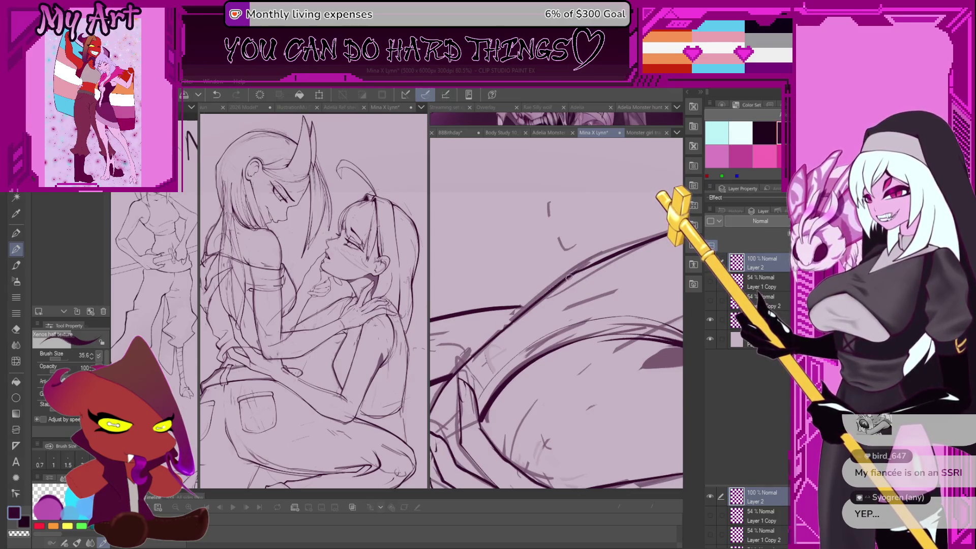
{"action": "key", "text": "ctrl+minus"}
{"action": "scroll", "coordinate": [578, 268], "scroll_direction": "up", "scroll_amount": 5}
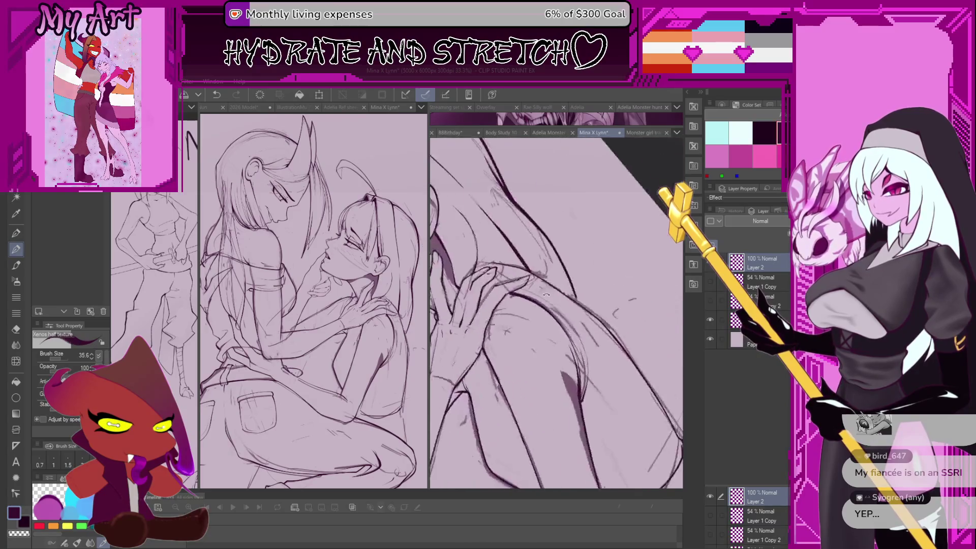
{"action": "scroll", "coordinate": [604, 324], "scroll_direction": "up", "scroll_amount": 3}
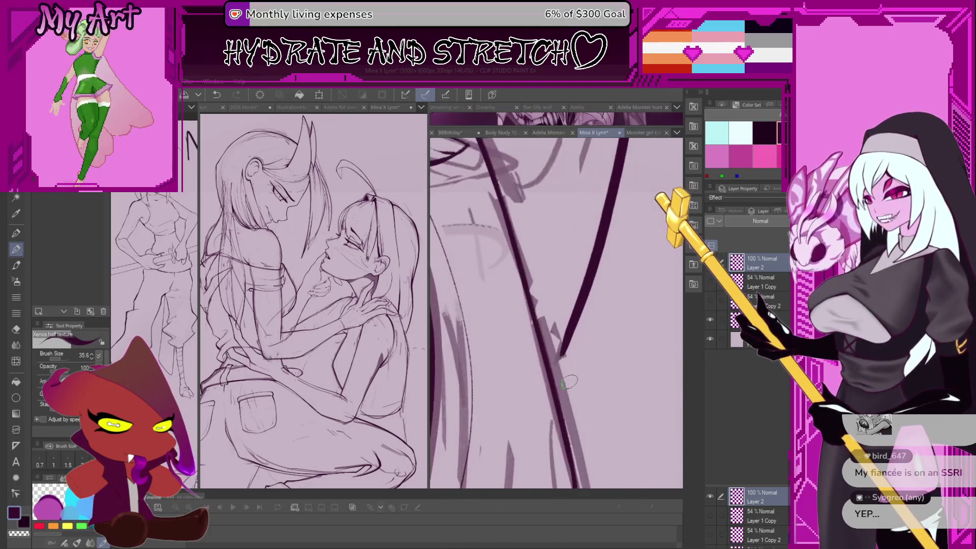
{"action": "scroll", "coordinate": [552, 347], "scroll_direction": "up", "scroll_amount": 2}
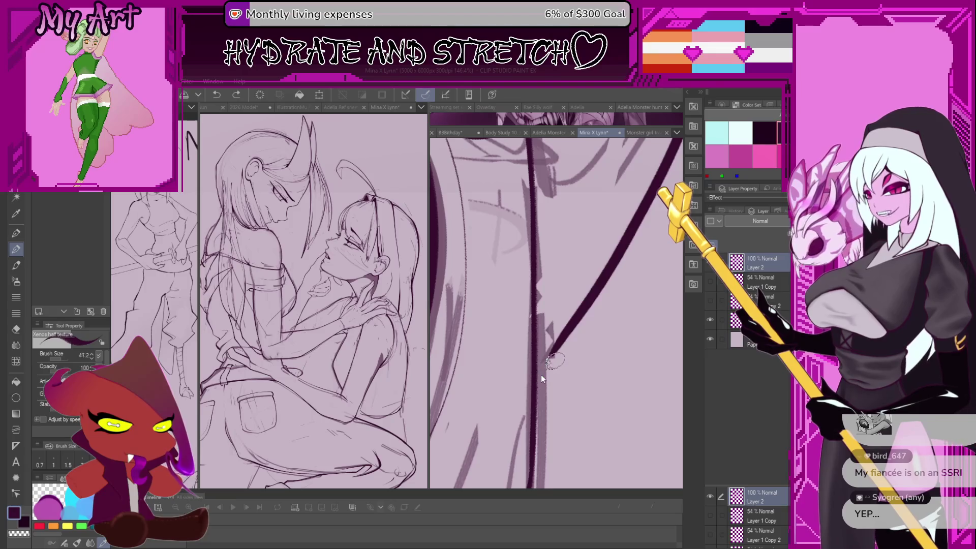
- Draw a clean stroke joining the two contour lines where they meet, redrawing it once
{"action": "mouse_move", "coordinate": [541, 374]}
{"action": "left_mouse_down"}
{"action": "mouse_move", "coordinate": [583, 379]}
{"action": "mouse_move", "coordinate": [529, 310]}
{"action": "left_mouse_up"}
{"action": "key", "text": "ctrl+z"}
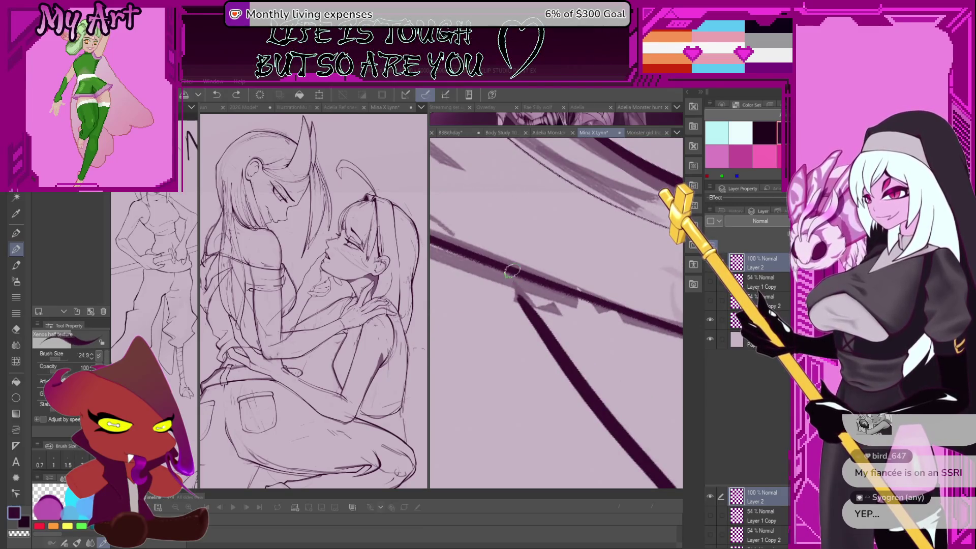
{"action": "left_click_drag", "start_coordinate": [510, 274], "coordinate": [537, 323]}
{"action": "key", "text": "ctrl+z"}
{"action": "left_click_drag", "start_coordinate": [503, 272], "coordinate": [533, 312]}
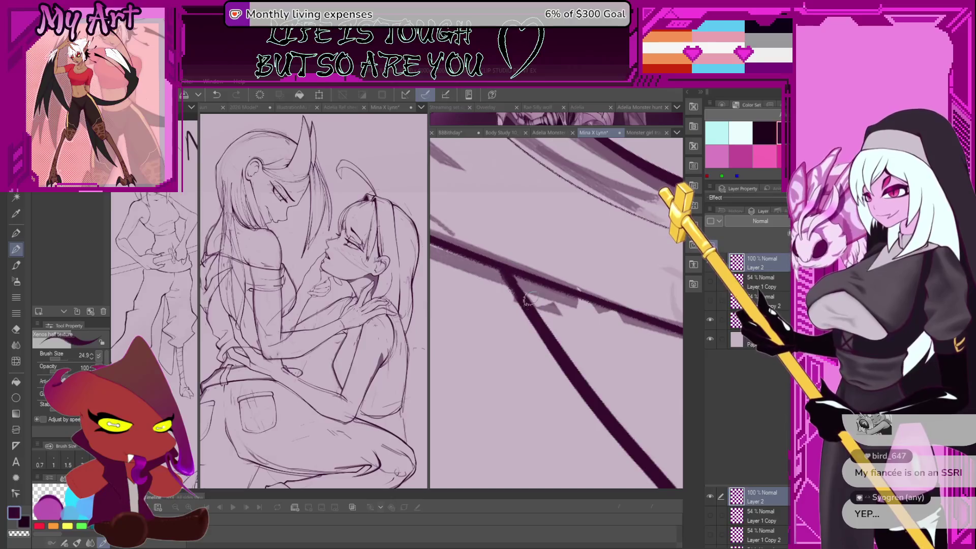
- Ink contour lines on the chin and neck around the hand at the throat, then undo the final stroke
{"action": "scroll", "coordinate": [573, 349], "scroll_direction": "down", "scroll_amount": 3}
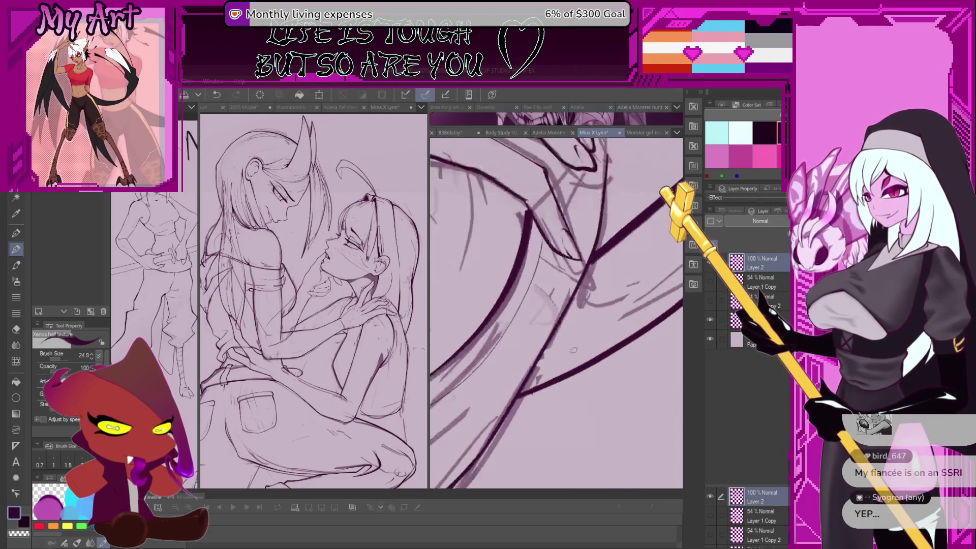
{"action": "scroll", "coordinate": [574, 349], "scroll_direction": "down", "scroll_amount": 5}
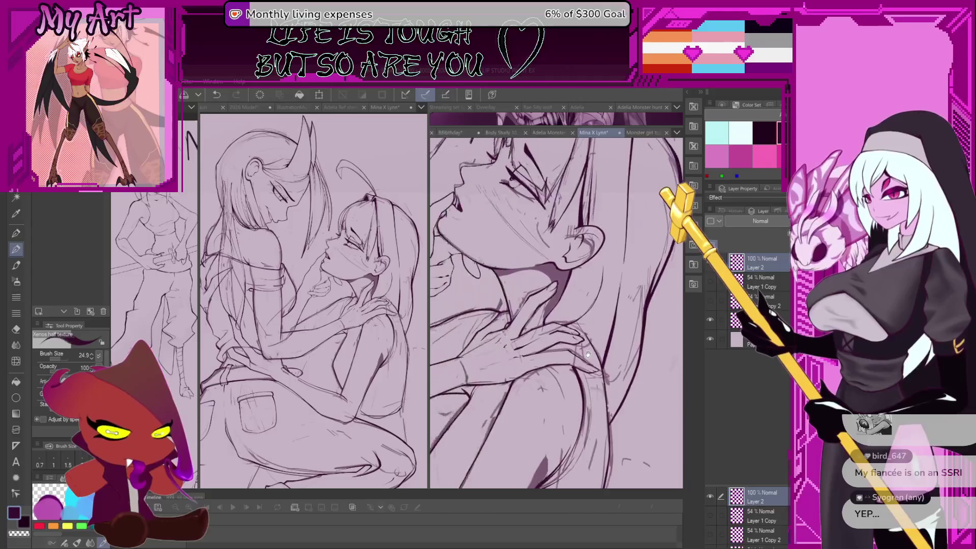
{"action": "scroll", "coordinate": [588, 354], "scroll_direction": "up", "scroll_amount": 2}
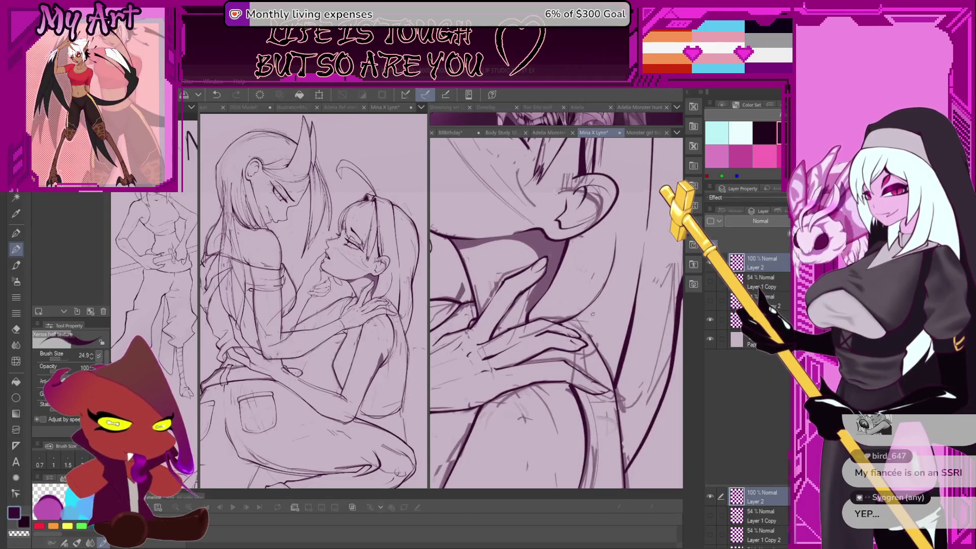
{"action": "scroll", "coordinate": [571, 361], "scroll_direction": "up", "scroll_amount": 3}
{"action": "left_click_drag", "start_coordinate": [573, 374], "coordinate": [580, 374]}
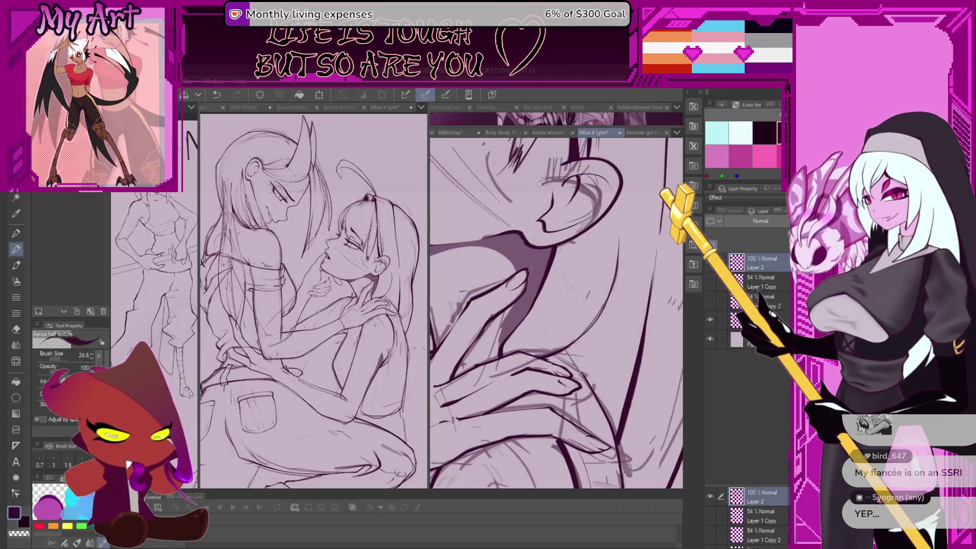
{"action": "left_click", "coordinate": [574, 342]}
{"action": "mouse_move", "coordinate": [587, 379]}
{"action": "left_mouse_down"}
{"action": "mouse_move", "coordinate": [542, 376]}
{"action": "mouse_move", "coordinate": [572, 370]}
{"action": "left_mouse_up"}
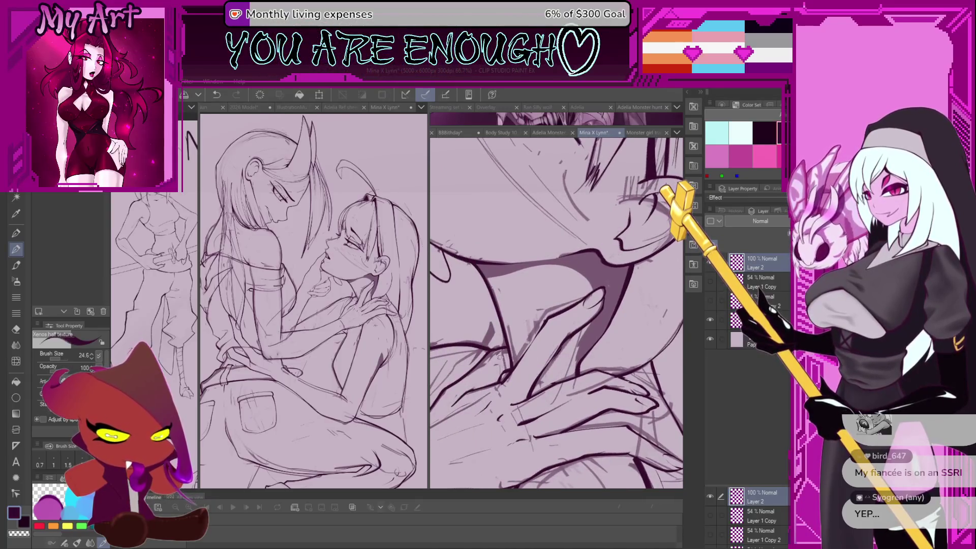
{"action": "key", "text": "bracketright"}
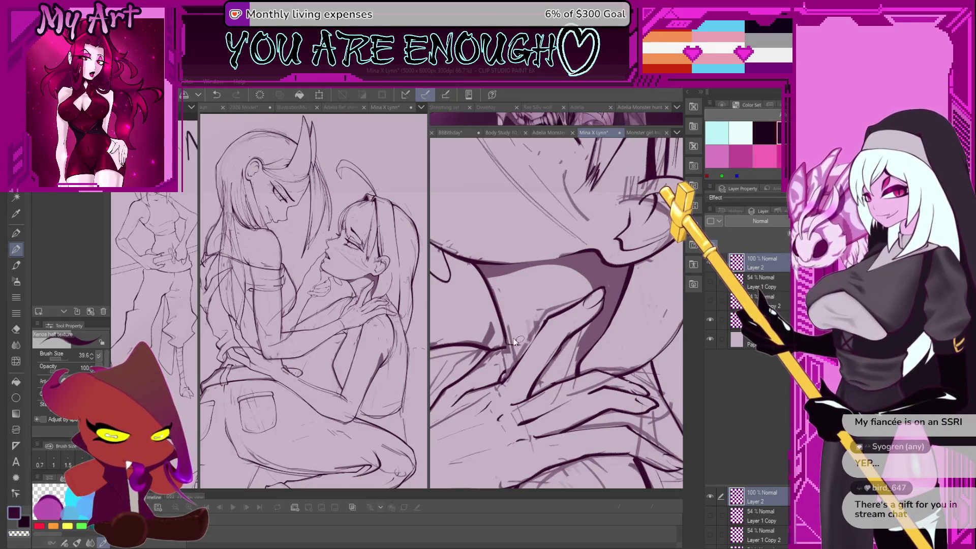
{"action": "key", "text": "ctrl+z"}
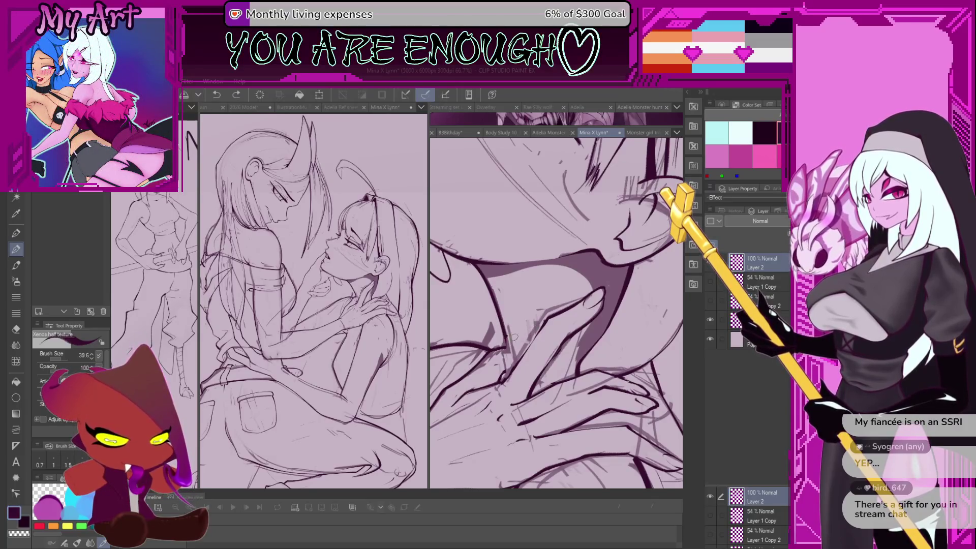
- Zoom in on the forearm, remove a stray stroke, and draw three clean lines down the arm
{"action": "scroll", "coordinate": [521, 338], "scroll_direction": "up", "scroll_amount": 5}
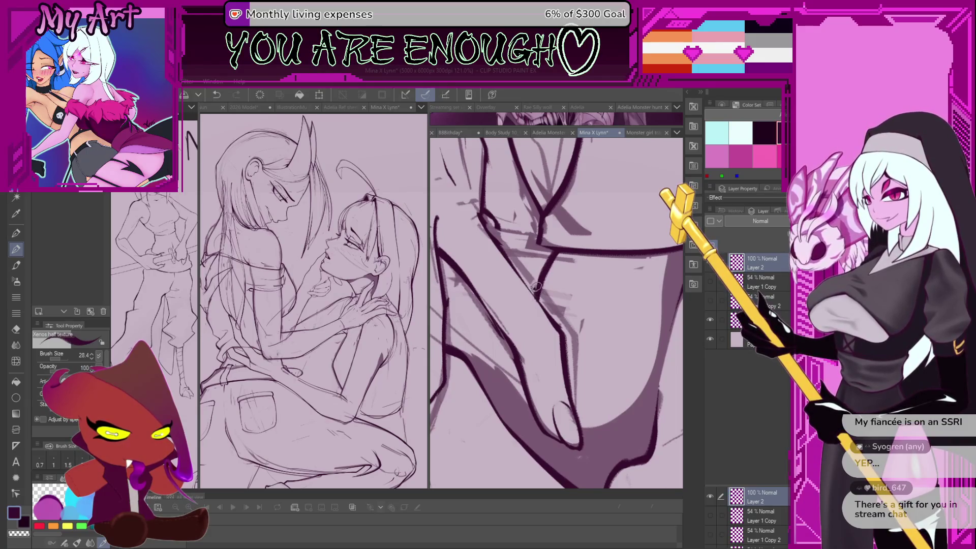
{"action": "left_click_drag", "start_coordinate": [527, 330], "coordinate": [543, 264]}
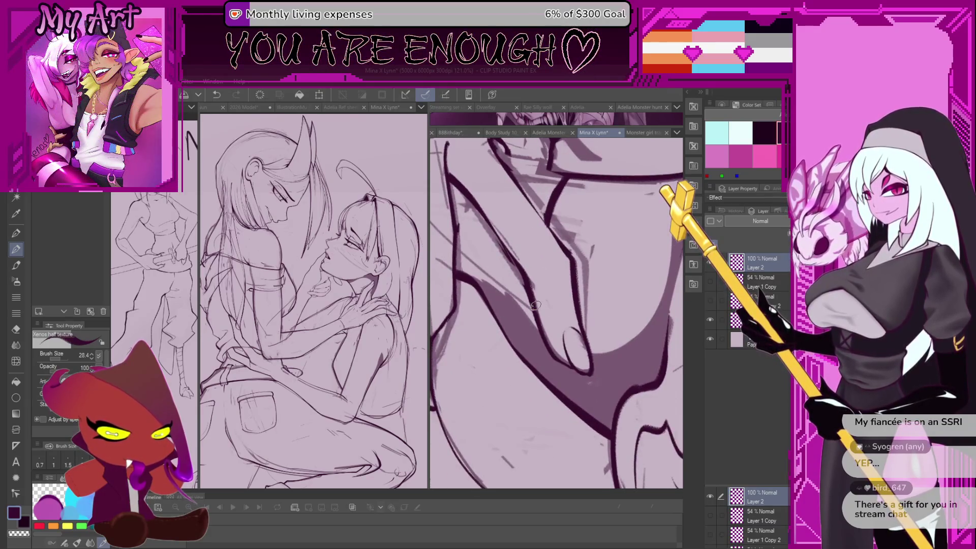
{"action": "key", "text": "ctrl+z"}
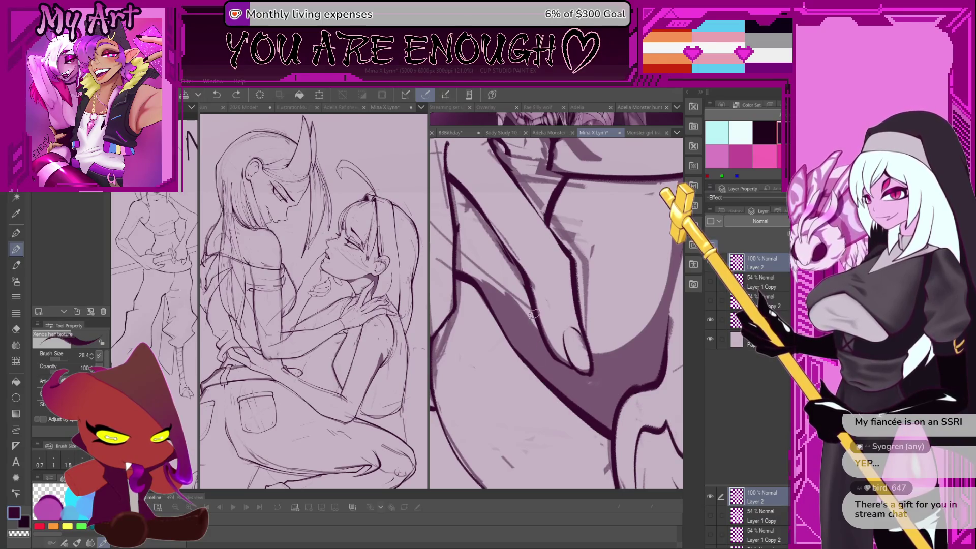
{"action": "left_click_drag", "start_coordinate": [536, 310], "coordinate": [542, 374]}
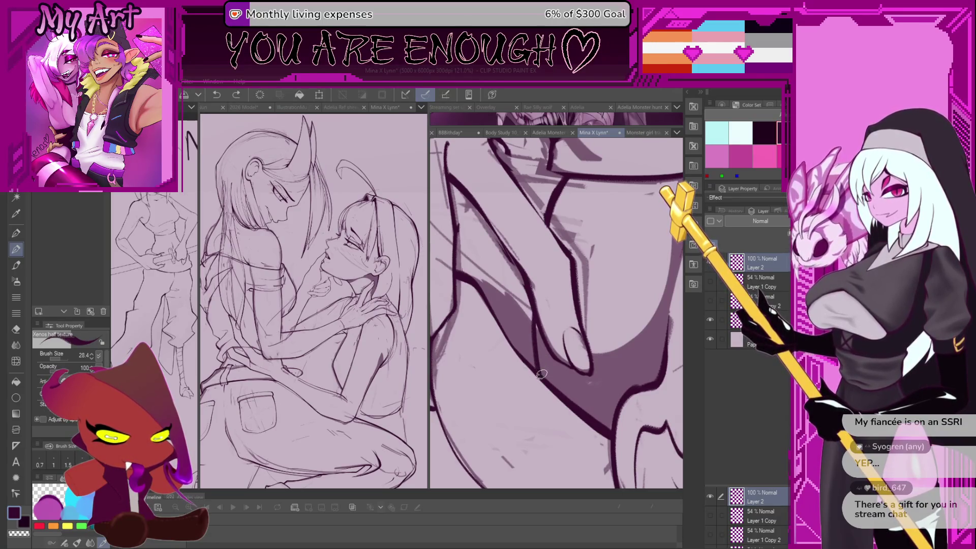
{"action": "left_click_drag", "start_coordinate": [532, 308], "coordinate": [533, 359]}
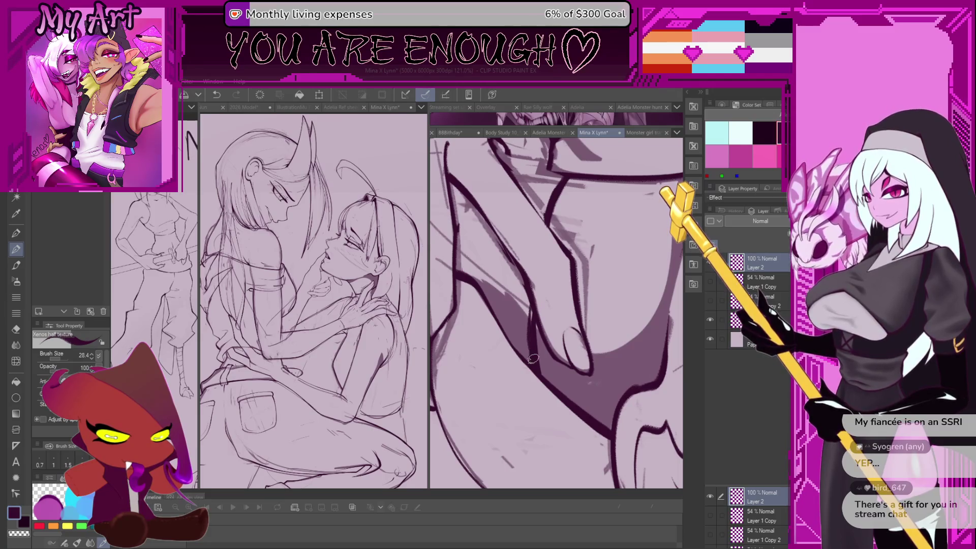
{"action": "left_click_drag", "start_coordinate": [532, 311], "coordinate": [528, 375]}
{"action": "left_click_drag", "start_coordinate": [505, 325], "coordinate": [561, 292]}
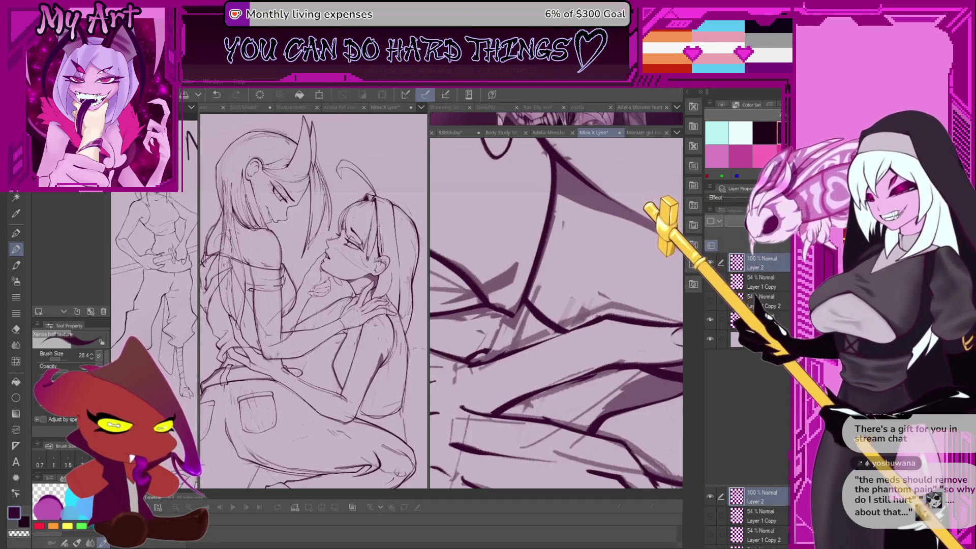
- Pan and zoom to the hands and discard a trial stroke on the lineart
{"action": "left_click_drag", "start_coordinate": [523, 386], "coordinate": [571, 377]}
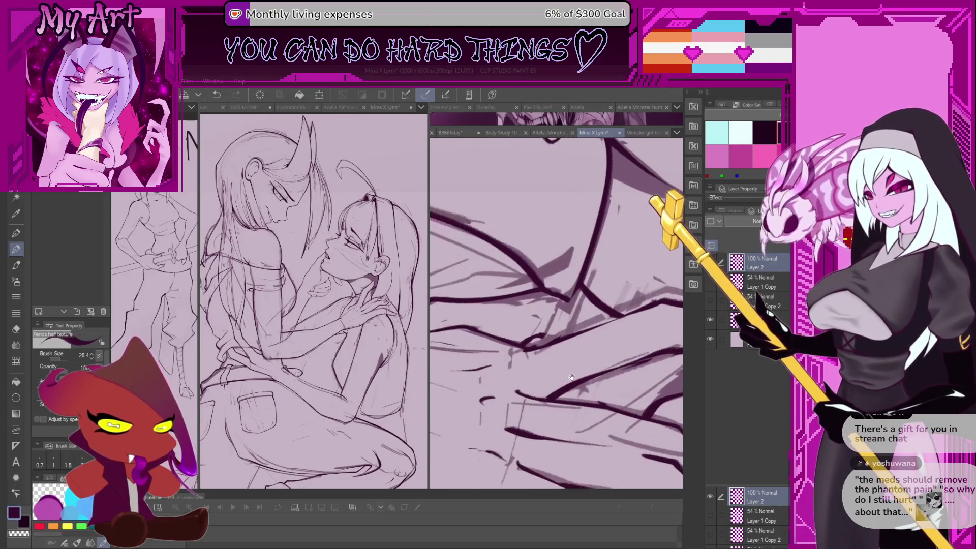
{"action": "scroll", "coordinate": [547, 336], "scroll_direction": "down", "scroll_amount": 3}
{"action": "scroll", "coordinate": [546, 337], "scroll_direction": "up", "scroll_amount": 3}
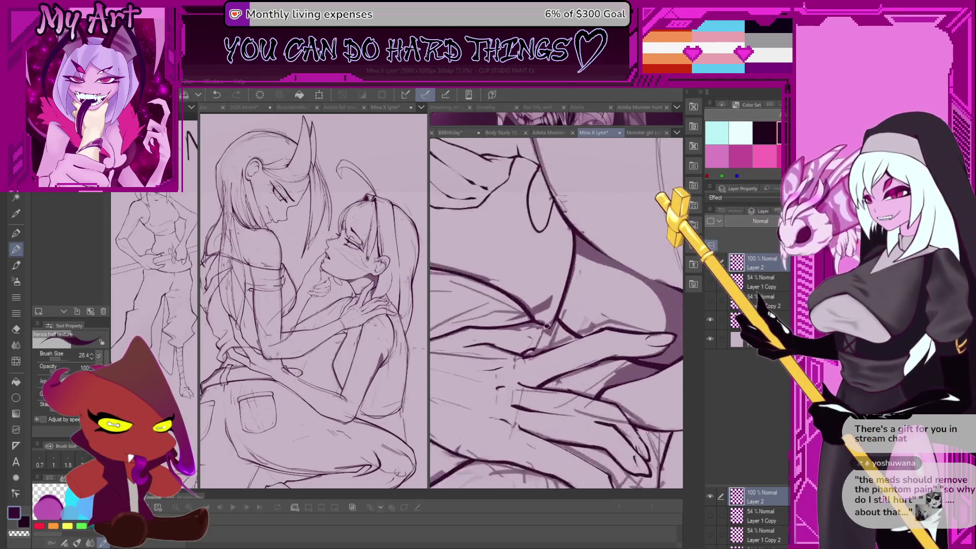
{"action": "scroll", "coordinate": [545, 338], "scroll_direction": "up", "scroll_amount": 2}
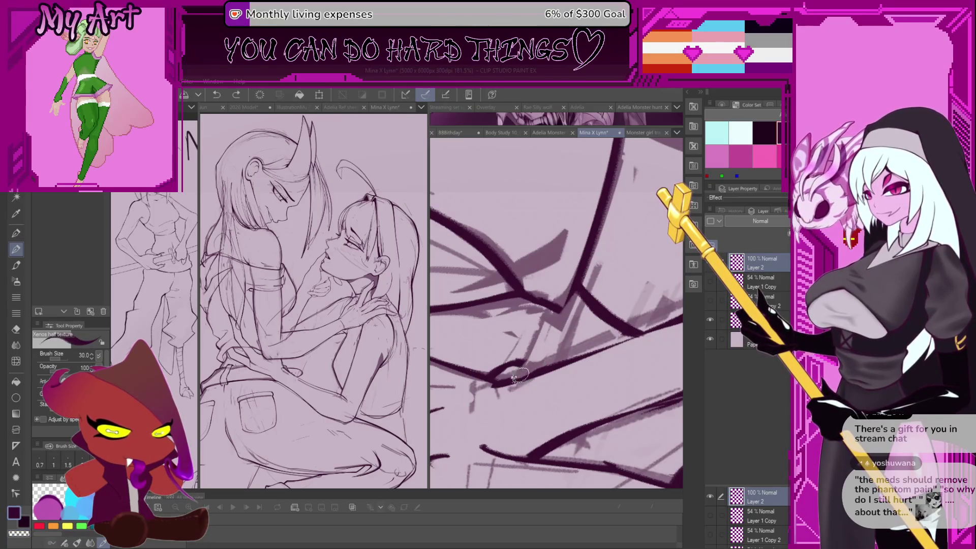
{"action": "left_click_drag", "start_coordinate": [559, 318], "coordinate": [524, 366]}
{"action": "key", "text": "ctrl+z"}
{"action": "scroll", "coordinate": [526, 362], "scroll_direction": "down", "scroll_amount": 2}
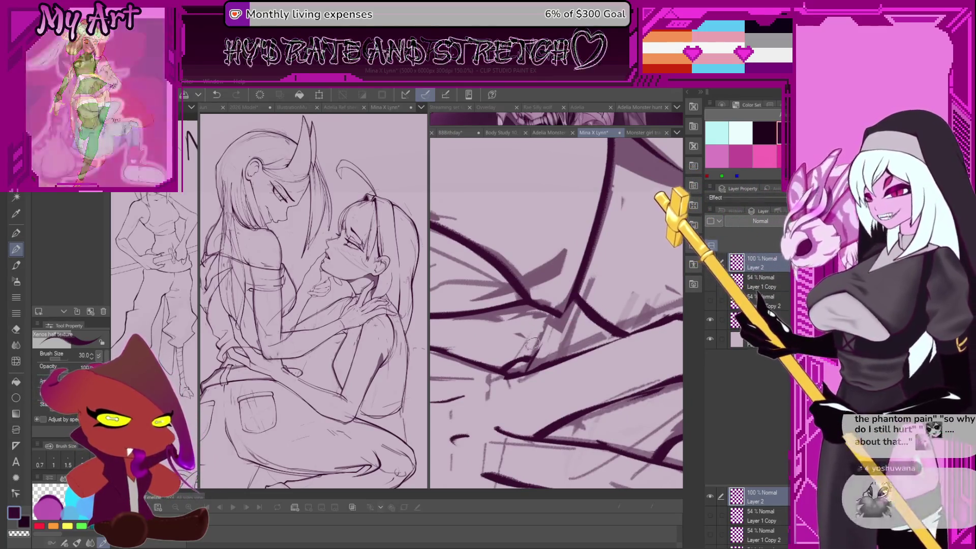
{"action": "key", "text": "ctrl+z"}
- Draw a clean line rising up-right across the contour after undoing failed attempts
{"action": "mouse_move", "coordinate": [548, 331]}
{"action": "left_mouse_down"}
{"action": "mouse_move", "coordinate": [525, 370]}
{"action": "mouse_move", "coordinate": [567, 300]}
{"action": "left_mouse_up"}
{"action": "key", "text": "ctrl+z"}
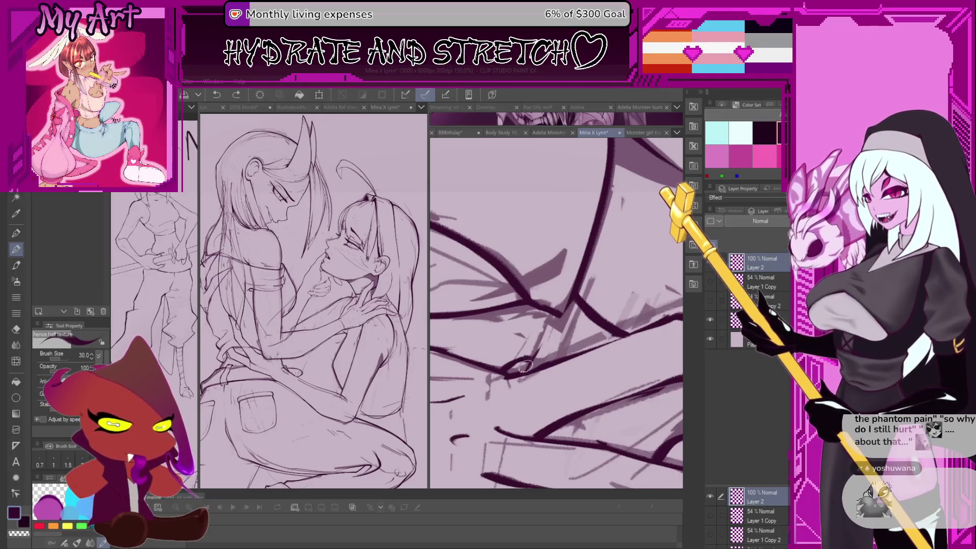
{"action": "left_click_drag", "start_coordinate": [524, 369], "coordinate": [569, 287]}
{"action": "key", "text": "ctrl+z"}
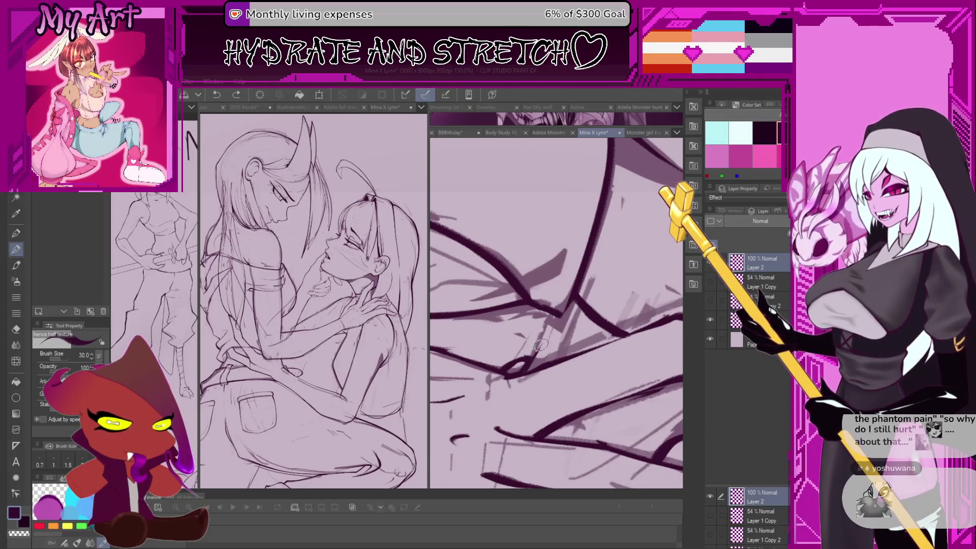
{"action": "left_click_drag", "start_coordinate": [540, 345], "coordinate": [563, 296]}
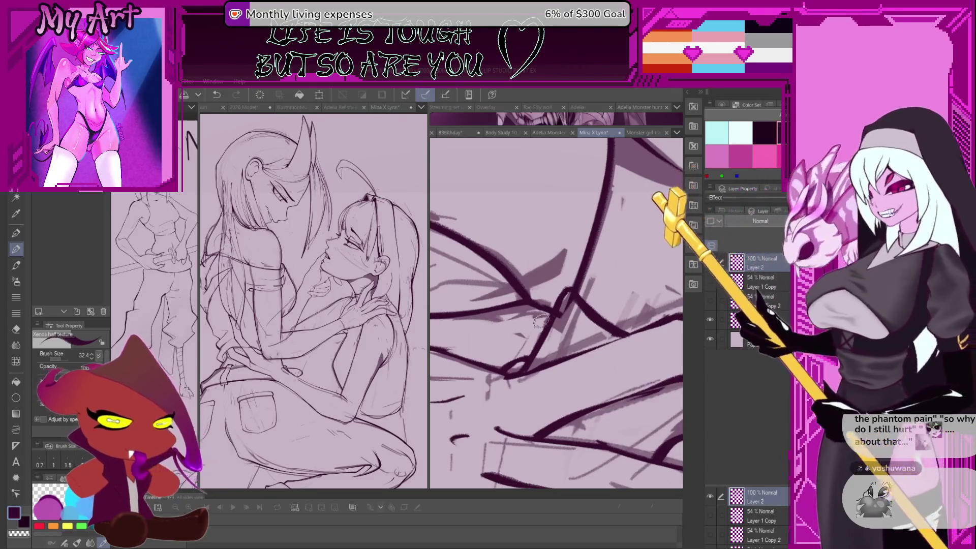
- Set the brush to 22.4 and rotate the canvas to an easier drawing angle
{"action": "key", "text": "minus"}
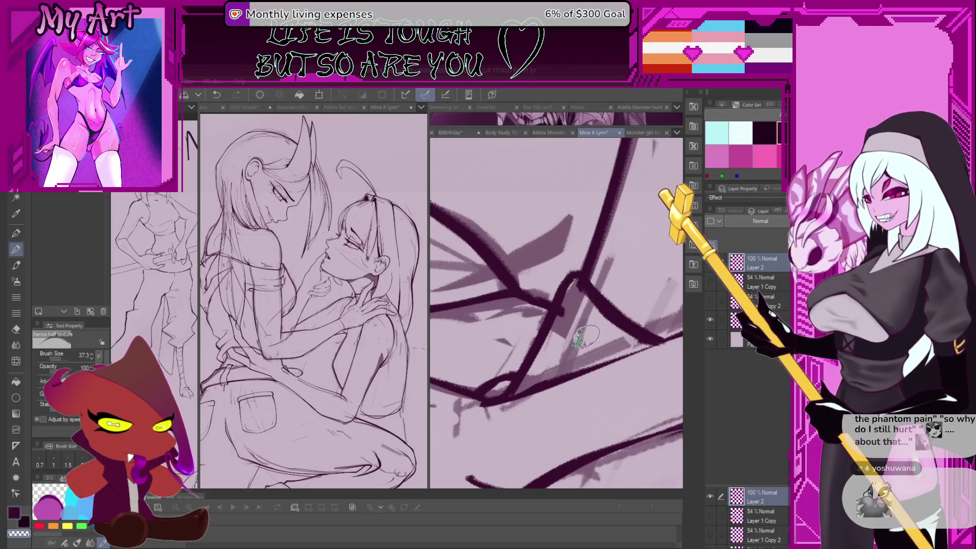
{"action": "key", "text": "bracketleft"}
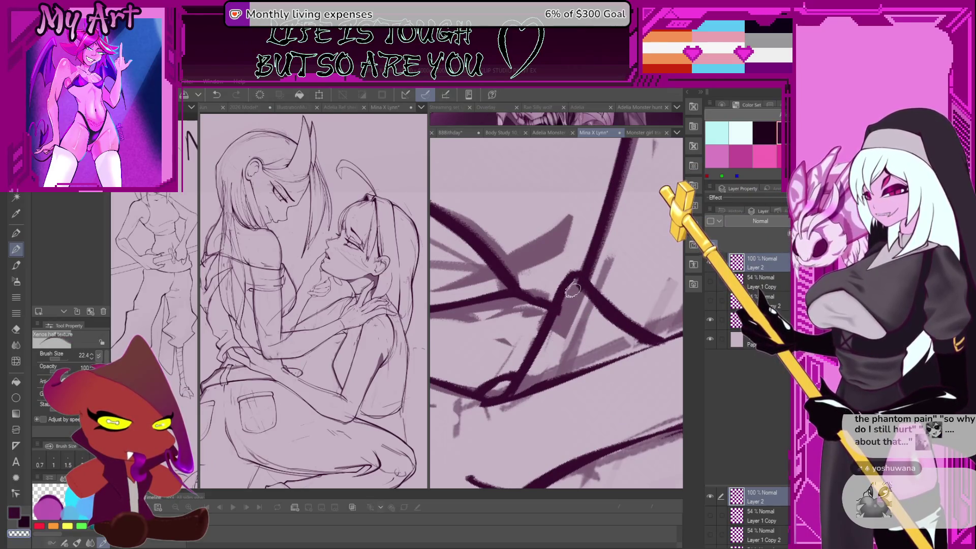
{"action": "key", "text": "minus"}
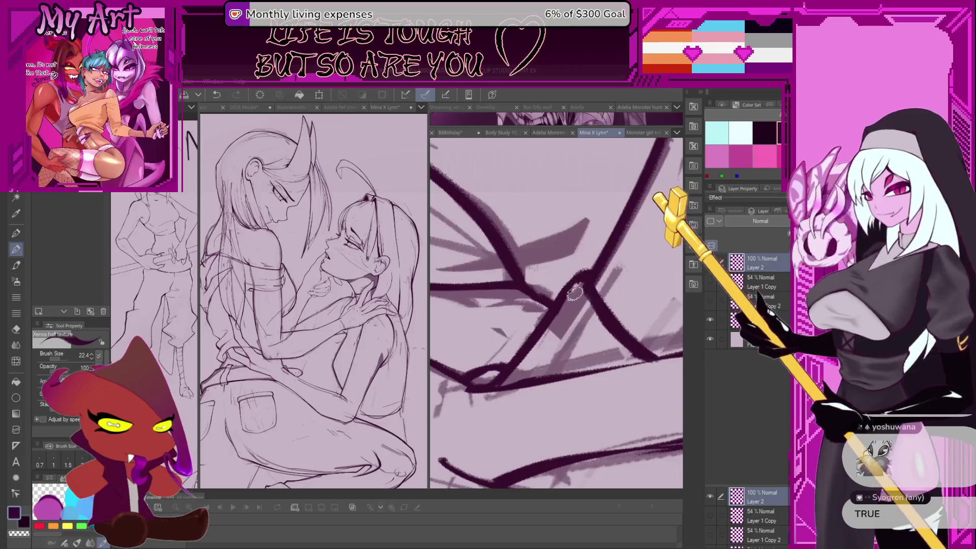
{"action": "key", "text": "asciicircum"}
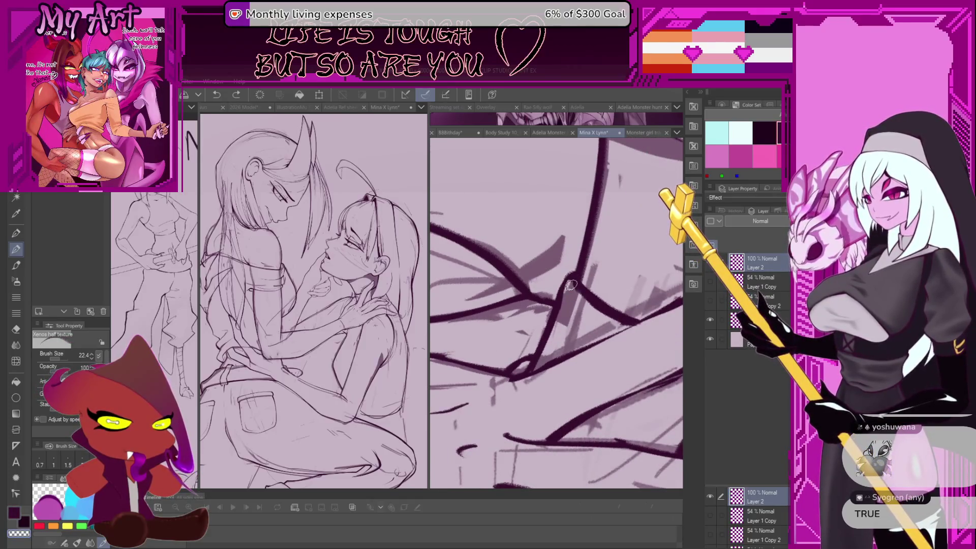
{"action": "key", "text": "asciicircum"}
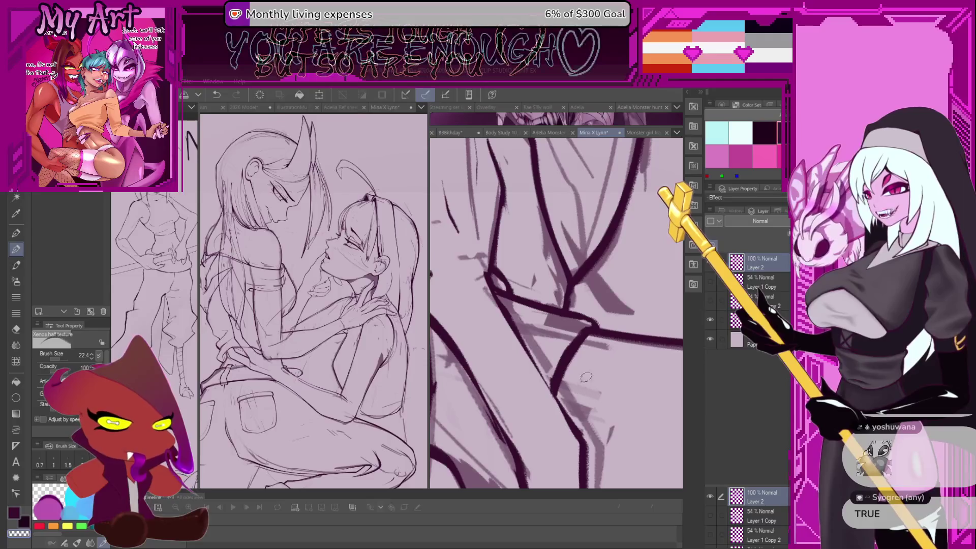
- Redraw the vertical contour repeatedly until it meets the horizontal line cleanly
{"action": "scroll", "coordinate": [573, 349], "scroll_direction": "up", "scroll_amount": 3}
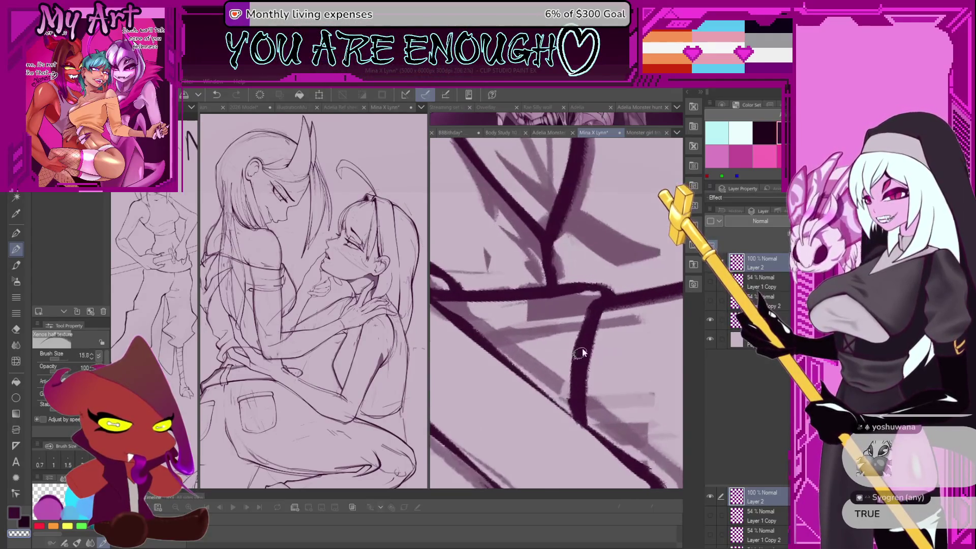
{"action": "left_click_drag", "start_coordinate": [593, 348], "coordinate": [589, 424]}
{"action": "key", "text": "ctrl+z"}
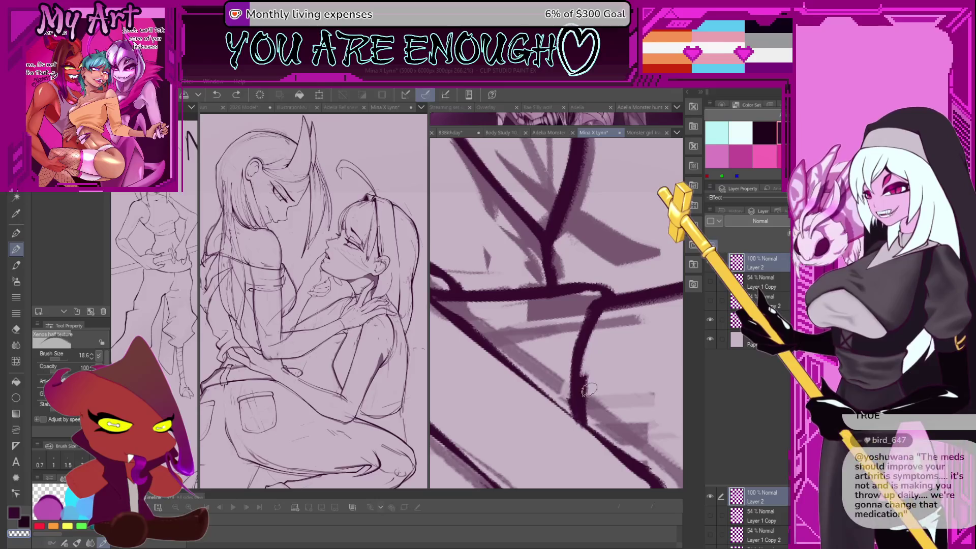
{"action": "left_click_drag", "start_coordinate": [592, 315], "coordinate": [585, 424]}
{"action": "key", "text": "ctrl+z"}
{"action": "key", "text": "ctrl+z"}
{"action": "key", "text": "ctrl+z"}
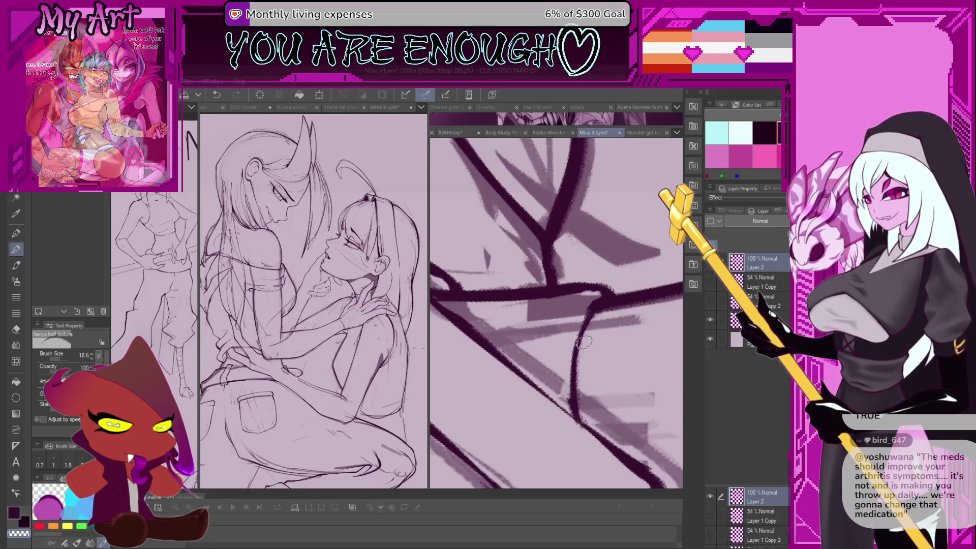
{"action": "left_click_drag", "start_coordinate": [591, 307], "coordinate": [576, 356]}
{"action": "key", "text": "ctrl+z"}
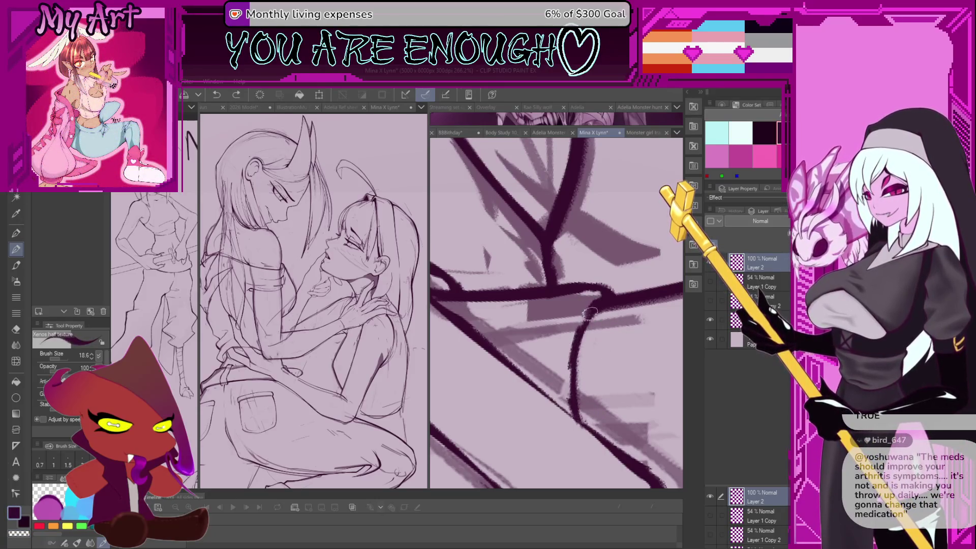
{"action": "left_click_drag", "start_coordinate": [609, 295], "coordinate": [579, 330]}
{"action": "key", "text": "ctrl+z"}
{"action": "mouse_move", "coordinate": [607, 294]}
{"action": "left_mouse_down"}
{"action": "mouse_move", "coordinate": [575, 340]}
{"action": "mouse_move", "coordinate": [608, 295]}
{"action": "left_mouse_up"}
- Discard a small trial stroke, rotate the canvas counter-clockwise, and pan to the next section
{"action": "scroll", "coordinate": [566, 373], "scroll_direction": "up", "scroll_amount": 3}
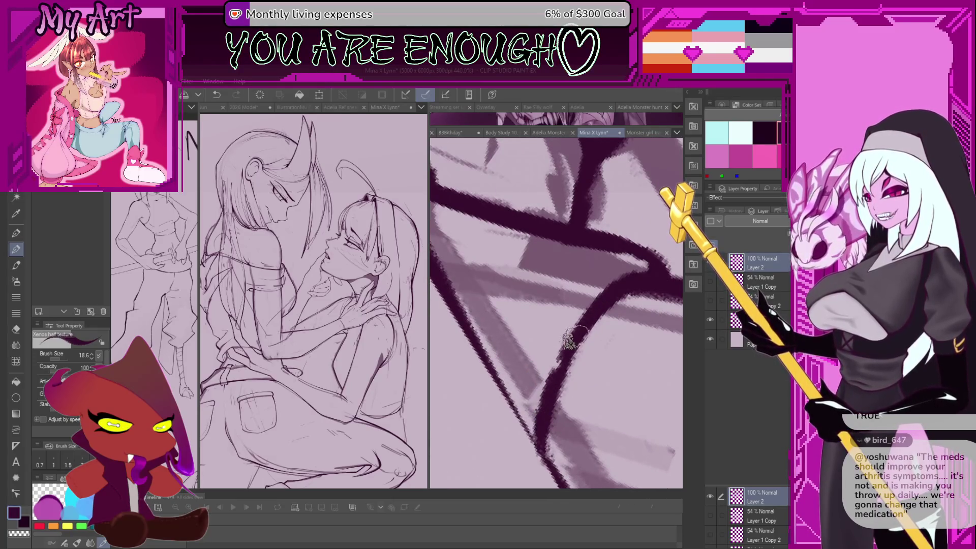
{"action": "left_click_drag", "start_coordinate": [558, 448], "coordinate": [579, 389]}
{"action": "key", "text": "ctrl+z"}
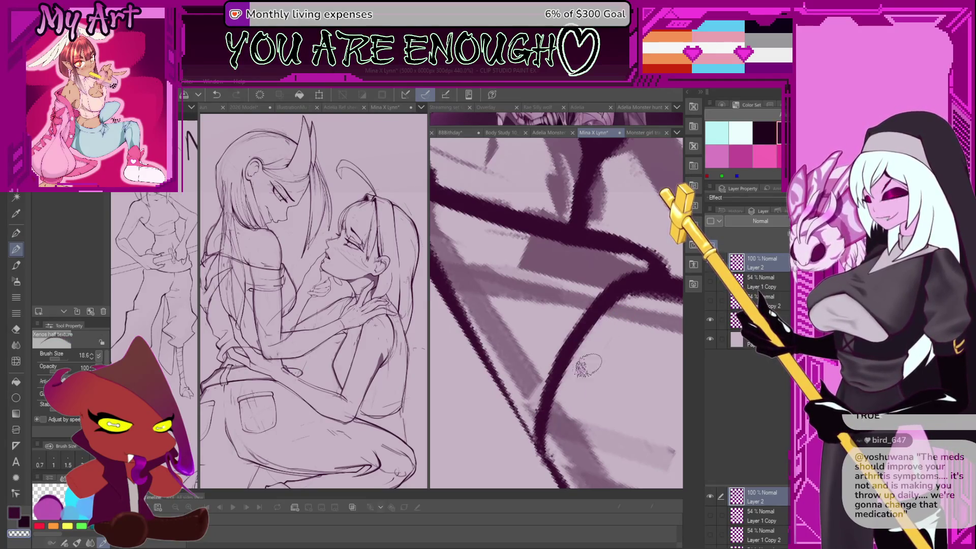
{"action": "scroll", "coordinate": [557, 358], "scroll_direction": "down", "scroll_amount": 4}
{"action": "key", "text": "minus"}
{"action": "key", "text": "minus"}
{"action": "key", "text": "minus"}
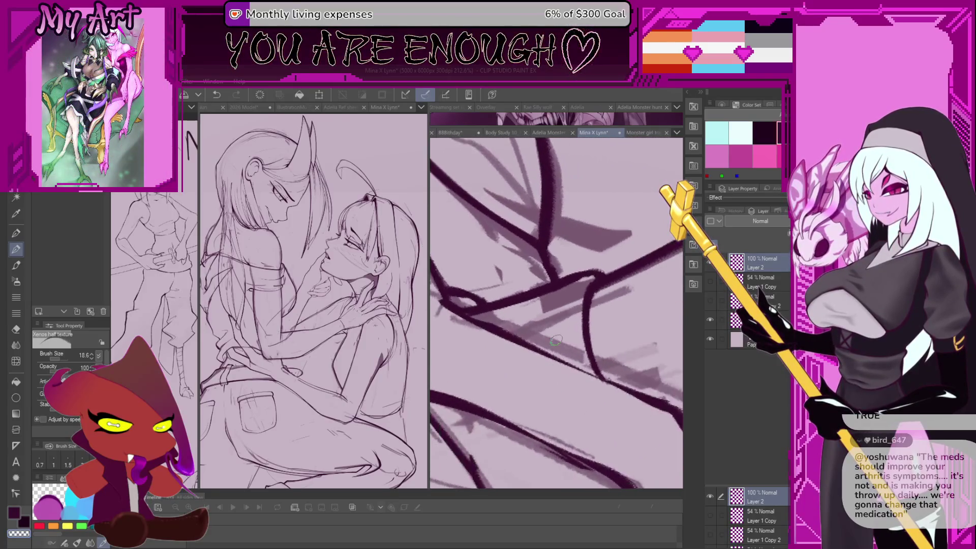
{"action": "key", "text": "minus"}
{"action": "key", "text": "minus"}
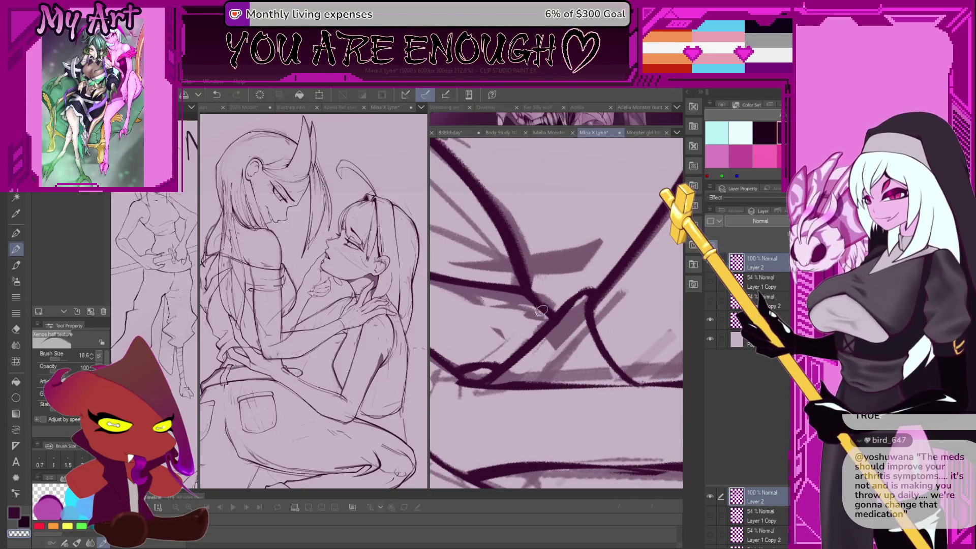
{"action": "mouse_move", "coordinate": [581, 302]}
{"action": "left_mouse_down"}
{"action": "mouse_move", "coordinate": [593, 320]}
{"action": "mouse_move", "coordinate": [562, 368]}
{"action": "mouse_move", "coordinate": [522, 332]}
{"action": "left_mouse_up"}
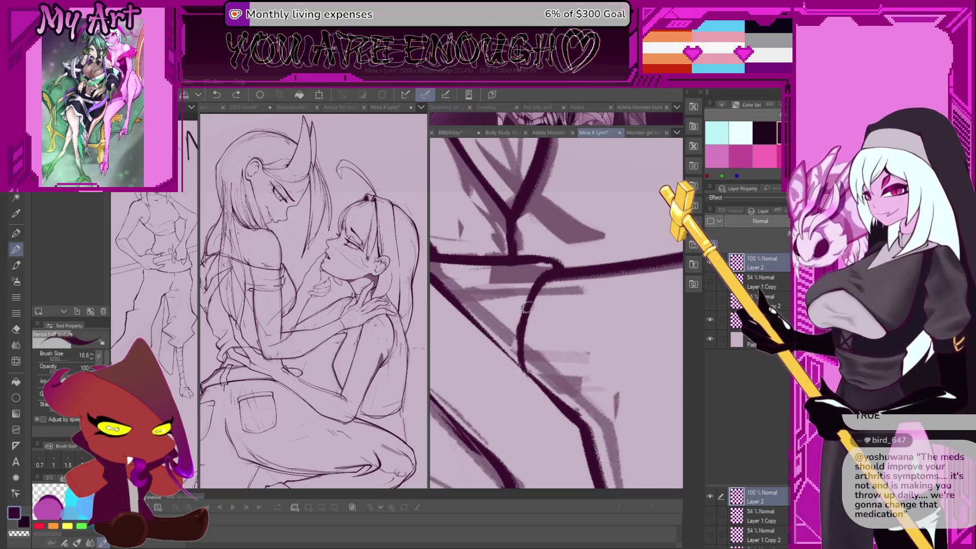
{"action": "mouse_move", "coordinate": [559, 268]}
{"action": "left_mouse_down"}
{"action": "mouse_move", "coordinate": [561, 302]}
{"action": "mouse_move", "coordinate": [539, 304]}
{"action": "left_mouse_up"}
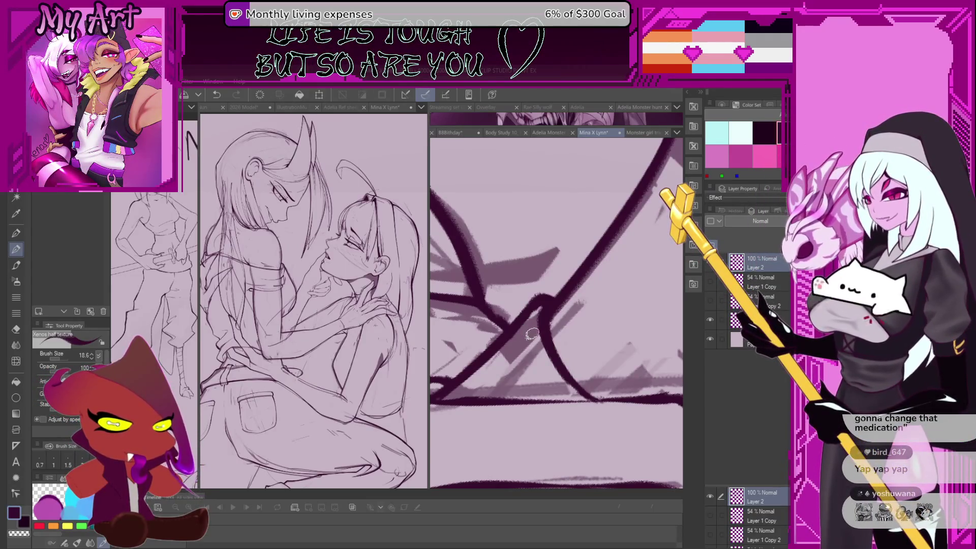
- Bring the fingers into view, thin the brush slightly, and ink a short dark stroke
{"action": "scroll", "coordinate": [605, 325], "scroll_direction": "down", "scroll_amount": 2}
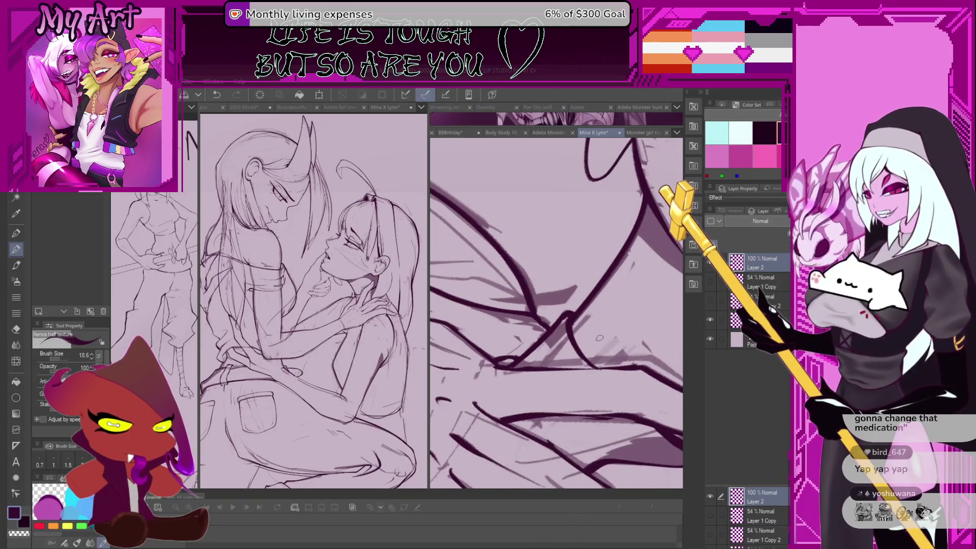
{"action": "scroll", "coordinate": [584, 340], "scroll_direction": "up", "scroll_amount": 2}
{"action": "left_click_drag", "start_coordinate": [548, 400], "coordinate": [498, 324]}
{"action": "scroll", "coordinate": [498, 324], "scroll_direction": "up", "scroll_amount": 1}
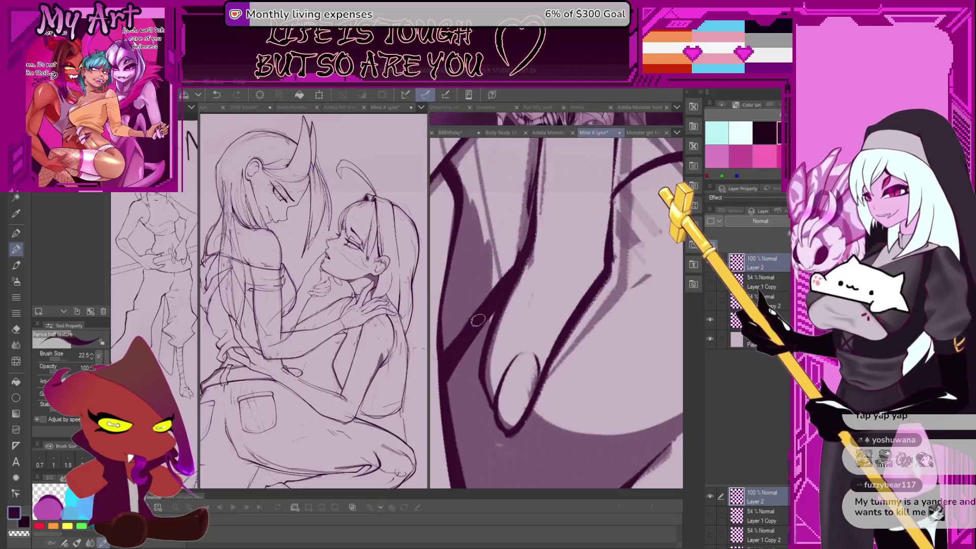
{"action": "left_click_drag", "start_coordinate": [478, 318], "coordinate": [466, 322]}
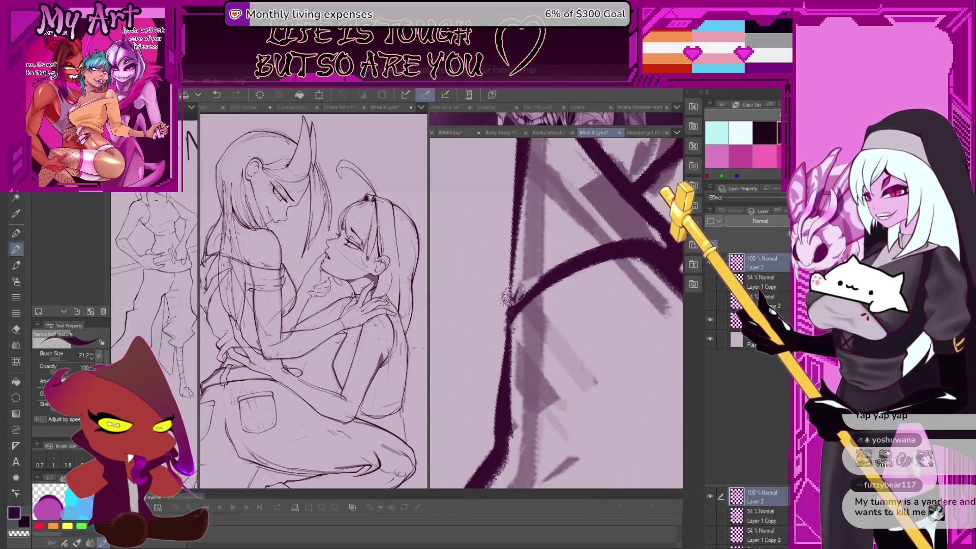
{"action": "key", "text": "bracketleft"}
{"action": "mouse_move", "coordinate": [510, 284]}
{"action": "left_mouse_down"}
{"action": "mouse_move", "coordinate": [575, 257]}
{"action": "mouse_move", "coordinate": [587, 238]}
{"action": "mouse_move", "coordinate": [529, 350]}
{"action": "left_mouse_up"}
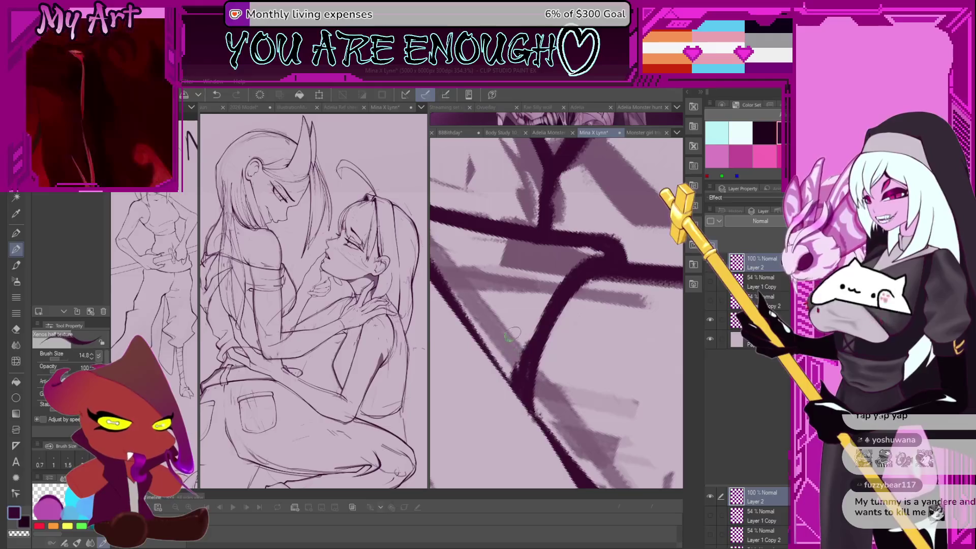
- Reduce the brush to 13.1 and ink the connecting stroke from the finger joint to the upper line
{"action": "scroll", "coordinate": [529, 350], "scroll_direction": "up", "scroll_amount": 1}
{"action": "key", "text": "bracketleft"}
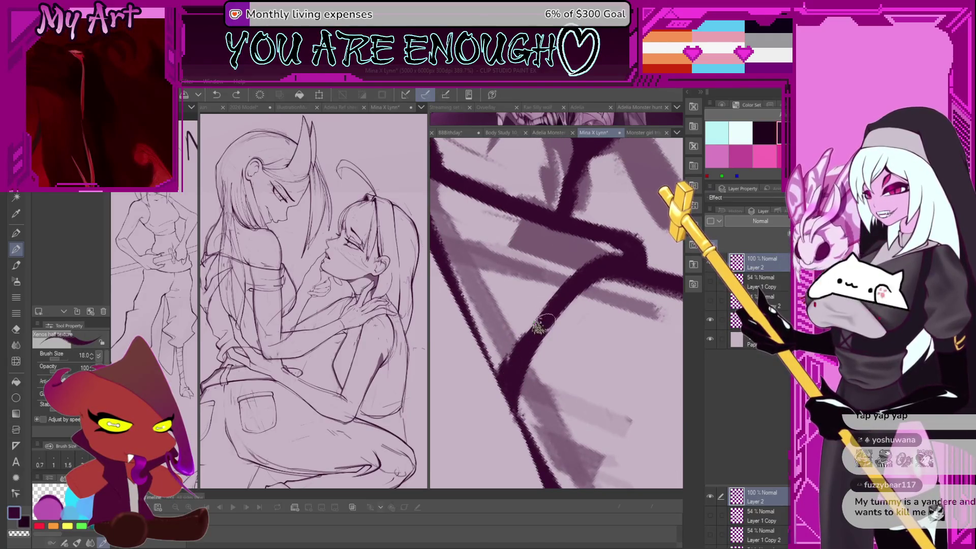
{"action": "key", "text": "bracketleft"}
{"action": "key", "text": "bracketleft"}
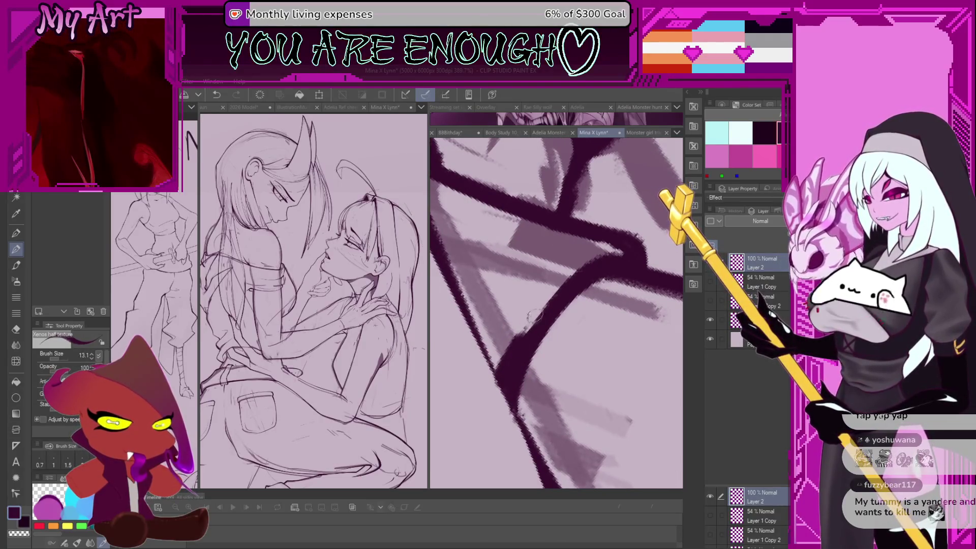
{"action": "left_click_drag", "start_coordinate": [515, 335], "coordinate": [584, 262]}
{"action": "key", "text": "ctrl+z"}
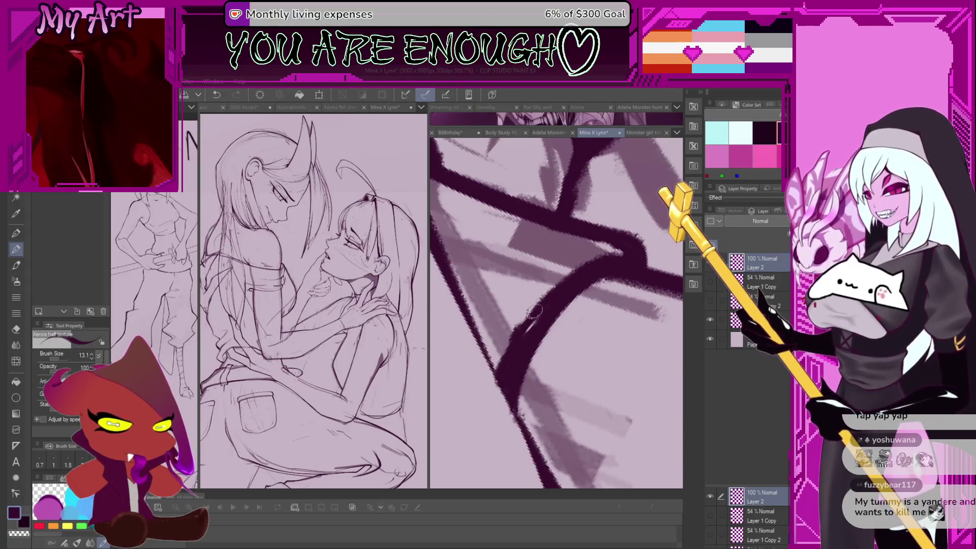
{"action": "left_click_drag", "start_coordinate": [516, 332], "coordinate": [563, 289]}
{"action": "left_click_drag", "start_coordinate": [523, 335], "coordinate": [559, 294]}
{"action": "key", "text": "ctrl+z"}
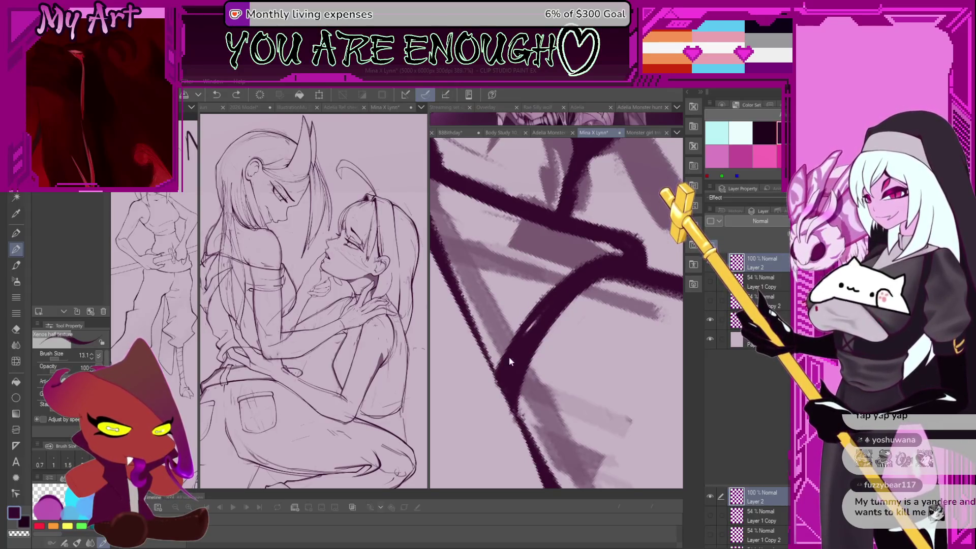
{"action": "left_click_drag", "start_coordinate": [513, 341], "coordinate": [602, 259]}
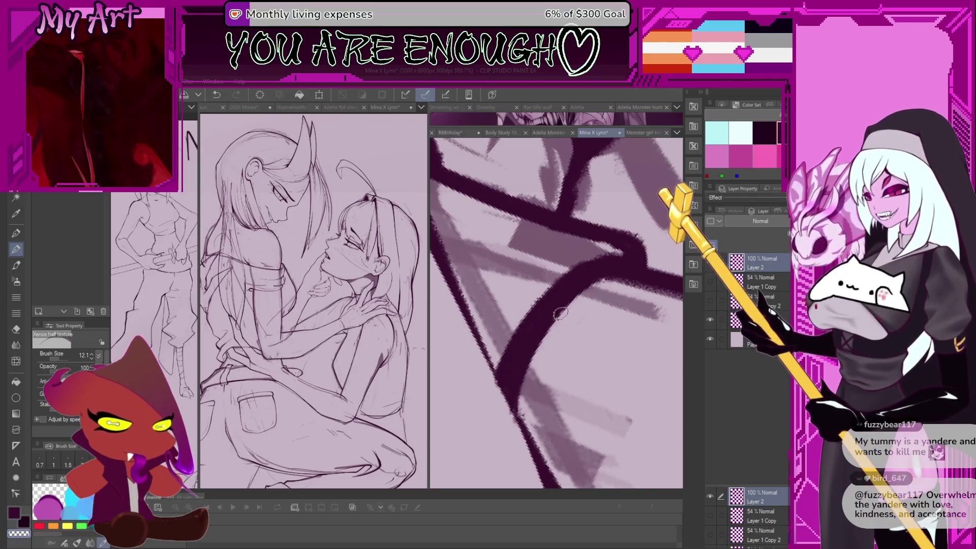
- Rotate and enlarge the view, then try further finger strokes and undo the unwanted ones
{"action": "scroll", "coordinate": [559, 313], "scroll_direction": "up", "scroll_amount": 2}
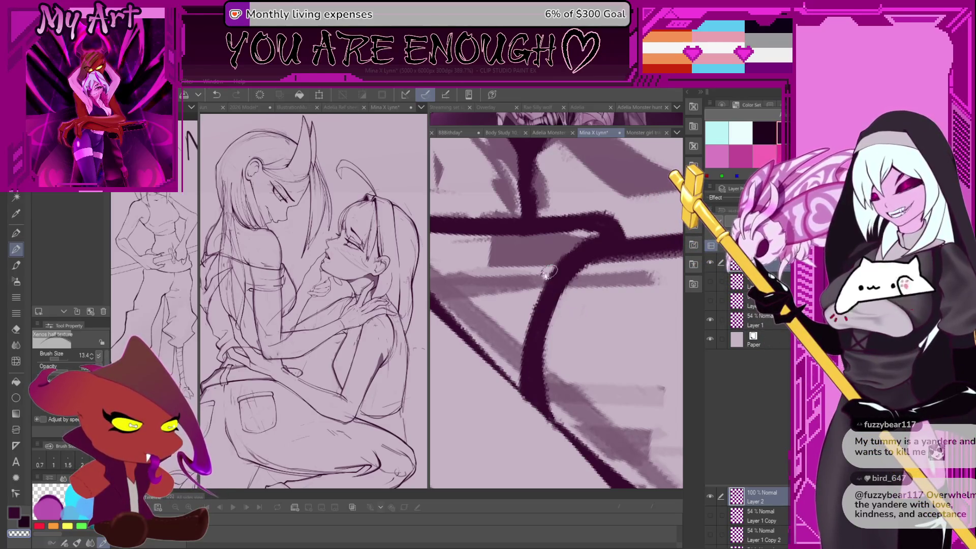
{"action": "mouse_move", "coordinate": [549, 271]}
{"action": "left_mouse_down"}
{"action": "mouse_move", "coordinate": [556, 256]}
{"action": "mouse_move", "coordinate": [538, 339]}
{"action": "left_mouse_up"}
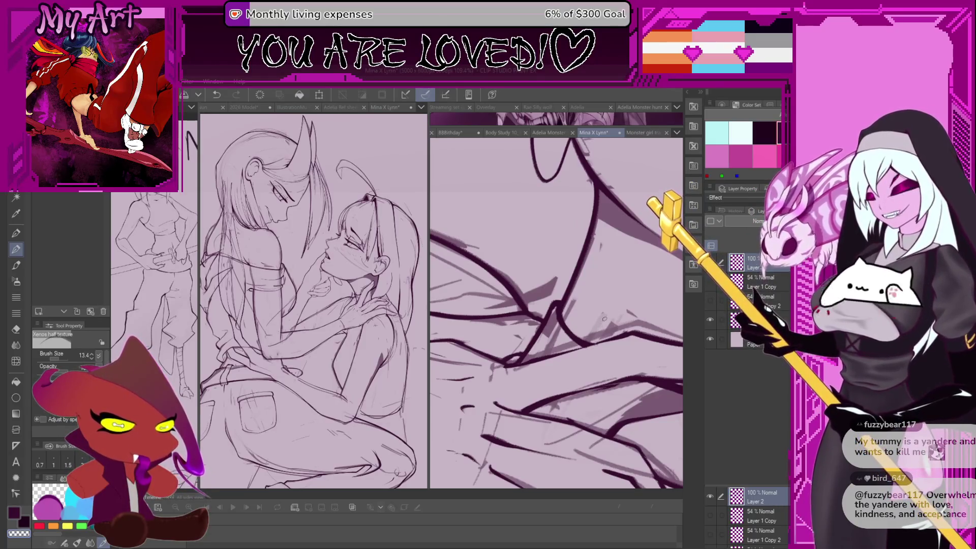
{"action": "left_click_drag", "start_coordinate": [525, 338], "coordinate": [568, 294]}
{"action": "scroll", "coordinate": [568, 294], "scroll_direction": "up", "scroll_amount": 3}
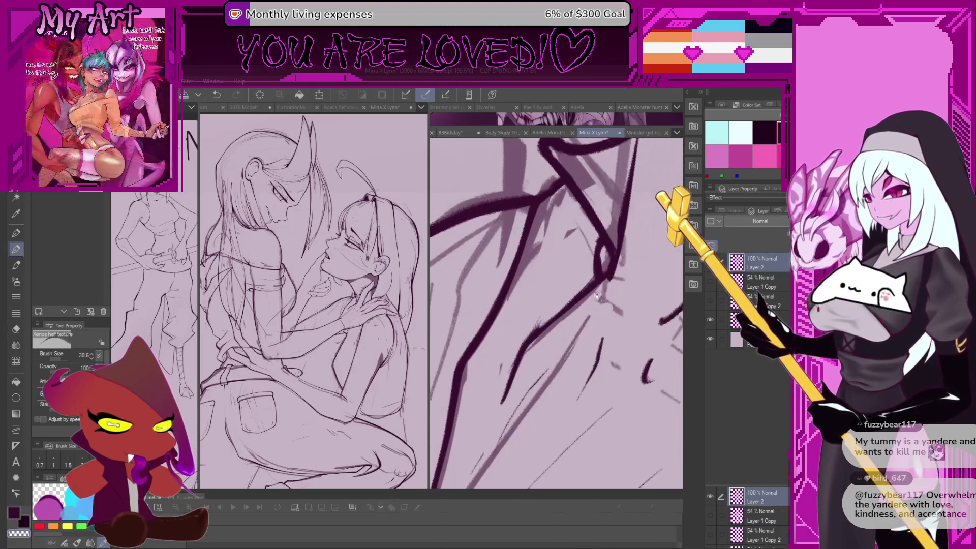
{"action": "key", "text": "ctrl+z"}
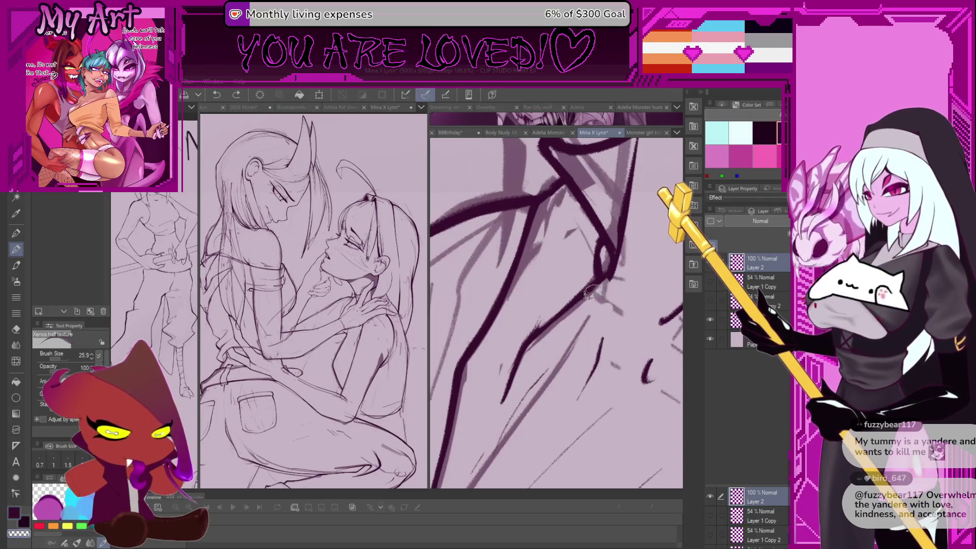
{"action": "mouse_move", "coordinate": [557, 318]}
{"action": "left_mouse_down"}
{"action": "mouse_move", "coordinate": [600, 286]}
{"action": "mouse_move", "coordinate": [552, 325]}
{"action": "mouse_move", "coordinate": [496, 405]}
{"action": "left_mouse_up"}
{"action": "key", "text": "ctrl+z"}
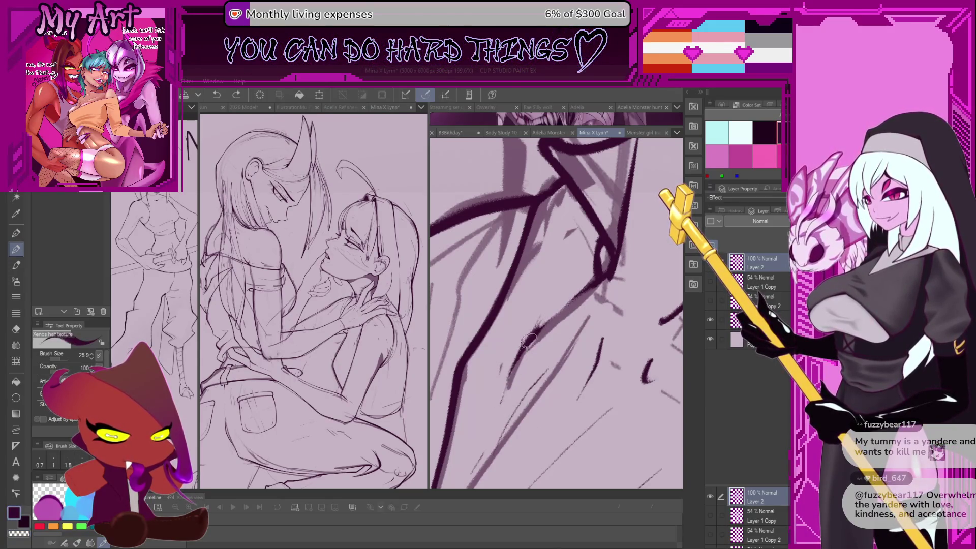
{"action": "left_click_drag", "start_coordinate": [529, 341], "coordinate": [570, 292]}
{"action": "key", "text": "ctrl+z"}
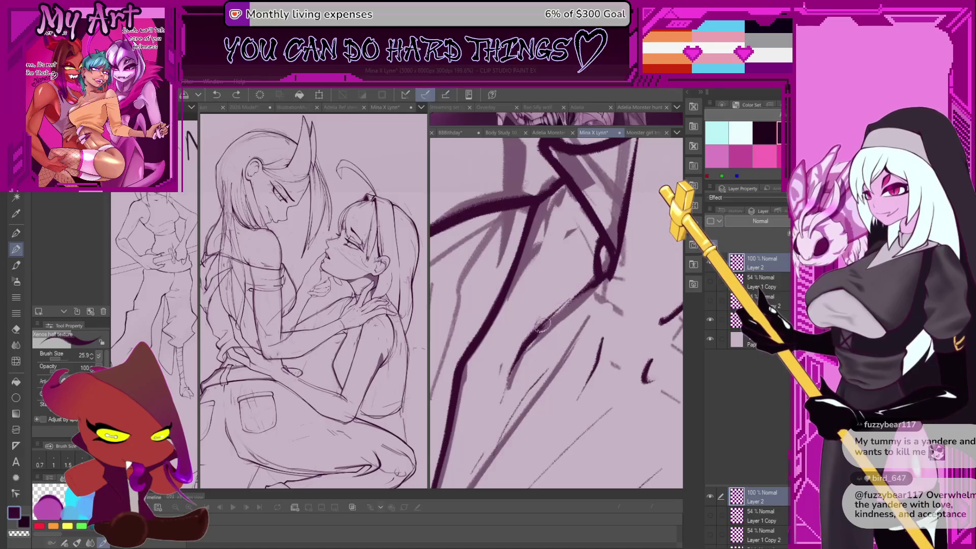
{"action": "mouse_move", "coordinate": [533, 331]}
{"action": "left_mouse_down"}
{"action": "mouse_move", "coordinate": [585, 289]}
{"action": "mouse_move", "coordinate": [531, 346]}
{"action": "left_mouse_up"}
{"action": "key", "text": "ctrl+z"}
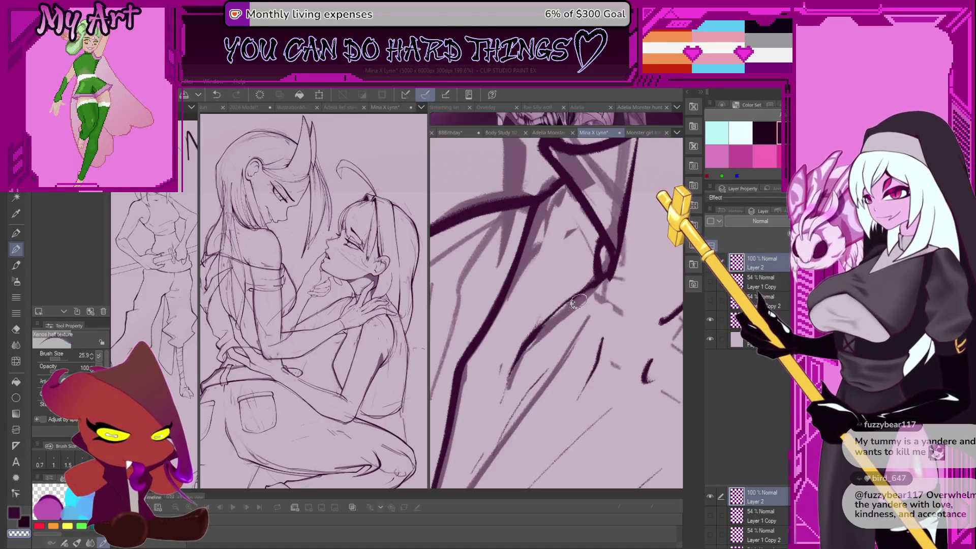
{"action": "scroll", "coordinate": [598, 295], "scroll_direction": "down", "scroll_amount": 5}
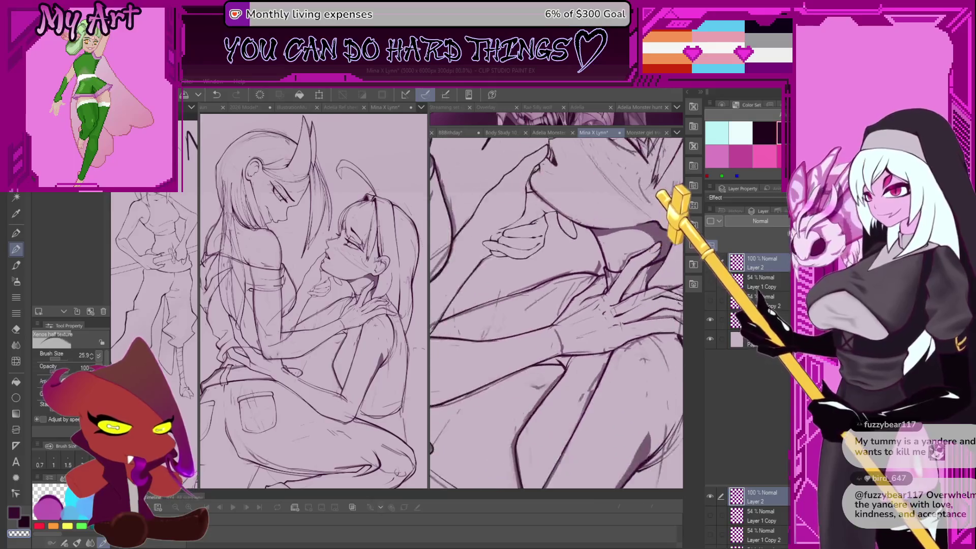
{"action": "scroll", "coordinate": [602, 288], "scroll_direction": "up", "scroll_amount": 2}
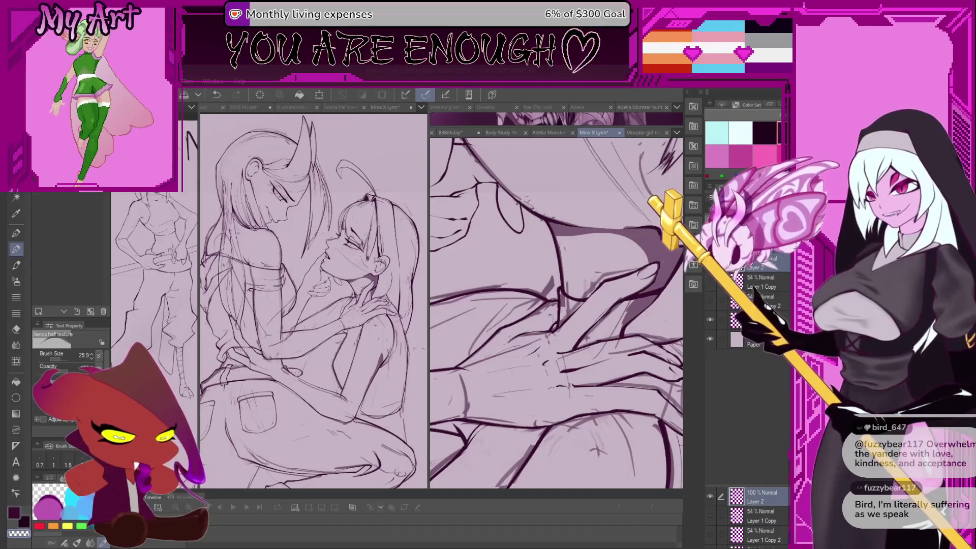
{"action": "mouse_move", "coordinate": [624, 224]}
{"action": "left_mouse_down"}
{"action": "mouse_move", "coordinate": [590, 264]}
{"action": "mouse_move", "coordinate": [567, 244]}
{"action": "left_mouse_up"}
{"action": "scroll", "coordinate": [604, 254], "scroll_direction": "down", "scroll_amount": 3}
{"action": "left_click_drag", "start_coordinate": [568, 335], "coordinate": [568, 307]}
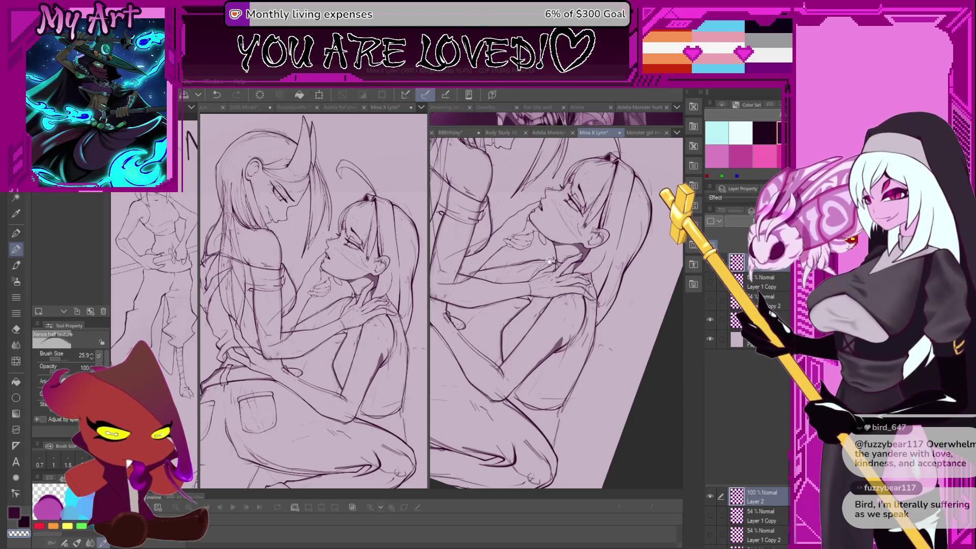
{"action": "left_click", "coordinate": [711, 319]}
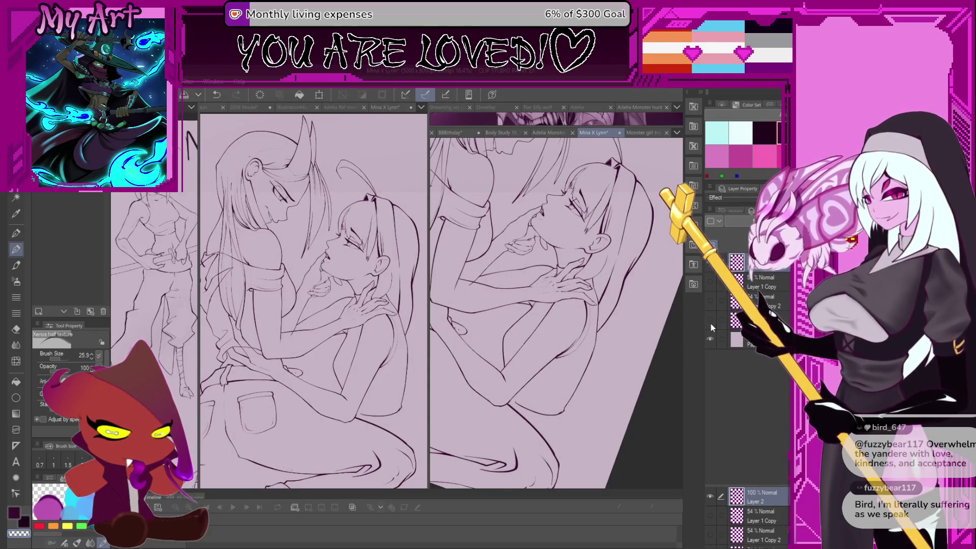
{"action": "left_click", "coordinate": [710, 320]}
{"action": "scroll", "coordinate": [541, 331], "scroll_direction": "up", "scroll_amount": 5}
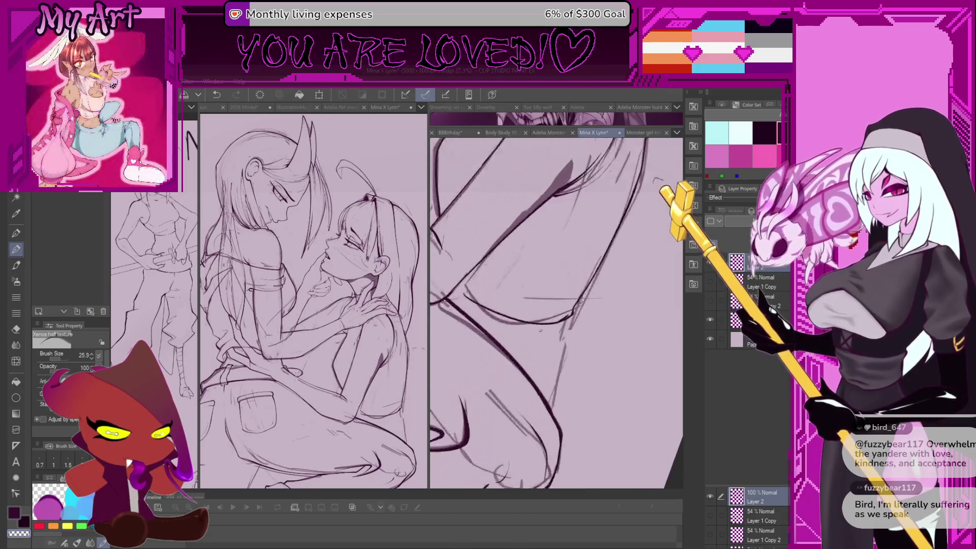
- Undo the last stroke, add a short ink stroke to the leg outline, and shrink the brush to 50.0
{"action": "key", "text": "ctrl+z"}
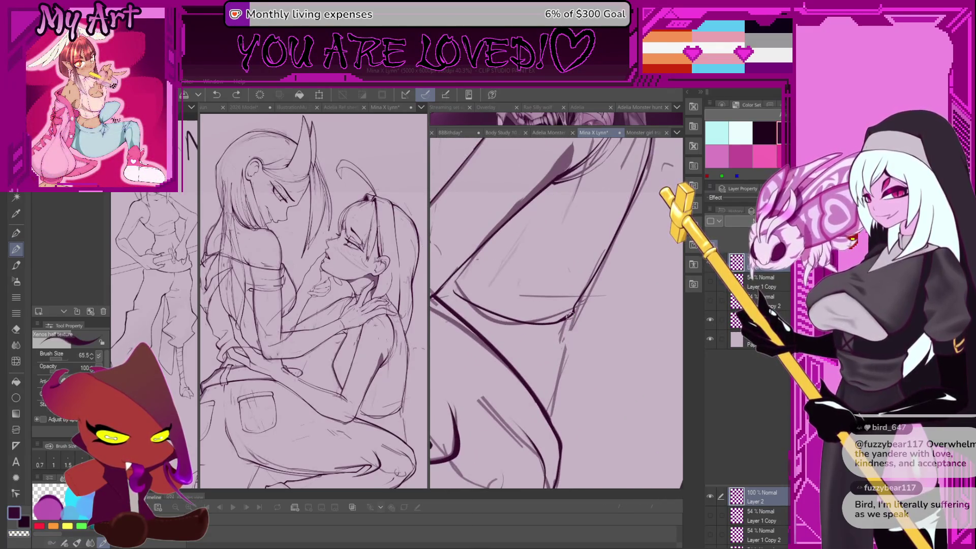
{"action": "left_click_drag", "start_coordinate": [568, 316], "coordinate": [544, 321]}
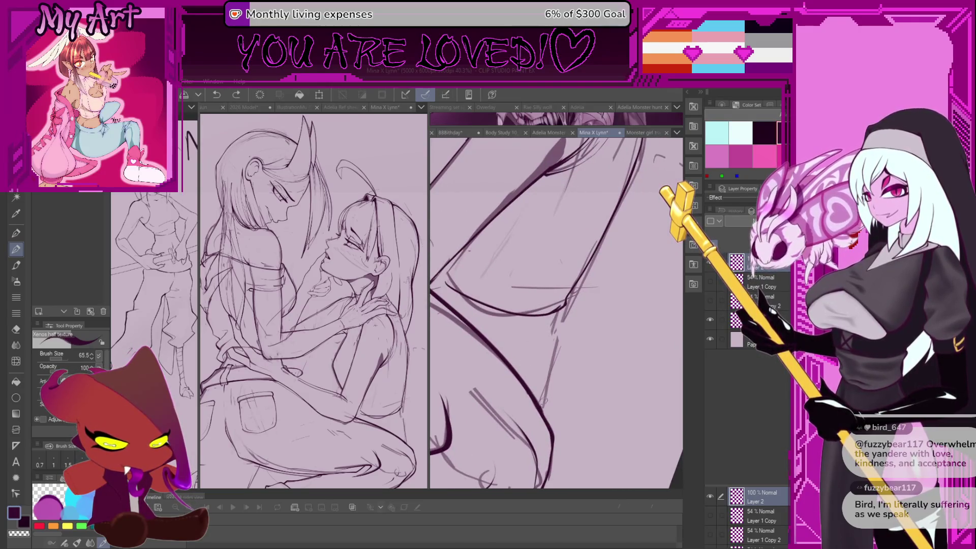
{"action": "left_click_drag", "start_coordinate": [554, 345], "coordinate": [545, 381]}
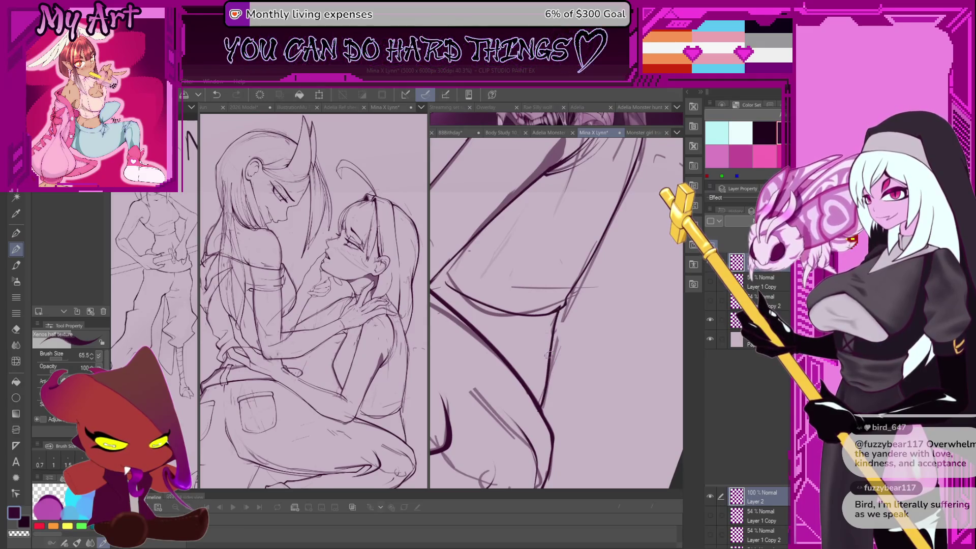
{"action": "scroll", "coordinate": [548, 355], "scroll_direction": "up", "scroll_amount": 3}
{"action": "key", "text": "bracketleft"}
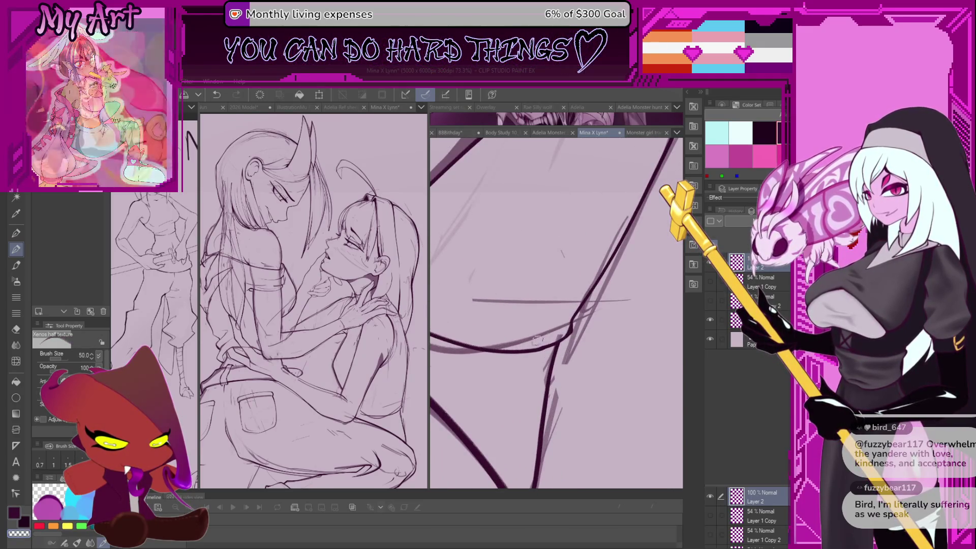
{"action": "scroll", "coordinate": [537, 339], "scroll_direction": "down", "scroll_amount": 4}
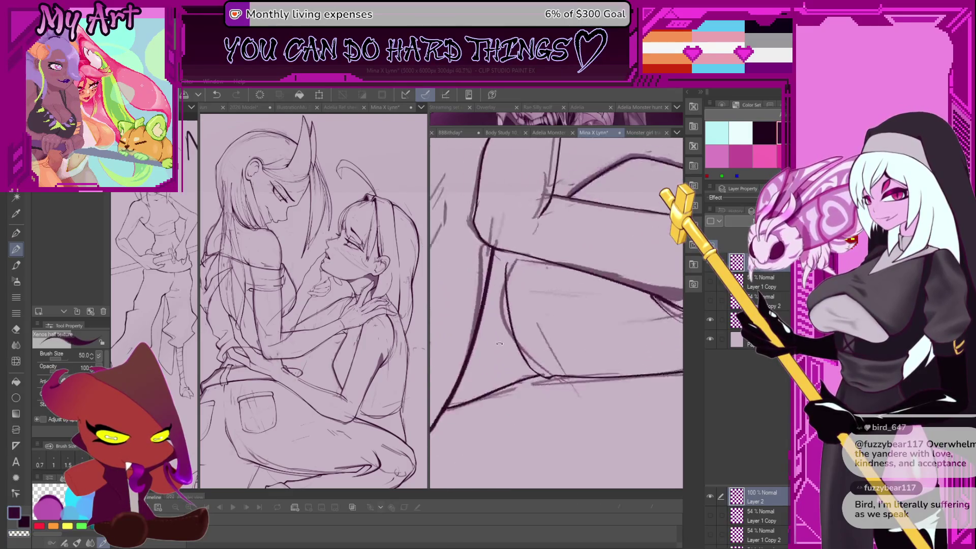
{"action": "scroll", "coordinate": [500, 344], "scroll_direction": "up", "scroll_amount": 3}
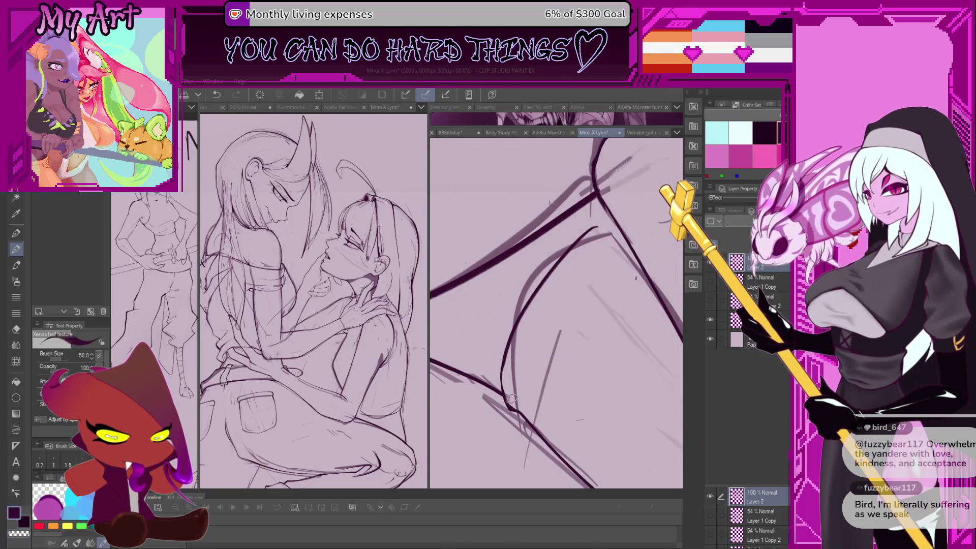
- Trace the leg outline upward, retrying until one line runs cleanly up and to the right
{"action": "left_click_drag", "start_coordinate": [512, 398], "coordinate": [510, 315]}
{"action": "key", "text": "ctrl+z"}
{"action": "key", "text": "ctrl+y"}
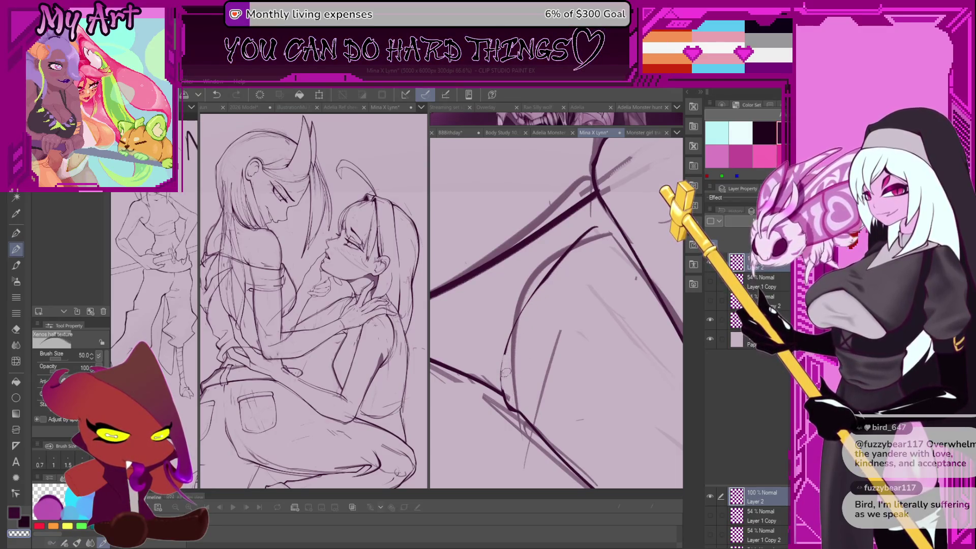
{"action": "left_click_drag", "start_coordinate": [509, 409], "coordinate": [503, 356]}
{"action": "left_click_drag", "start_coordinate": [509, 406], "coordinate": [534, 297]}
{"action": "key", "text": "ctrl+z"}
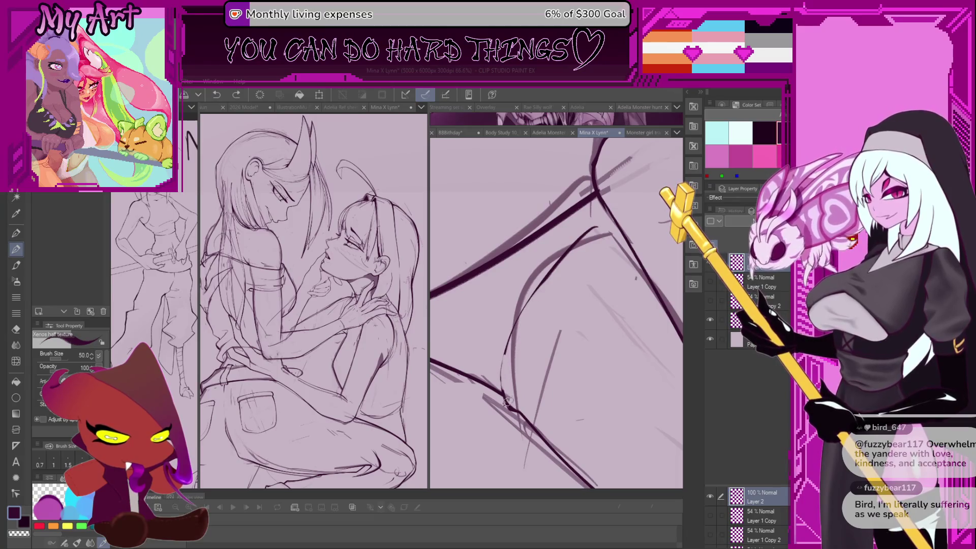
{"action": "left_click_drag", "start_coordinate": [507, 402], "coordinate": [584, 233]}
- Redraw a short dark line over the sketch, rotate the canvas clockwise, and ink a long upward curve
{"action": "scroll", "coordinate": [559, 254], "scroll_direction": "up", "scroll_amount": 3}
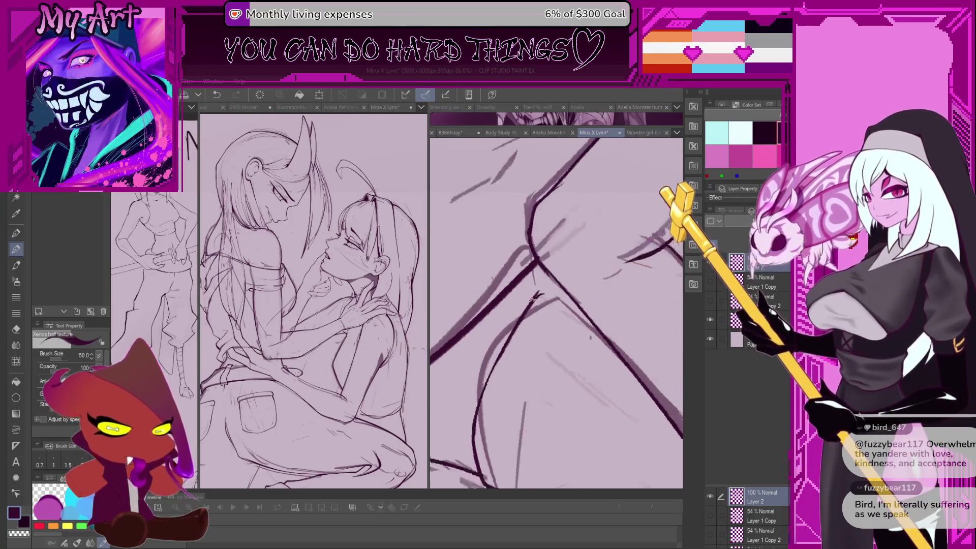
{"action": "mouse_move", "coordinate": [516, 353]}
{"action": "left_mouse_down"}
{"action": "mouse_move", "coordinate": [533, 289]}
{"action": "mouse_move", "coordinate": [562, 254]}
{"action": "left_mouse_up"}
{"action": "key", "text": "ctrl+z"}
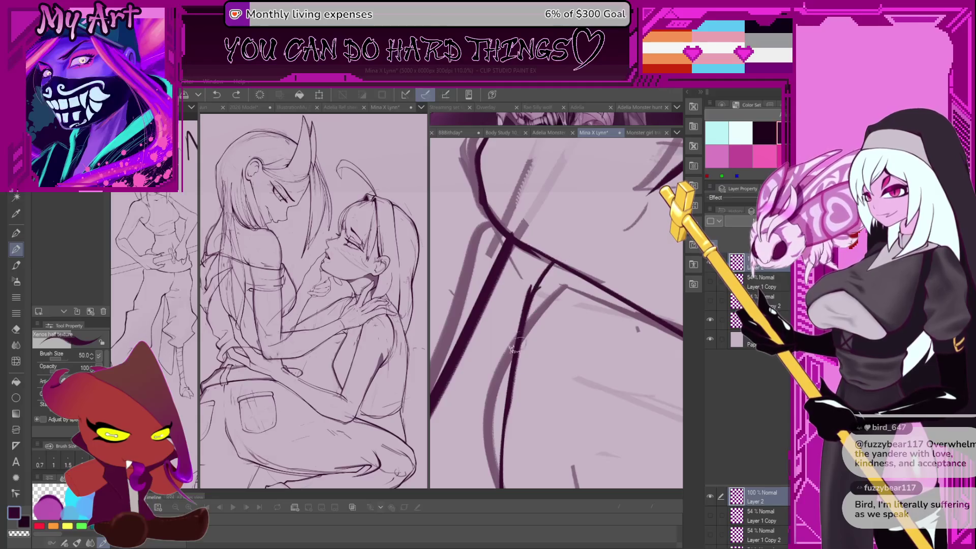
{"action": "left_click_drag", "start_coordinate": [513, 349], "coordinate": [524, 323]}
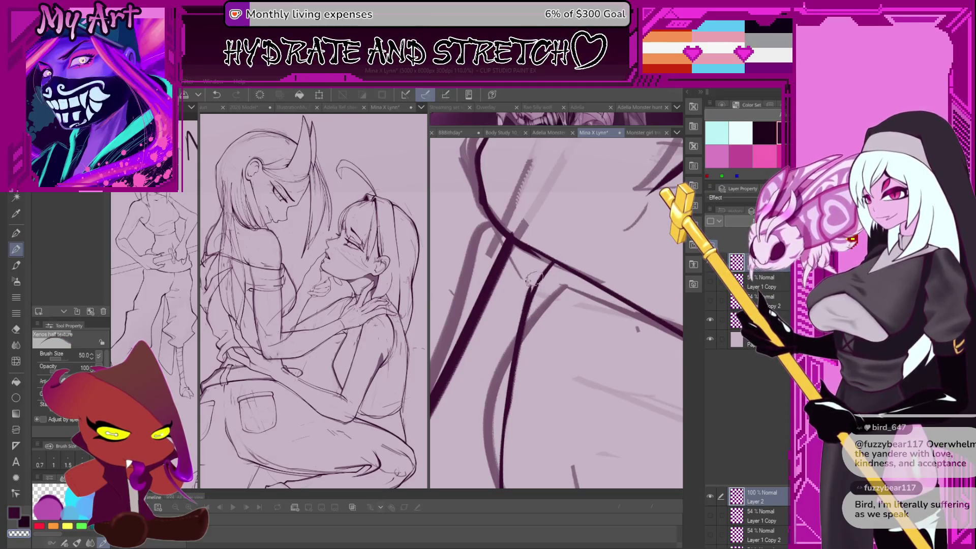
{"action": "key", "text": "asciicircum"}
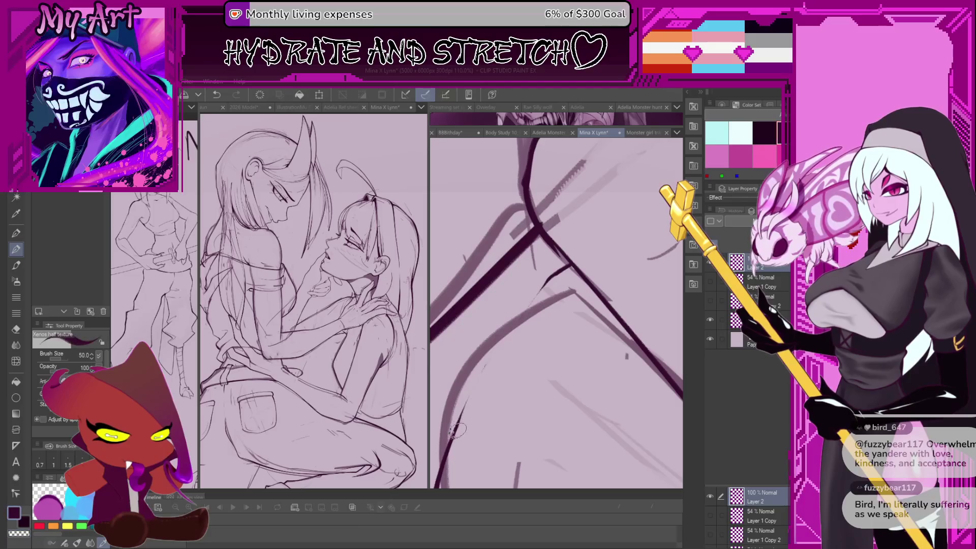
{"action": "key", "text": "ctrl+z"}
{"action": "mouse_move", "coordinate": [456, 429]}
{"action": "left_mouse_down"}
{"action": "mouse_move", "coordinate": [478, 376]}
{"action": "mouse_move", "coordinate": [559, 275]}
{"action": "mouse_move", "coordinate": [518, 355]}
{"action": "left_mouse_up"}
- Resize the brush to 91.4, then to 38.5, and pan up along the leg lines
{"action": "left_click_drag", "start_coordinate": [527, 315], "coordinate": [517, 264]}
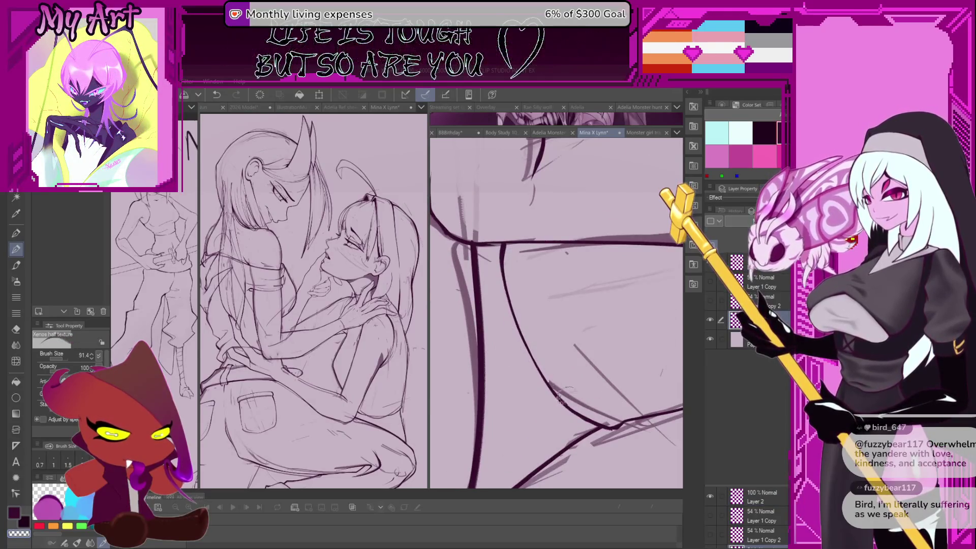
{"action": "mouse_move", "coordinate": [570, 375]}
{"action": "left_mouse_down"}
{"action": "mouse_move", "coordinate": [557, 313]}
{"action": "mouse_move", "coordinate": [564, 361]}
{"action": "mouse_move", "coordinate": [516, 385]}
{"action": "mouse_move", "coordinate": [494, 362]}
{"action": "left_mouse_up"}
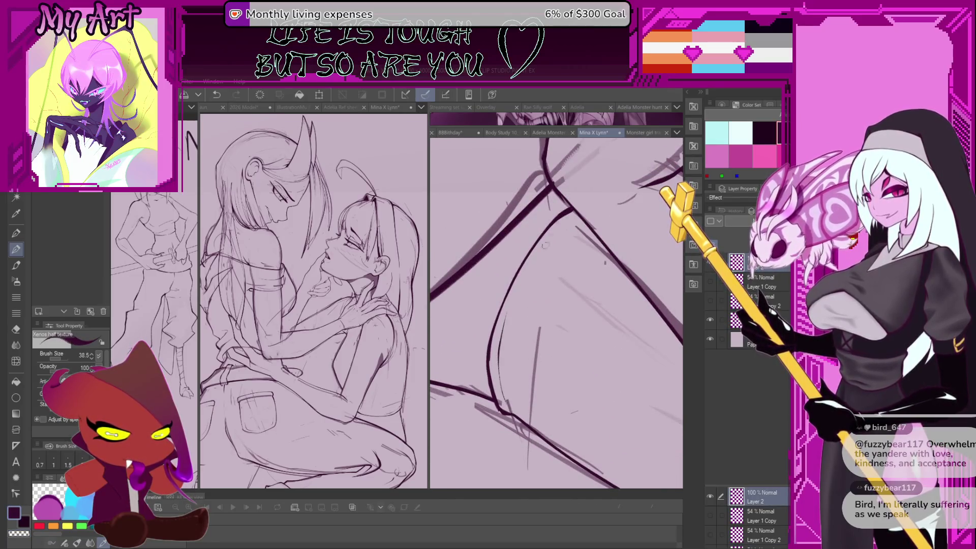
{"action": "left_click_drag", "start_coordinate": [545, 245], "coordinate": [502, 333]}
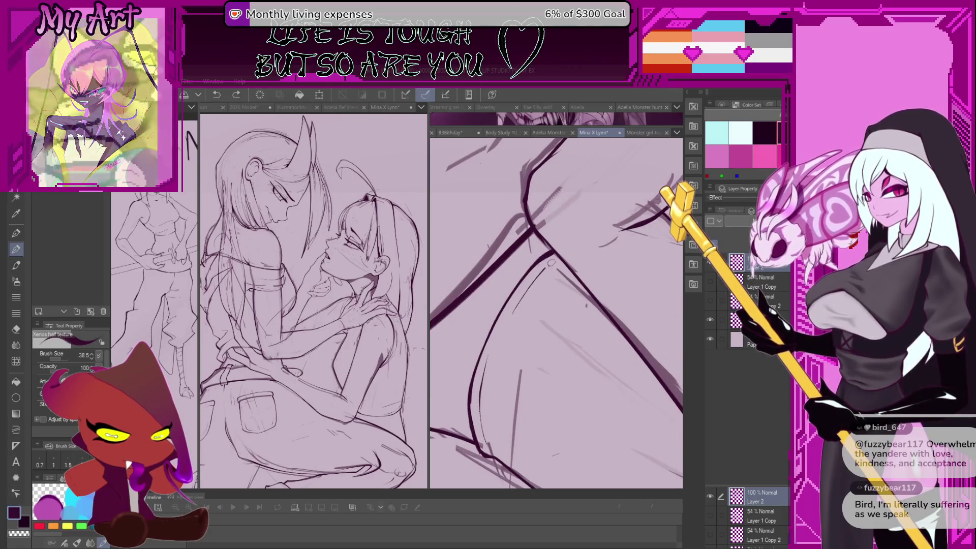
{"action": "left_click_drag", "start_coordinate": [533, 277], "coordinate": [550, 253]}
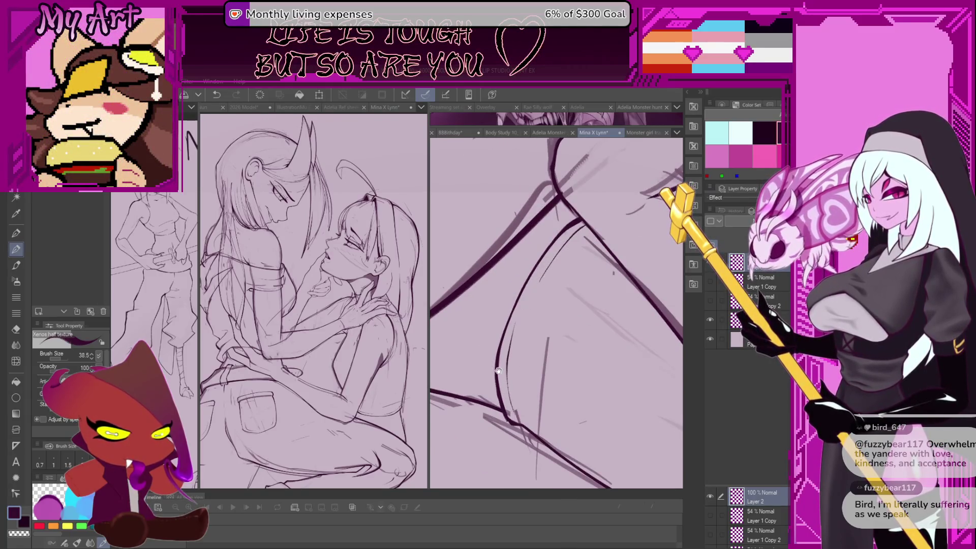
{"action": "scroll", "coordinate": [498, 371], "scroll_direction": "up", "scroll_amount": 2}
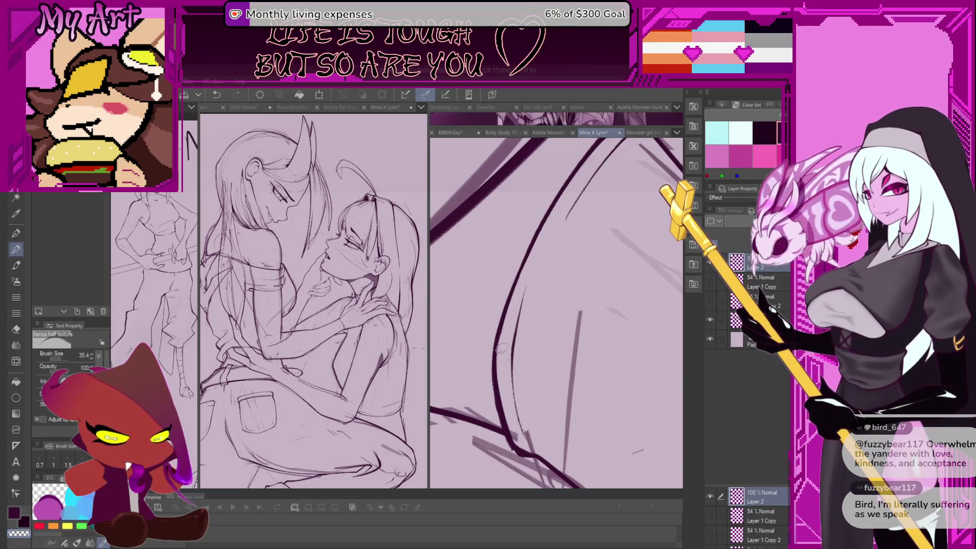
{"action": "scroll", "coordinate": [501, 349], "scroll_direction": "down", "scroll_amount": 3}
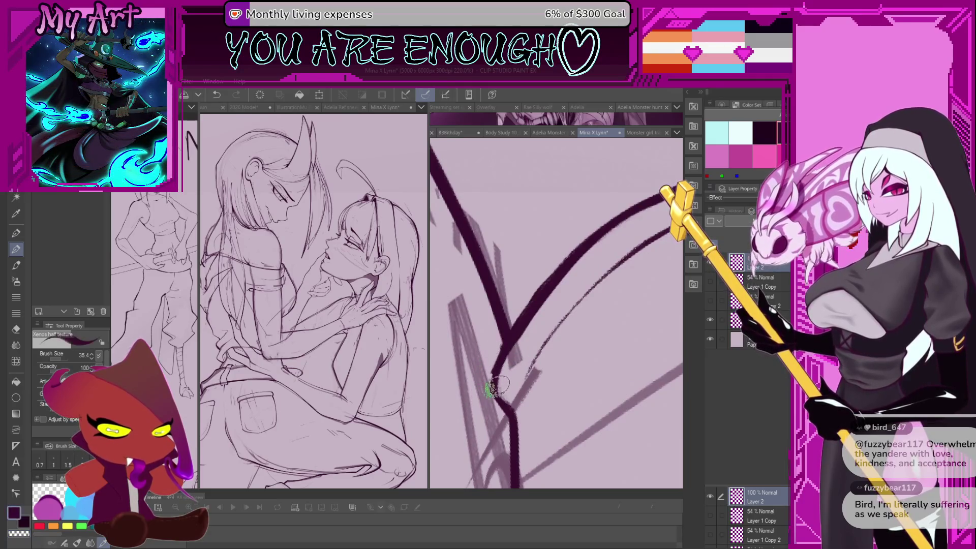
- Thicken the point of the V-shaped hip line and zoom out to view the legs
{"action": "left_click_drag", "start_coordinate": [495, 389], "coordinate": [506, 411]}
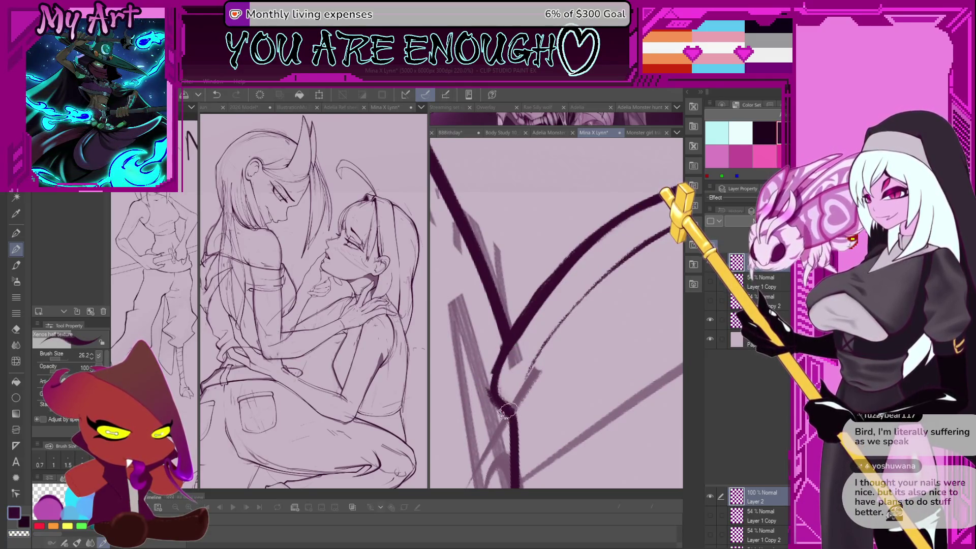
{"action": "scroll", "coordinate": [555, 305], "scroll_direction": "down", "scroll_amount": 3}
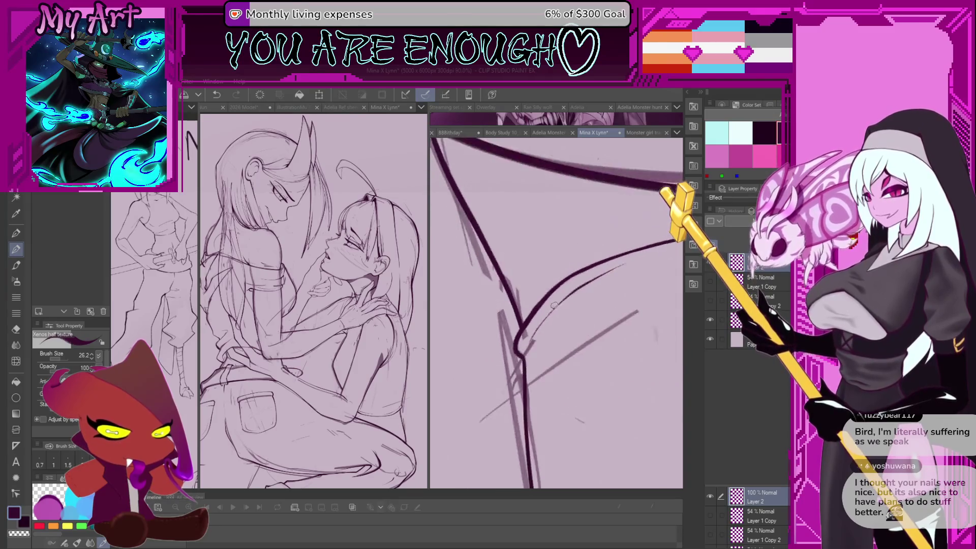
{"action": "scroll", "coordinate": [554, 305], "scroll_direction": "down", "scroll_amount": 2}
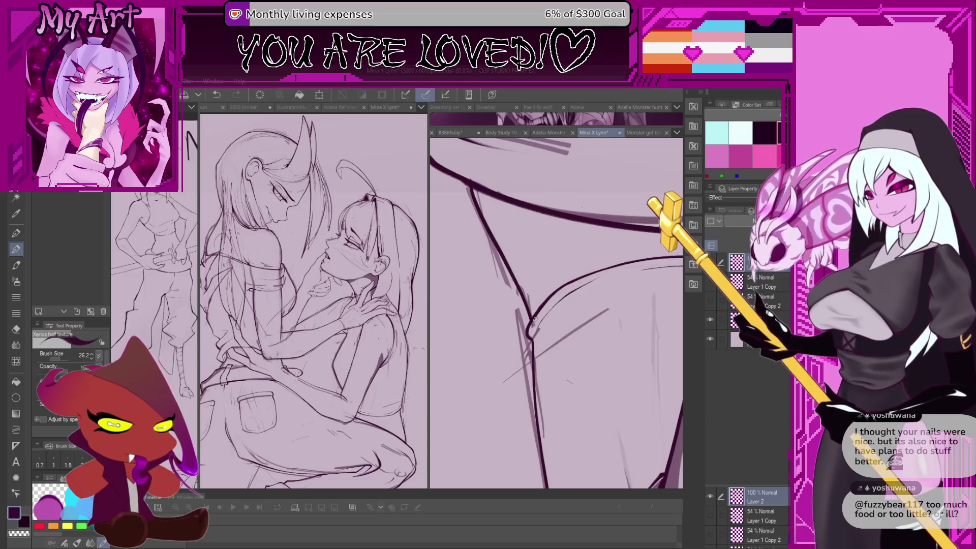
{"action": "scroll", "coordinate": [557, 313], "scroll_direction": "down", "scroll_amount": 5}
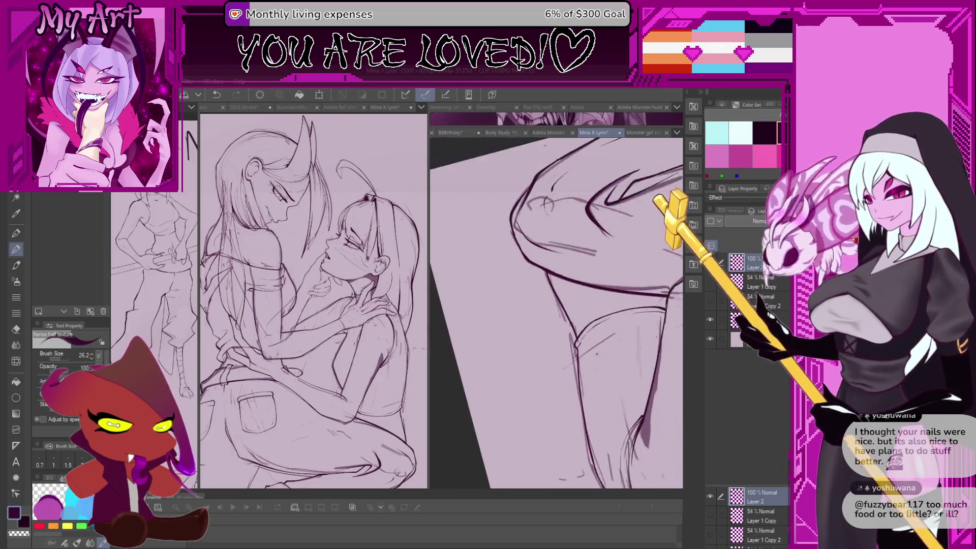
{"action": "scroll", "coordinate": [557, 313], "scroll_direction": "up", "scroll_amount": 3}
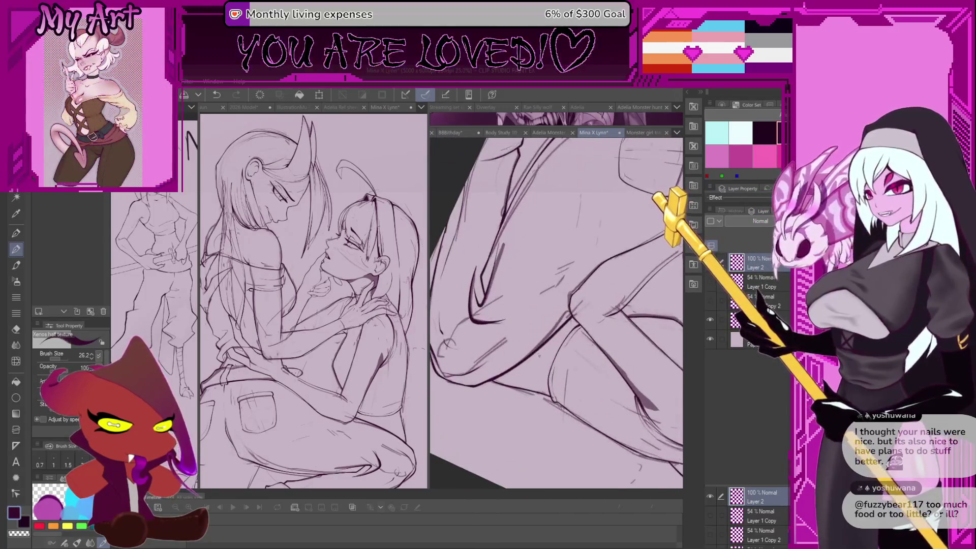
{"action": "left_click_drag", "start_coordinate": [570, 385], "coordinate": [552, 366]}
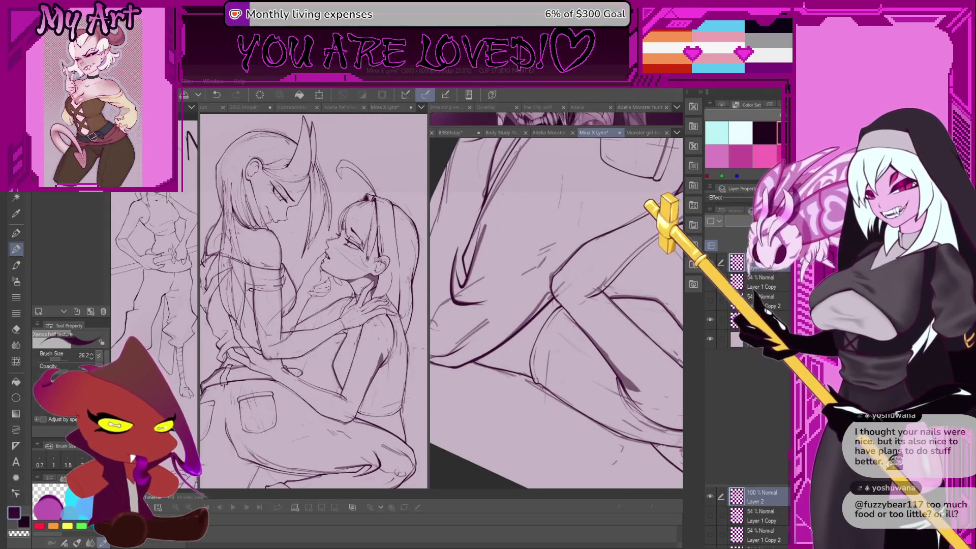
- Review the torsos, faces and necks, turn the canvas upright, and make the sketch layer visible again
{"action": "scroll", "coordinate": [556, 313], "scroll_direction": "down", "scroll_amount": 2}
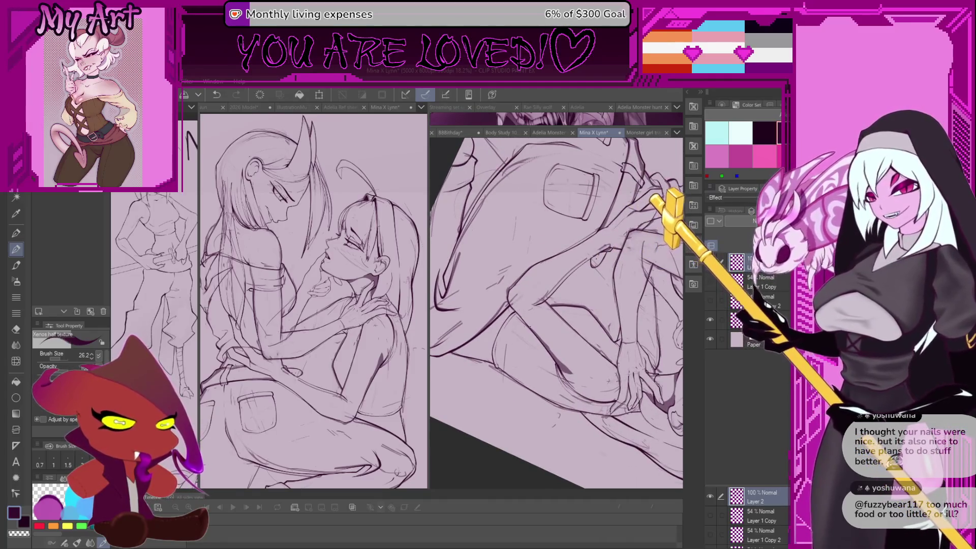
{"action": "scroll", "coordinate": [557, 313], "scroll_direction": "down", "scroll_amount": 3}
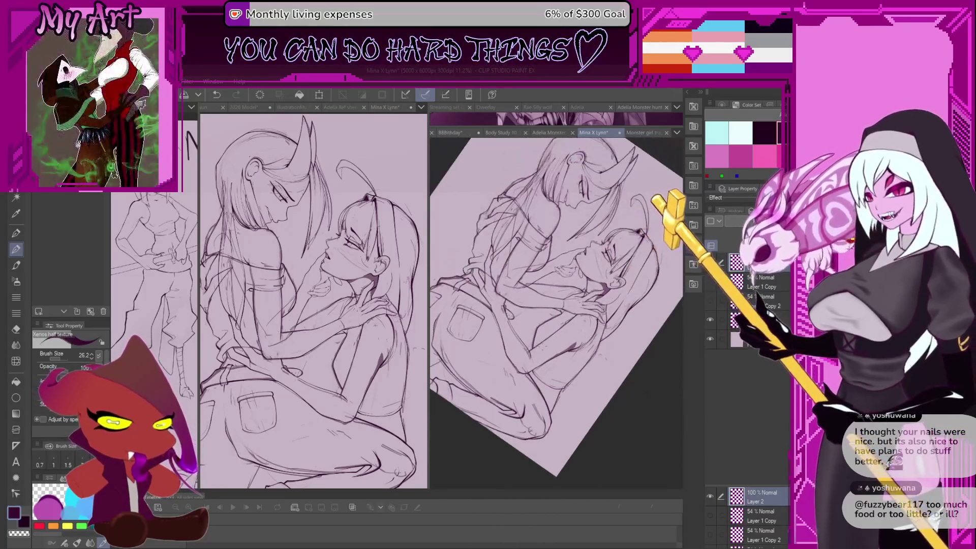
{"action": "scroll", "coordinate": [493, 362], "scroll_direction": "up", "scroll_amount": 4}
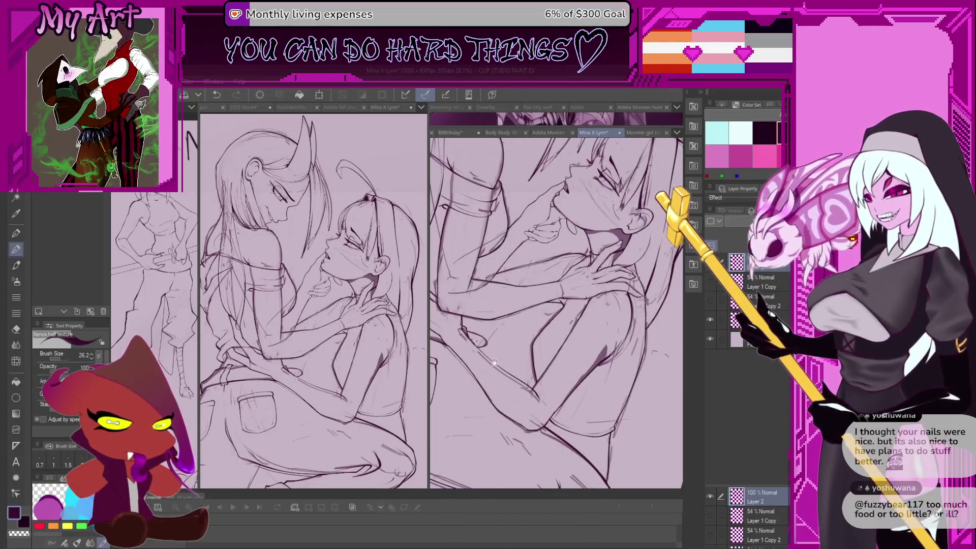
{"action": "mouse_move", "coordinate": [493, 362]}
{"action": "left_mouse_down"}
{"action": "mouse_move", "coordinate": [540, 327]}
{"action": "mouse_move", "coordinate": [524, 342]}
{"action": "left_mouse_up"}
{"action": "left_click_drag", "start_coordinate": [620, 298], "coordinate": [577, 333]}
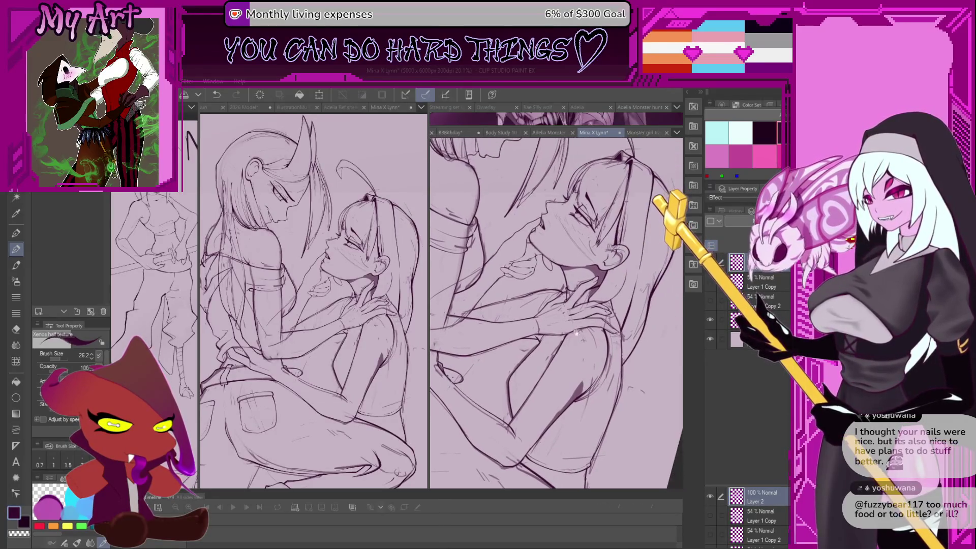
{"action": "scroll", "coordinate": [577, 333], "scroll_direction": "down", "scroll_amount": 3}
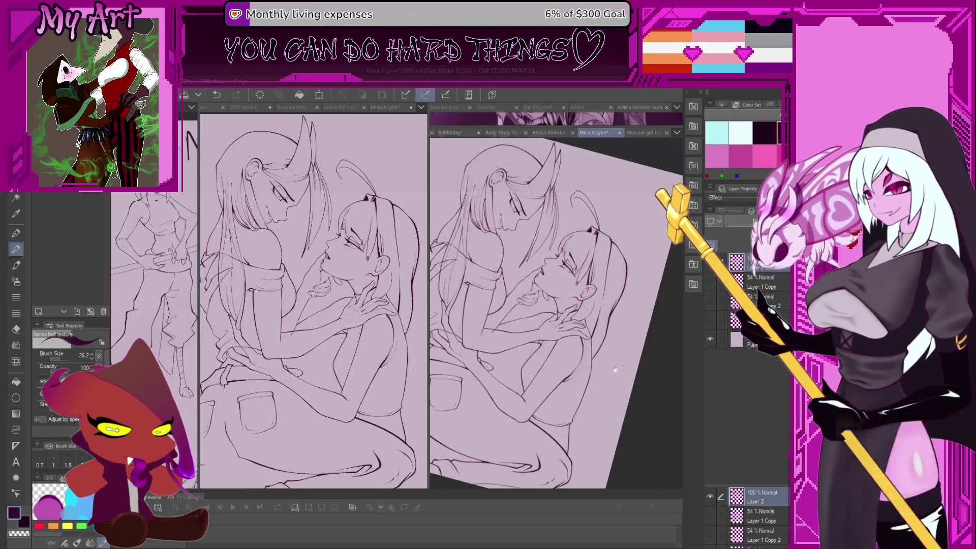
{"action": "left_click_drag", "start_coordinate": [615, 370], "coordinate": [697, 315]}
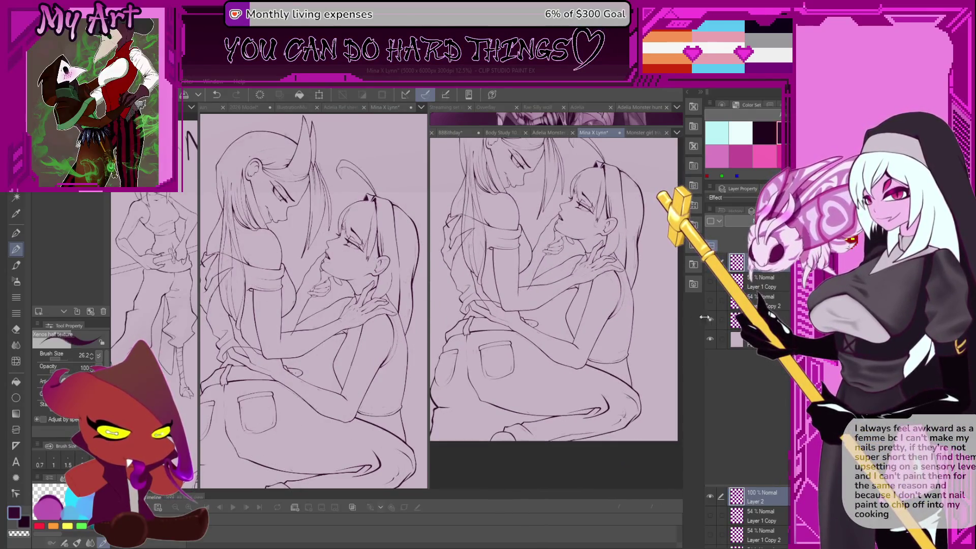
{"action": "left_click", "coordinate": [710, 319]}
{"action": "scroll", "coordinate": [527, 374], "scroll_direction": "up", "scroll_amount": 5}
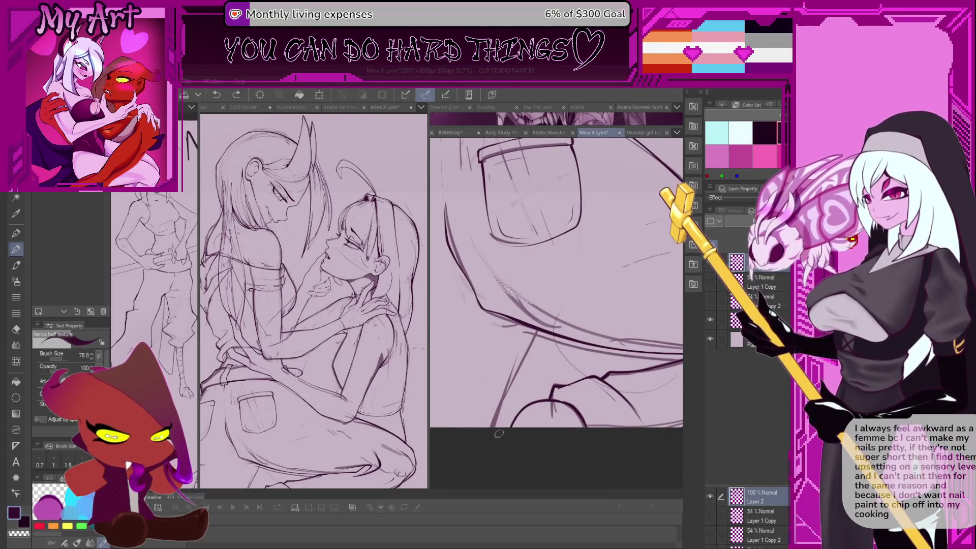
- Replace the last short stroke with a cleaner short line near the jeans
{"action": "scroll", "coordinate": [538, 351], "scroll_direction": "up", "scroll_amount": 2}
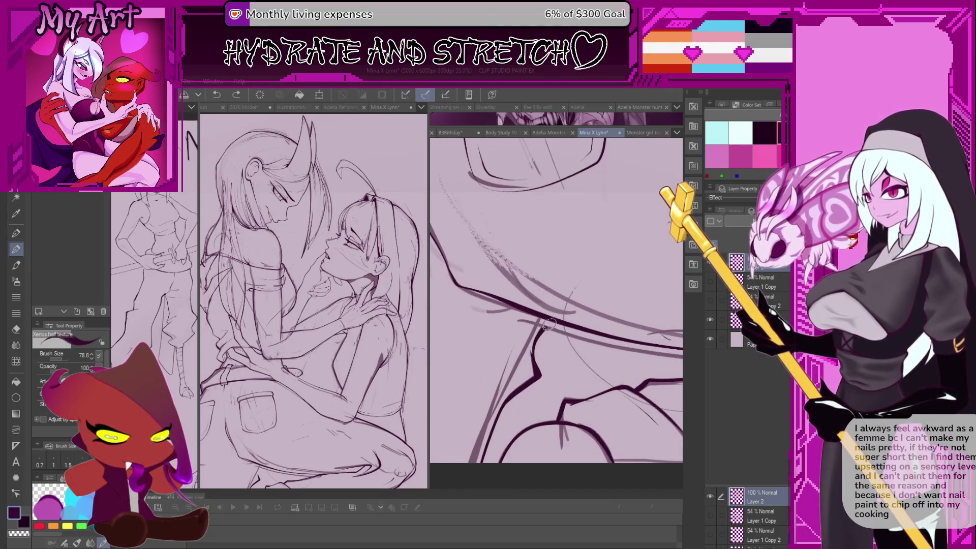
{"action": "scroll", "coordinate": [548, 324], "scroll_direction": "down", "scroll_amount": 6}
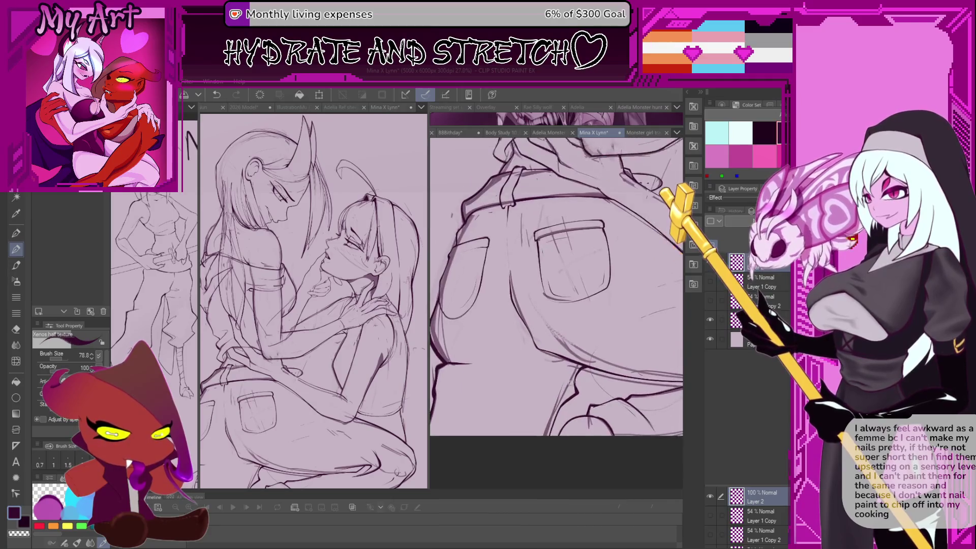
{"action": "scroll", "coordinate": [571, 379], "scroll_direction": "up", "scroll_amount": 2}
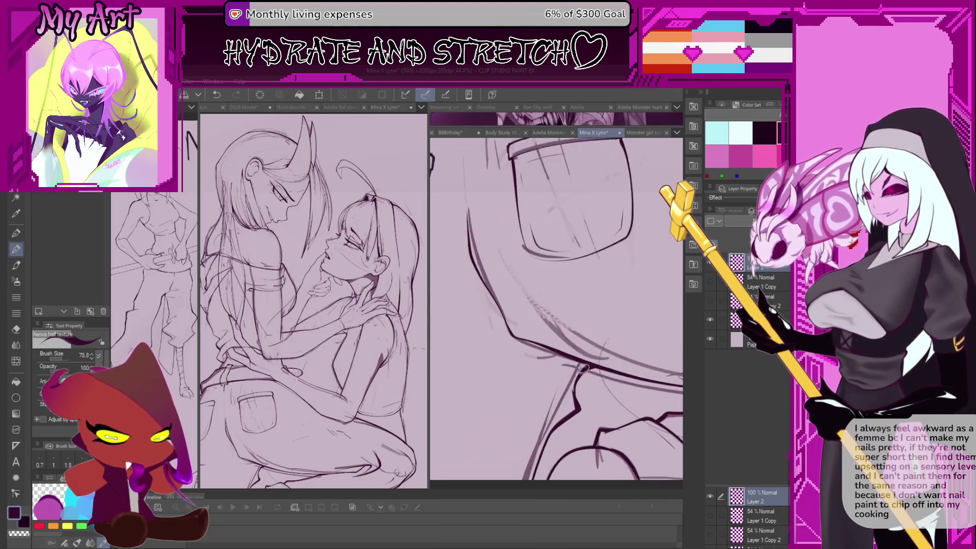
{"action": "key", "text": "ctrl+z"}
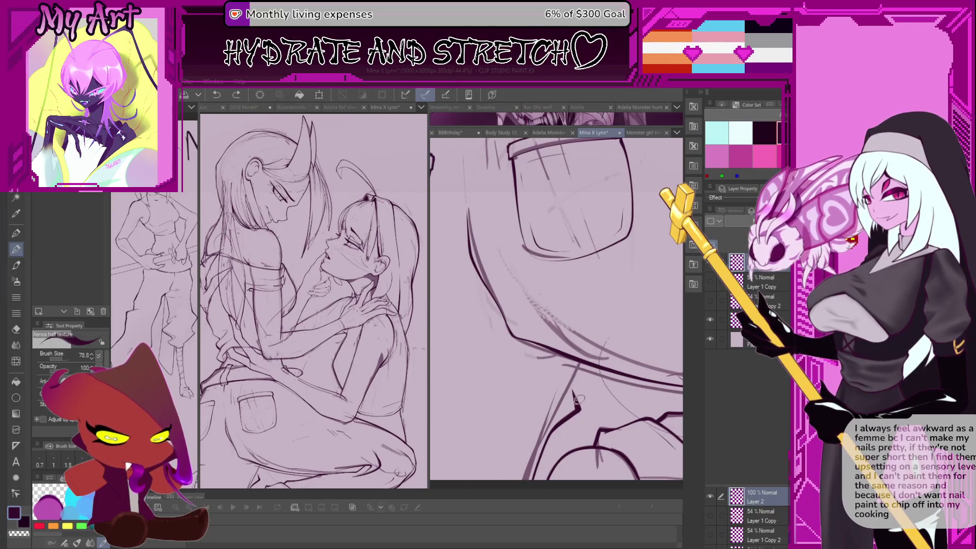
{"action": "left_click_drag", "start_coordinate": [574, 379], "coordinate": [580, 404]}
{"action": "scroll", "coordinate": [557, 362], "scroll_direction": "down", "scroll_amount": 2}
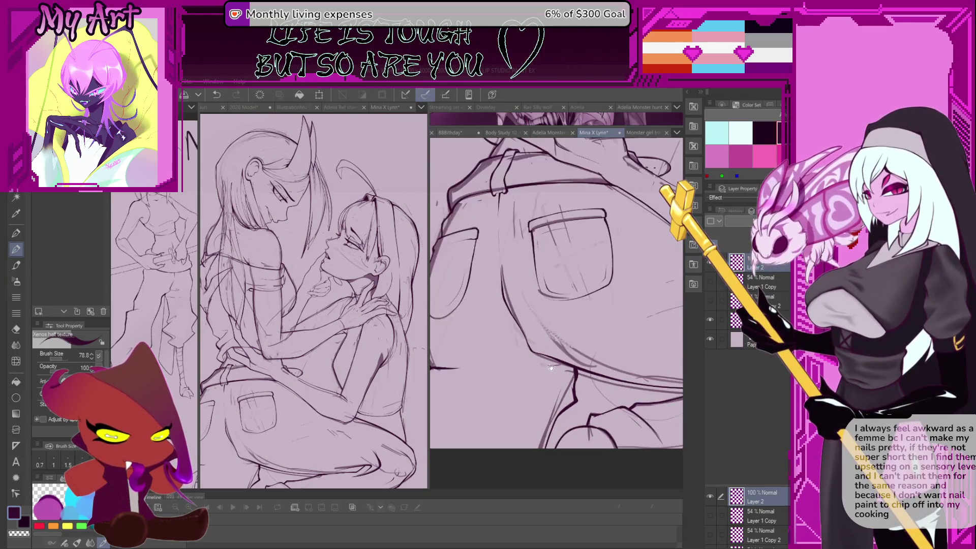
{"action": "left_click_drag", "start_coordinate": [551, 367], "coordinate": [560, 364]}
{"action": "scroll", "coordinate": [559, 393], "scroll_direction": "up", "scroll_amount": 2}
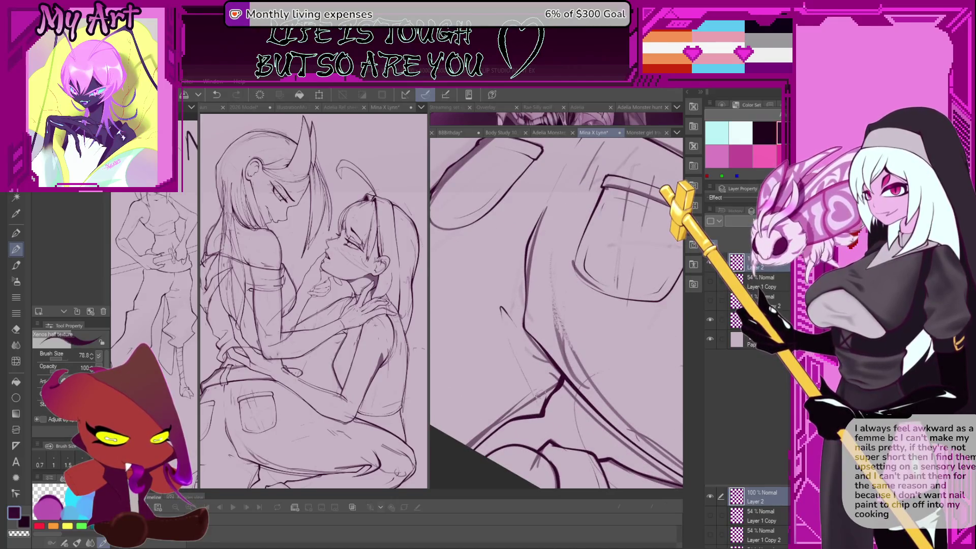
- Ink a line along the back jeans pocket, undo the thin miss, and rotate to see the lower figure
{"action": "left_click_drag", "start_coordinate": [522, 381], "coordinate": [497, 282]}
{"action": "scroll", "coordinate": [529, 397], "scroll_direction": "down", "scroll_amount": 2}
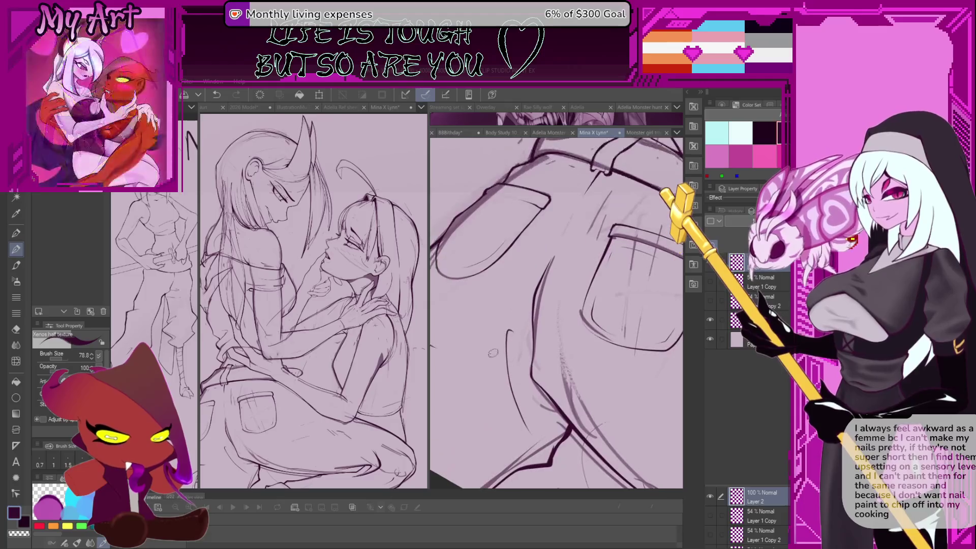
{"action": "key", "text": "ctrl+z"}
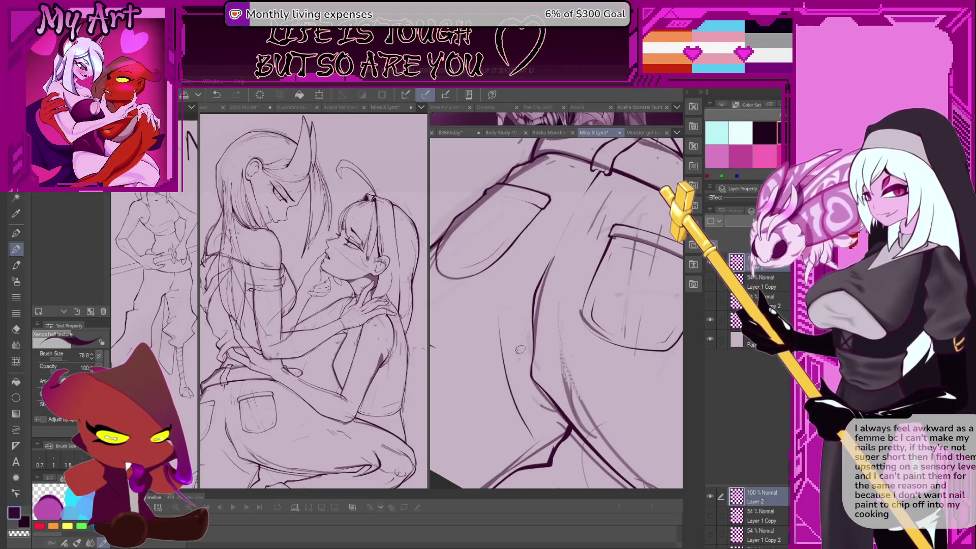
{"action": "scroll", "coordinate": [534, 336], "scroll_direction": "down", "scroll_amount": 2}
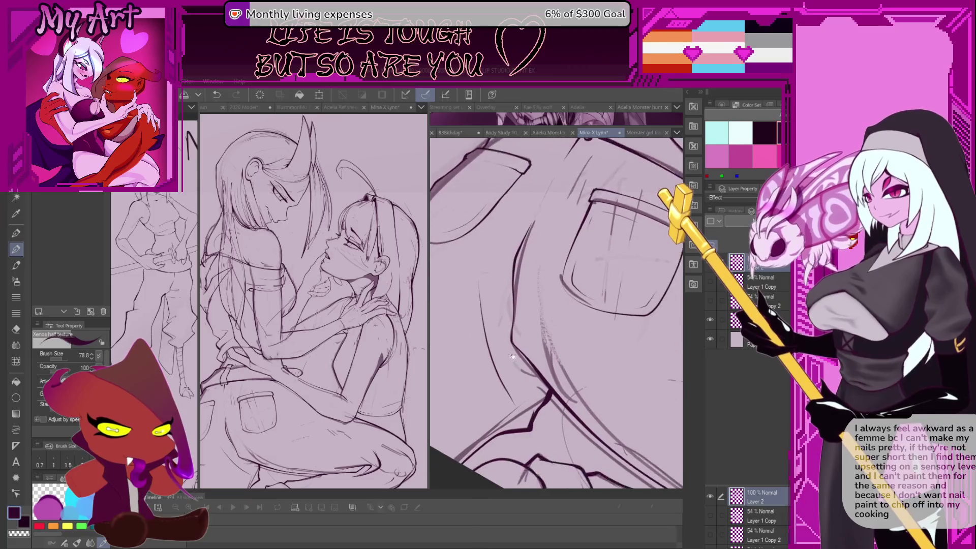
{"action": "scroll", "coordinate": [537, 390], "scroll_direction": "down", "scroll_amount": 3}
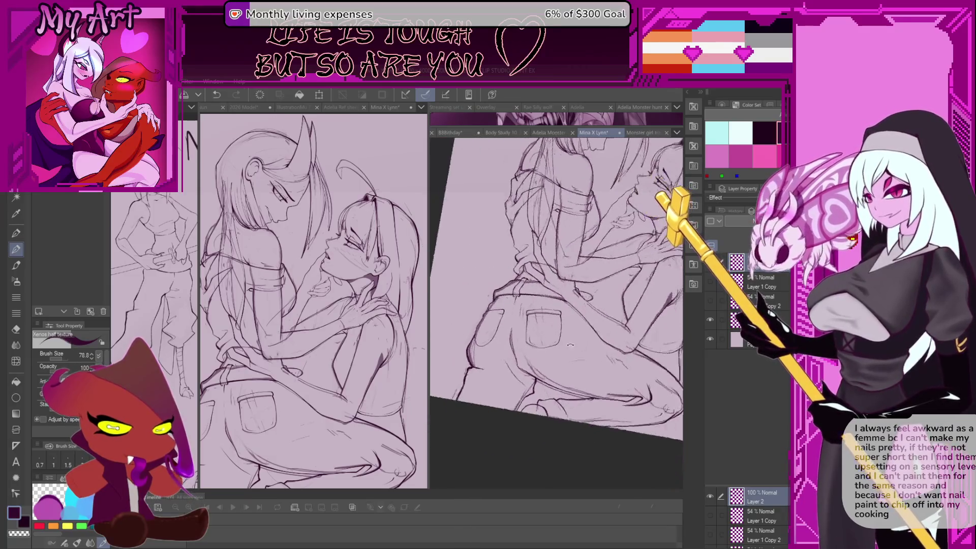
{"action": "mouse_move", "coordinate": [585, 397]}
{"action": "left_mouse_down"}
{"action": "mouse_move", "coordinate": [631, 404]}
{"action": "mouse_move", "coordinate": [617, 395]}
{"action": "mouse_move", "coordinate": [630, 410]}
{"action": "mouse_move", "coordinate": [627, 390]}
{"action": "mouse_move", "coordinate": [694, 392]}
{"action": "left_mouse_up"}
- Reset the canvas rotation and inspect the lower bodies, faces and upper bodies
{"action": "scroll", "coordinate": [557, 294], "scroll_direction": "down", "scroll_amount": 2}
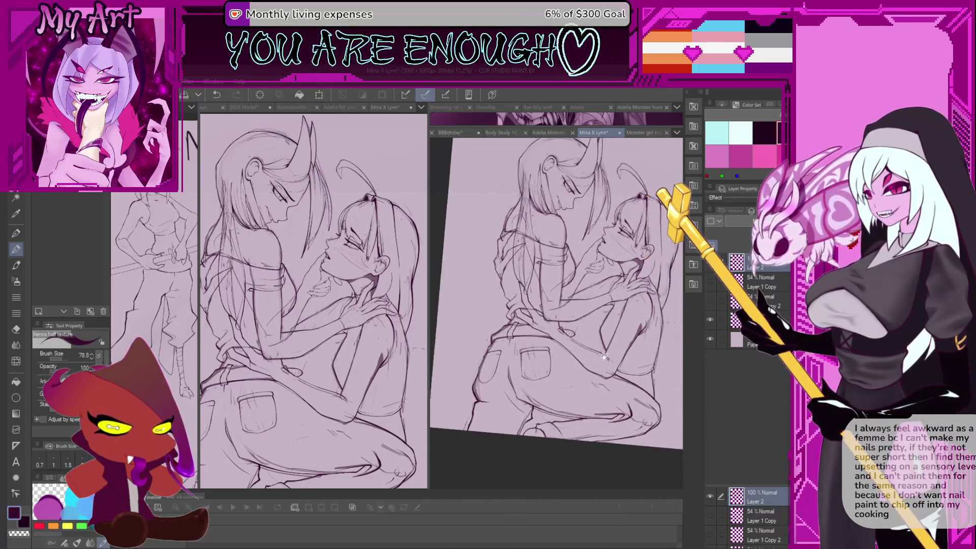
{"action": "key", "text": "ctrl+@"}
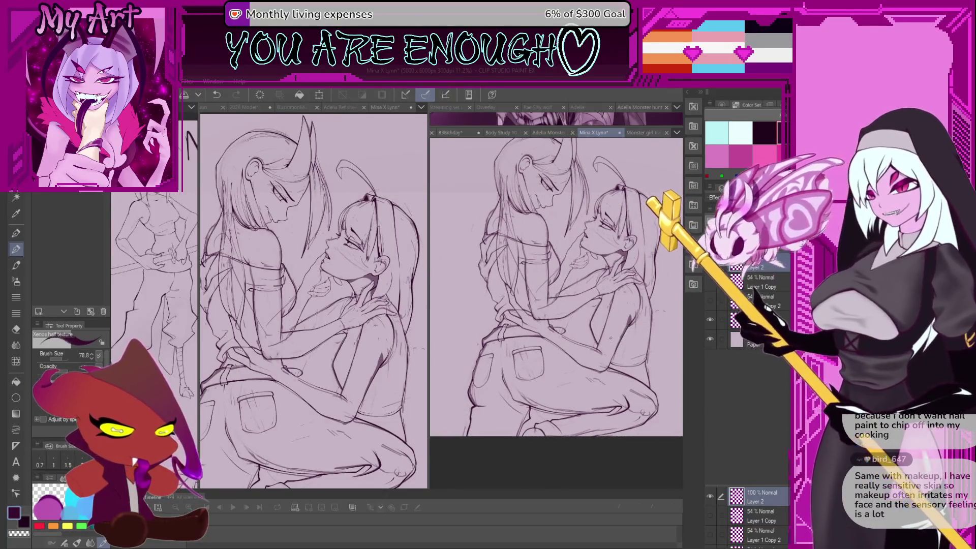
{"action": "left_click_drag", "start_coordinate": [630, 335], "coordinate": [628, 378]}
{"action": "scroll", "coordinate": [627, 378], "scroll_direction": "up", "scroll_amount": 3}
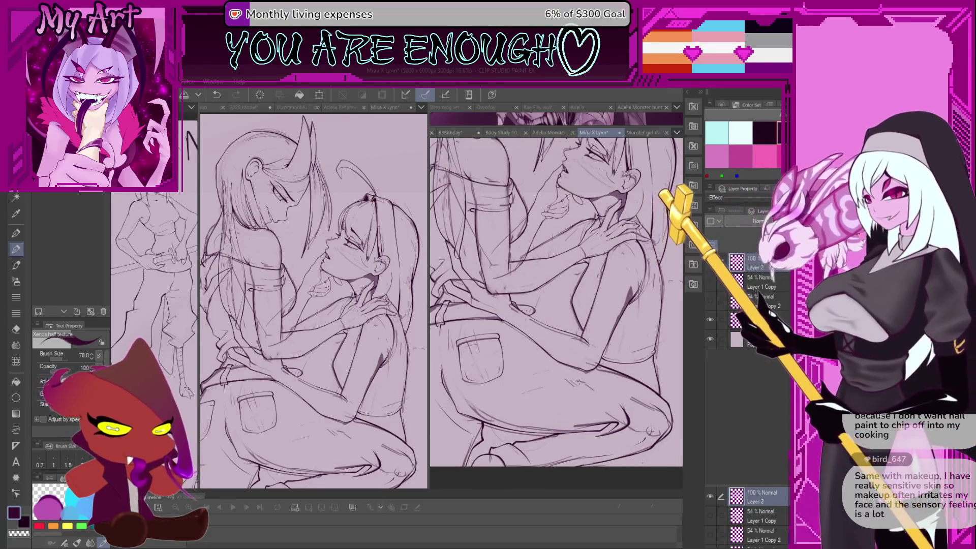
{"action": "scroll", "coordinate": [554, 390], "scroll_direction": "up", "scroll_amount": 2}
{"action": "mouse_move", "coordinate": [554, 389]}
{"action": "left_mouse_down"}
{"action": "mouse_move", "coordinate": [575, 374]}
{"action": "mouse_move", "coordinate": [534, 427]}
{"action": "left_mouse_up"}
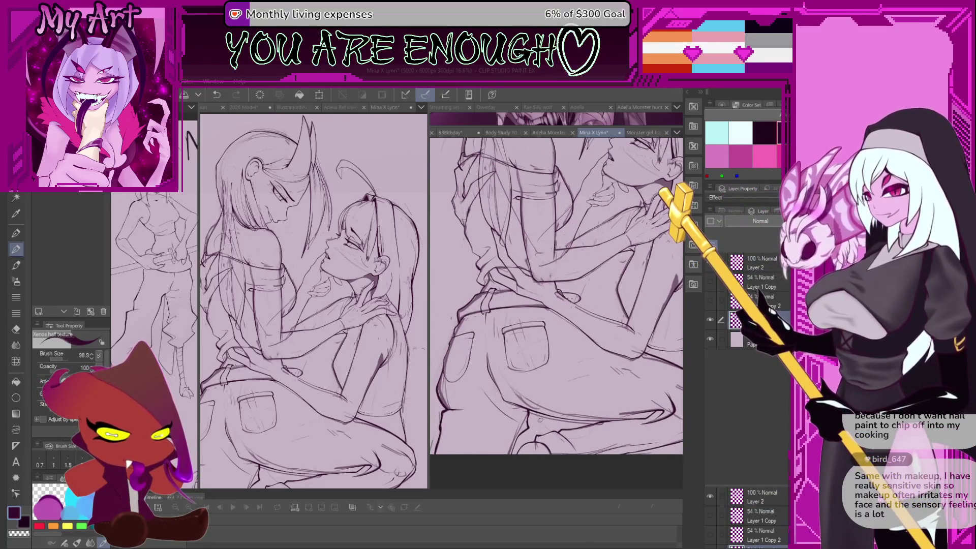
{"action": "left_click_drag", "start_coordinate": [550, 344], "coordinate": [566, 367]}
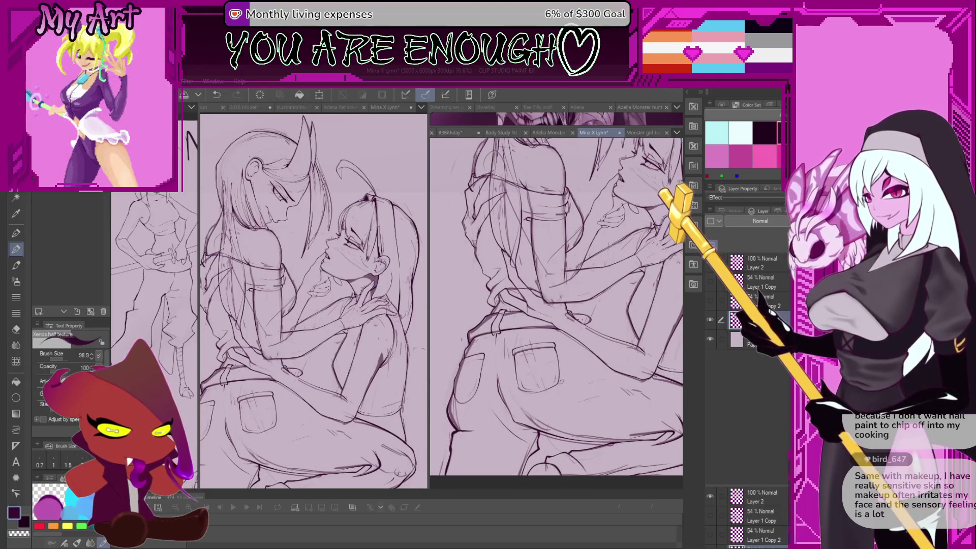
{"action": "mouse_move", "coordinate": [621, 346]}
{"action": "left_mouse_down"}
{"action": "mouse_move", "coordinate": [553, 406]}
{"action": "mouse_move", "coordinate": [576, 346]}
{"action": "left_mouse_up"}
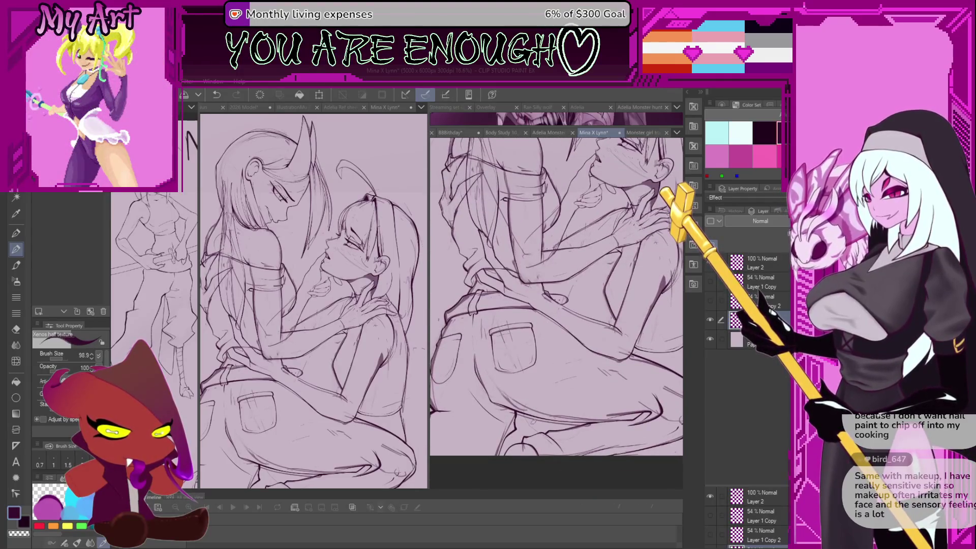
{"action": "scroll", "coordinate": [524, 436], "scroll_direction": "up", "scroll_amount": 1}
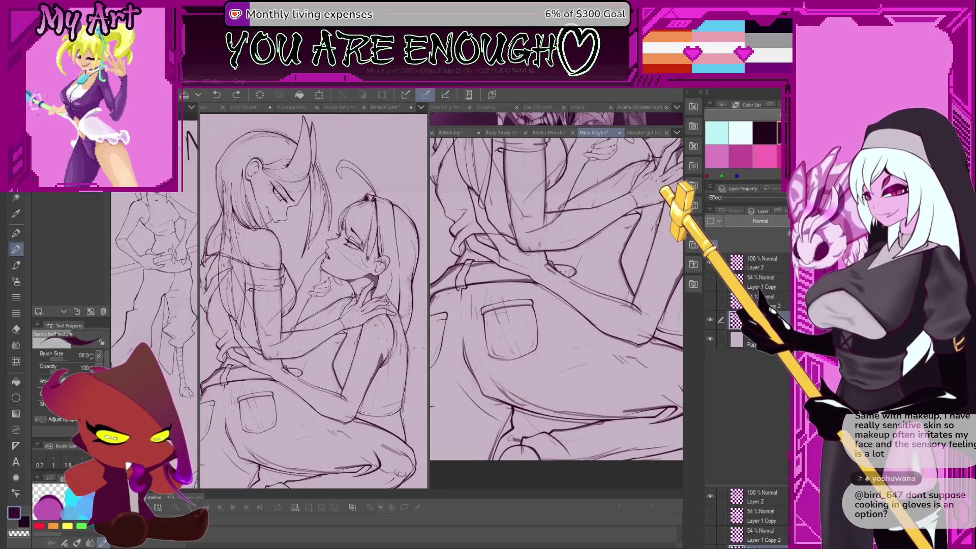
{"action": "scroll", "coordinate": [570, 365], "scroll_direction": "down", "scroll_amount": 1}
{"action": "left_click_drag", "start_coordinate": [569, 364], "coordinate": [572, 376]}
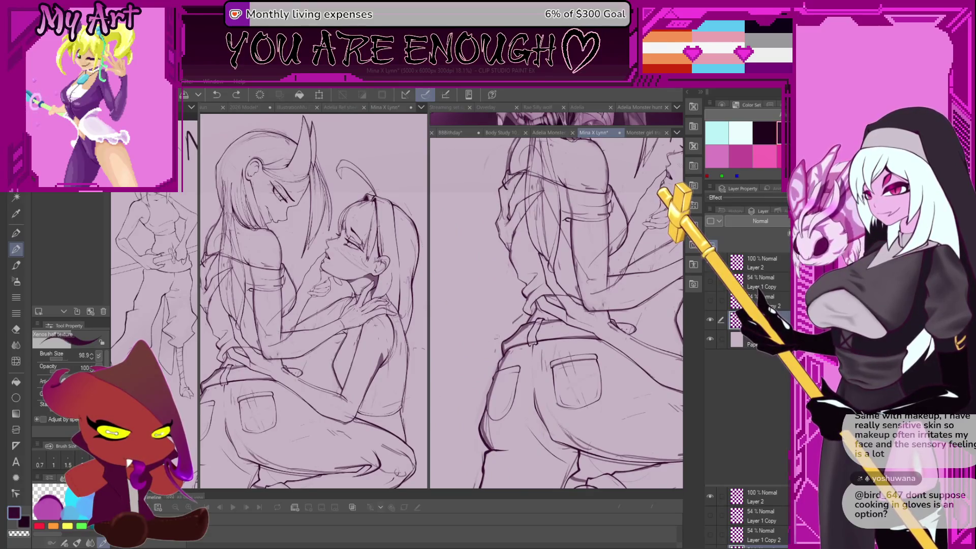
- Draw a faint stroke near the lower left of the drawing, then undo it
{"action": "scroll", "coordinate": [511, 351], "scroll_direction": "down", "scroll_amount": 3}
{"action": "scroll", "coordinate": [511, 351], "scroll_direction": "up", "scroll_amount": 1}
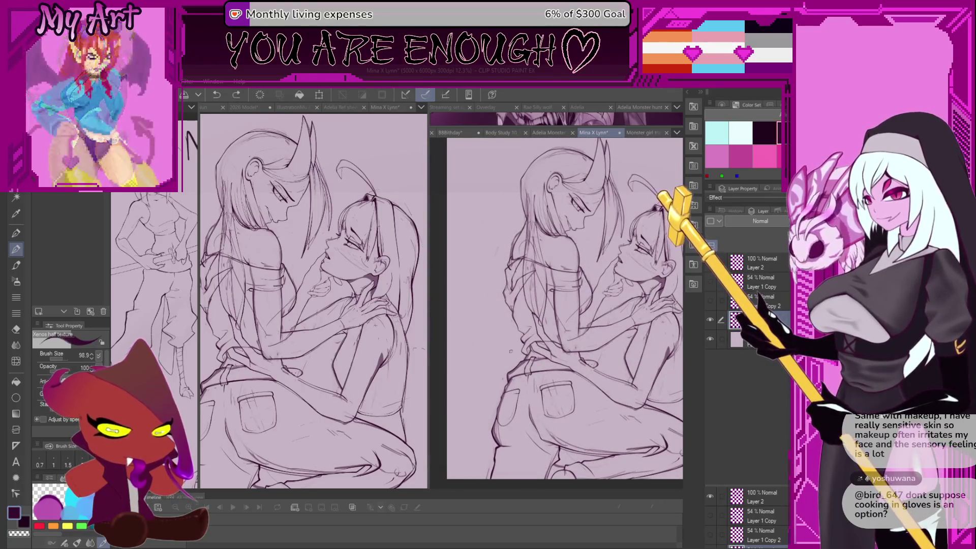
{"action": "left_click_drag", "start_coordinate": [514, 338], "coordinate": [457, 400]}
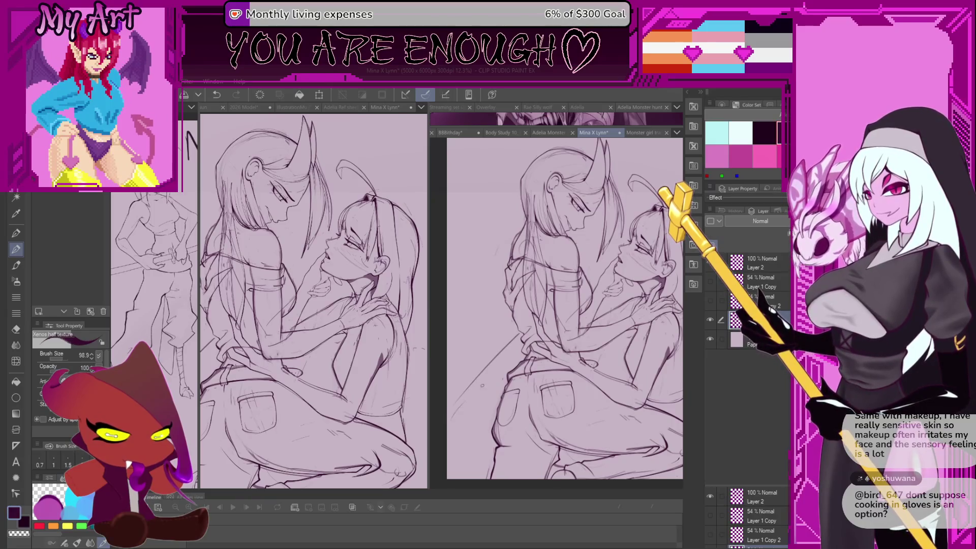
{"action": "key", "text": "ctrl+z"}
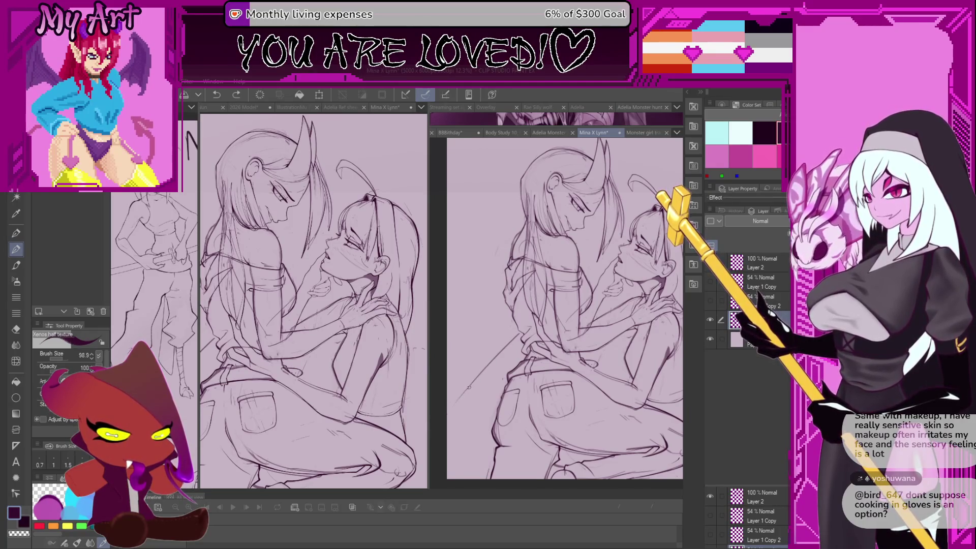
- Draw a long pen line at the lower left, then undo and redo recent strokes
{"action": "left_click_drag", "start_coordinate": [453, 406], "coordinate": [482, 374]}
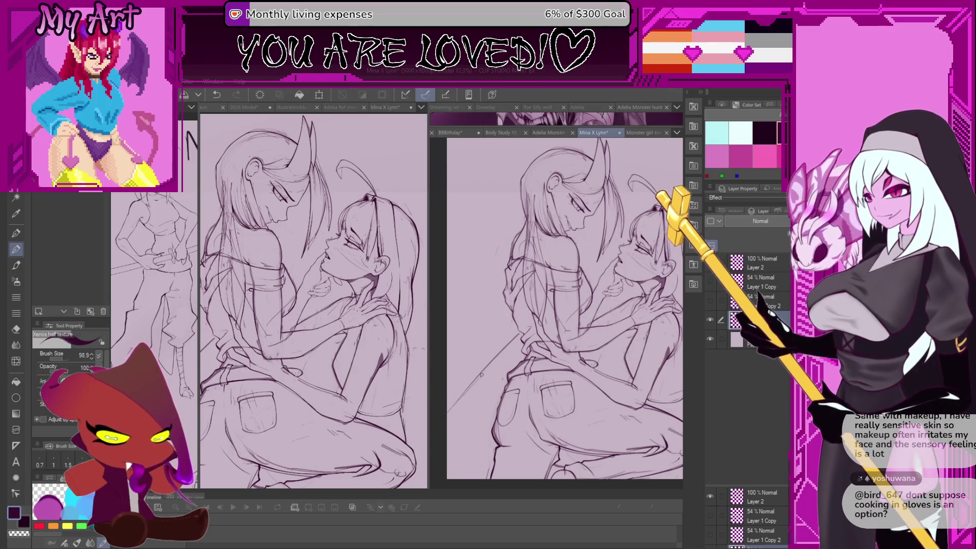
{"action": "scroll", "coordinate": [481, 375], "scroll_direction": "down", "scroll_amount": 2}
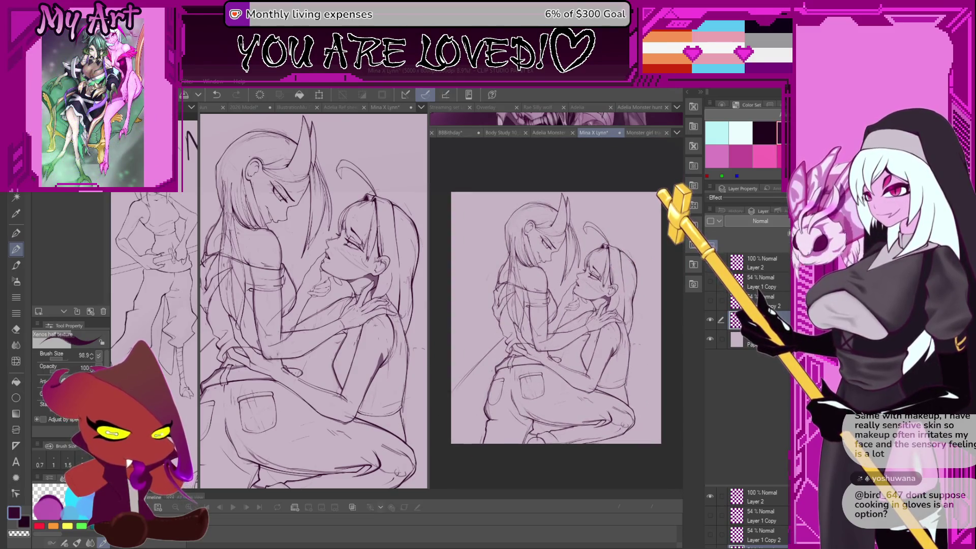
{"action": "key", "text": "ctrl+z"}
{"action": "scroll", "coordinate": [556, 313], "scroll_direction": "up", "scroll_amount": 3}
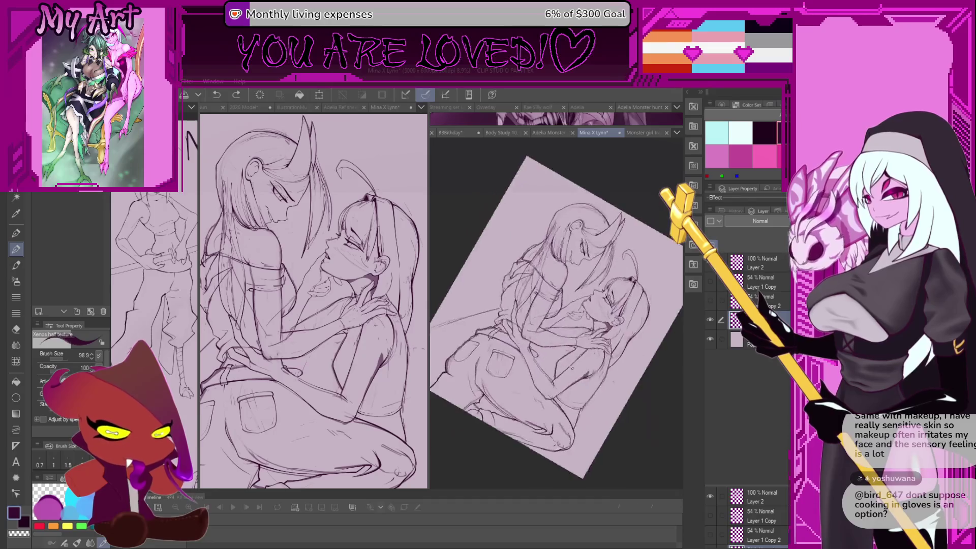
{"action": "scroll", "coordinate": [539, 387], "scroll_direction": "up", "scroll_amount": 2}
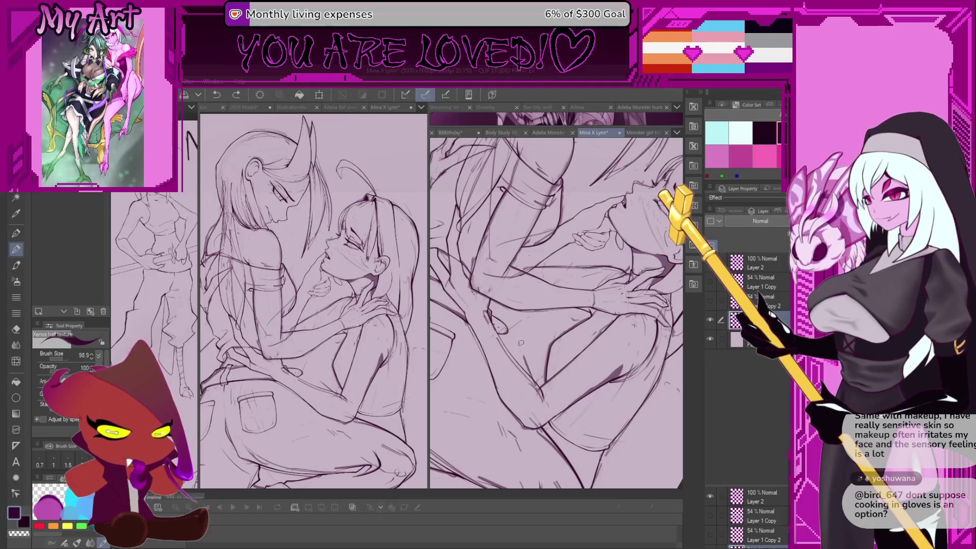
{"action": "key", "text": "ctrl+z"}
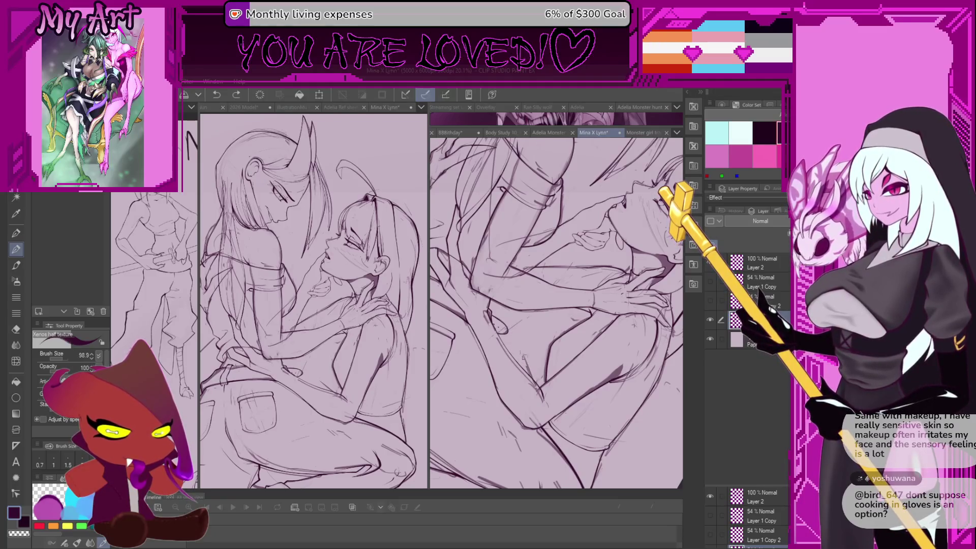
{"action": "key", "text": "ctrl+y"}
- Reset the view upright, remove a stray small stroke, and pan around the full two-figure lineart
{"action": "key", "text": "ctrl+0"}
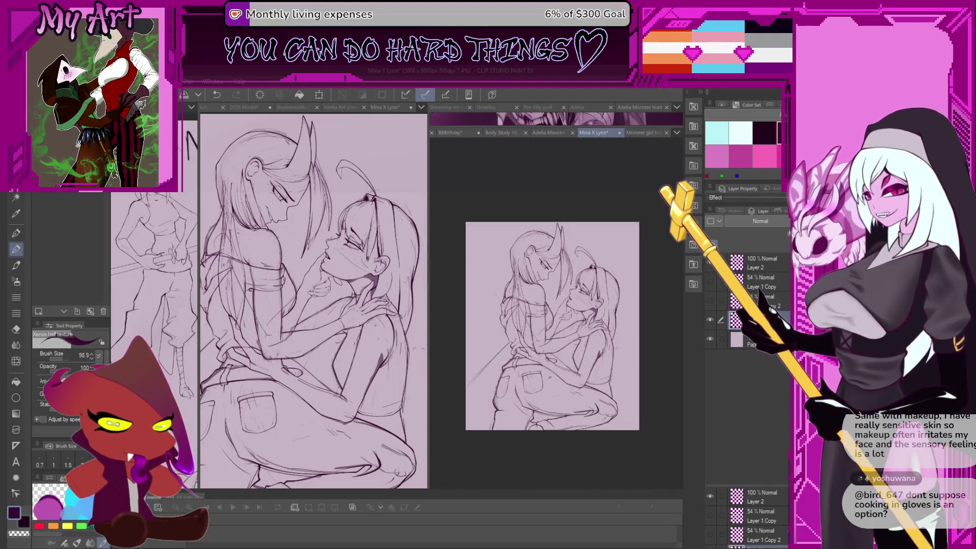
{"action": "left_click_drag", "start_coordinate": [549, 395], "coordinate": [537, 382]}
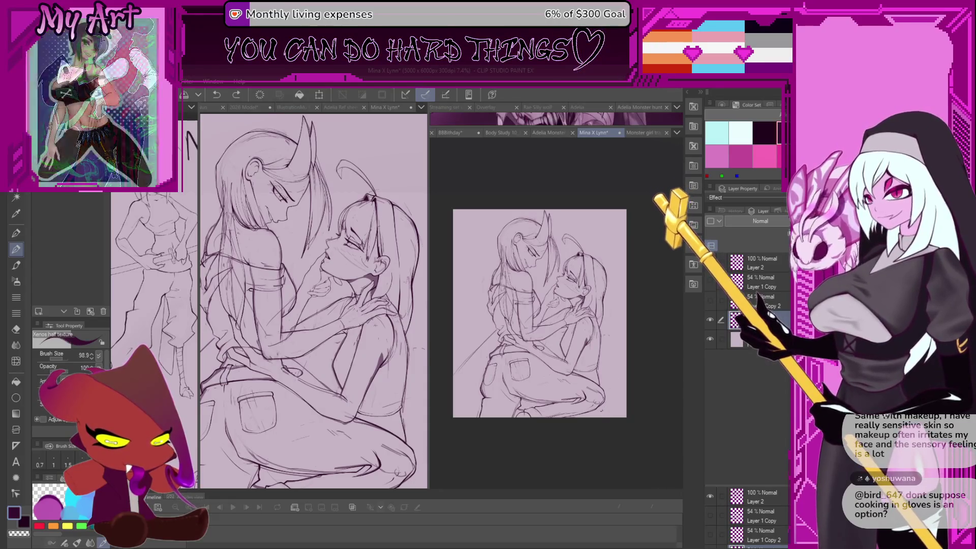
{"action": "left_click", "coordinate": [609, 400]}
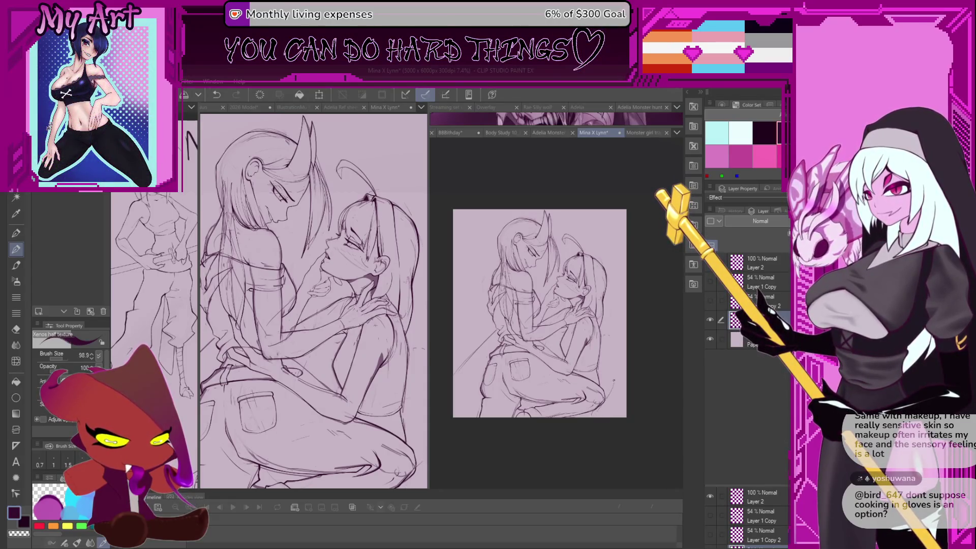
{"action": "key", "text": "ctrl+z"}
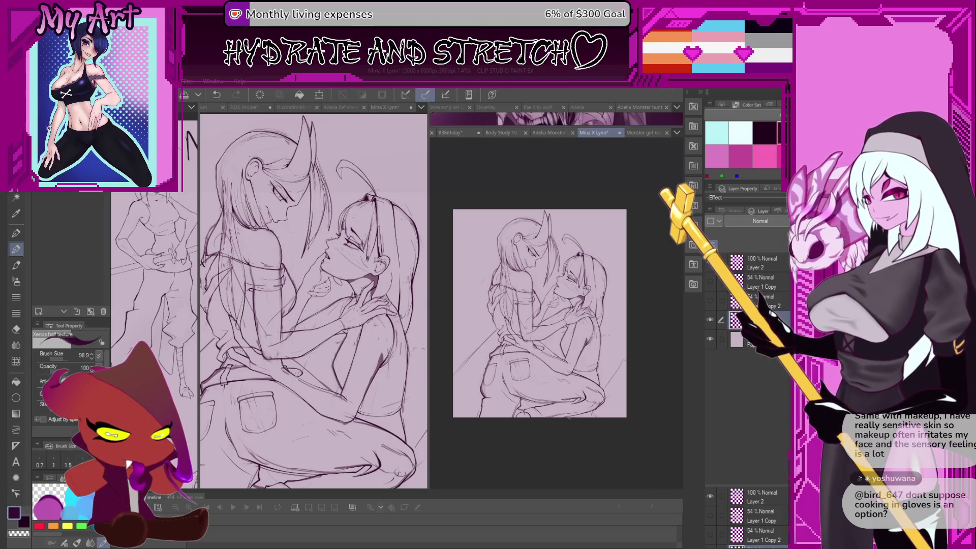
{"action": "scroll", "coordinate": [496, 405], "scroll_direction": "up", "scroll_amount": 2}
{"action": "left_click_drag", "start_coordinate": [496, 355], "coordinate": [557, 362]}
{"action": "mouse_move", "coordinate": [496, 396]}
{"action": "left_mouse_down"}
{"action": "mouse_move", "coordinate": [401, 436]}
{"action": "mouse_move", "coordinate": [441, 425]}
{"action": "left_mouse_up"}
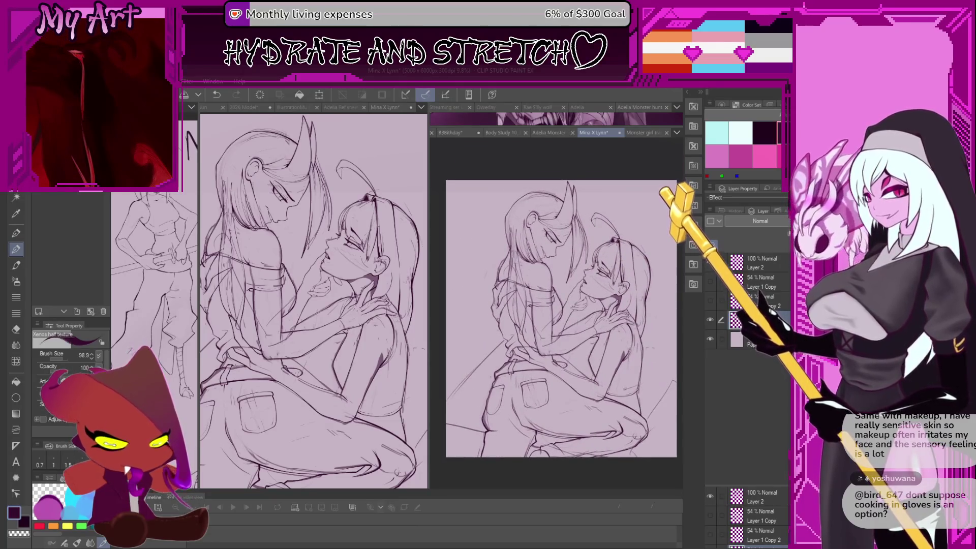
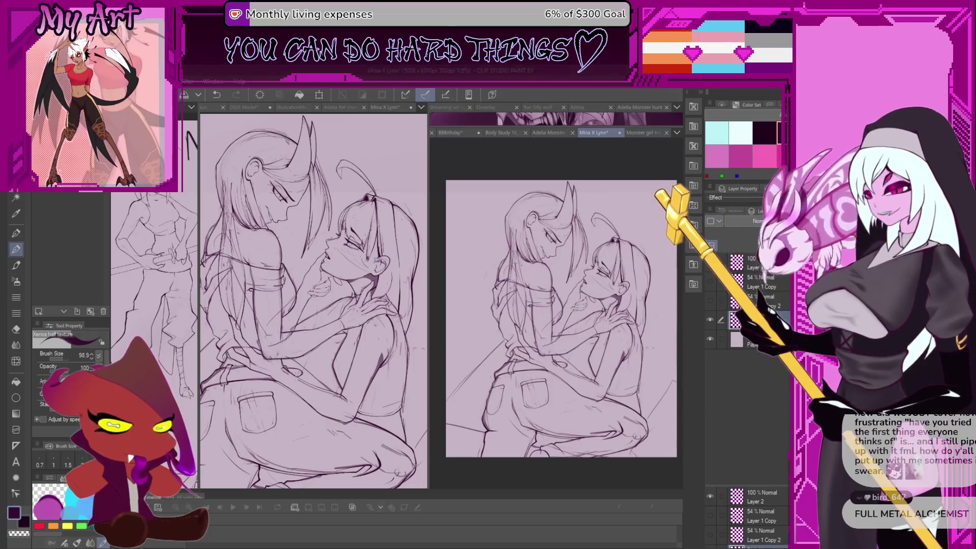
- Pan and zoom the second view to frame the sketch
{"action": "left_click_drag", "start_coordinate": [620, 358], "coordinate": [621, 346]}
{"action": "scroll", "coordinate": [621, 346], "scroll_direction": "down", "scroll_amount": 1}
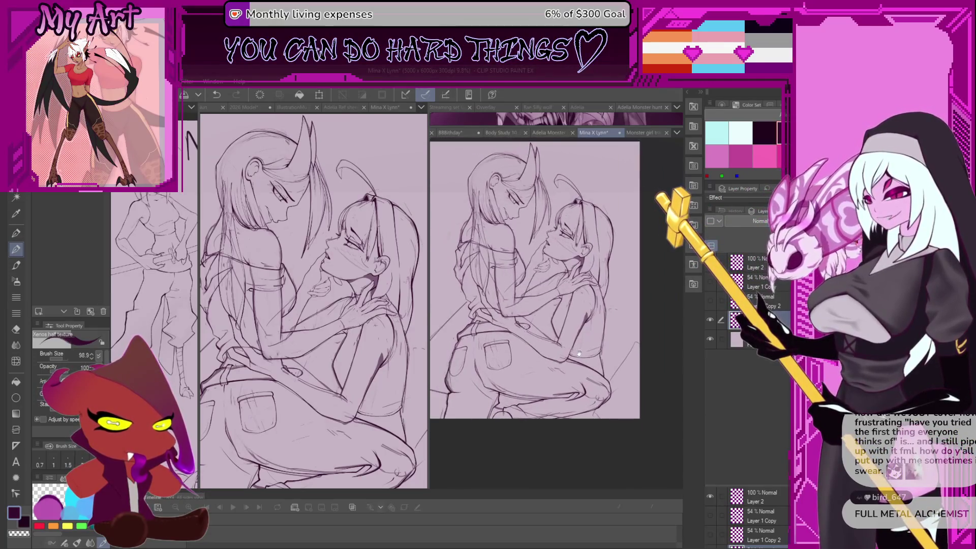
{"action": "scroll", "coordinate": [549, 280], "scroll_direction": "up", "scroll_amount": 1}
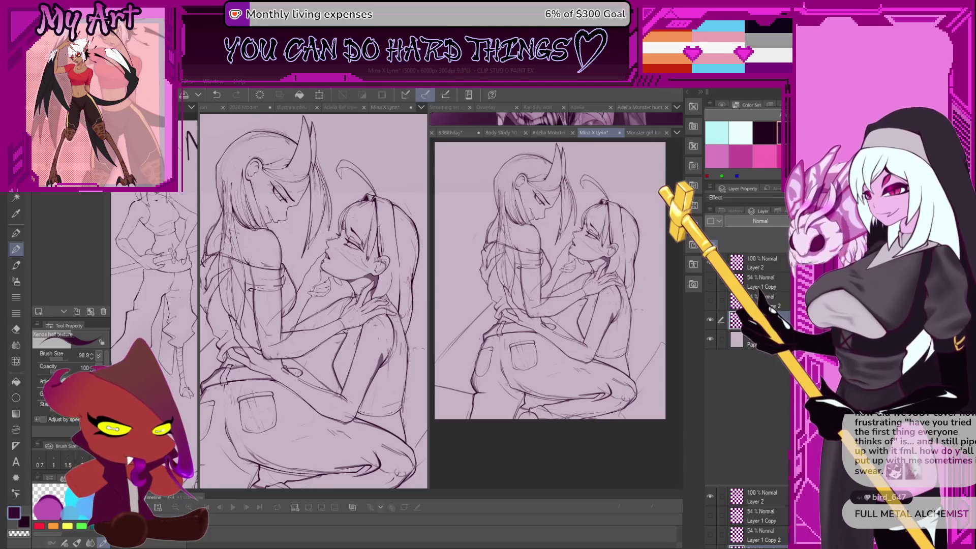
{"action": "left_click_drag", "start_coordinate": [607, 303], "coordinate": [590, 317]}
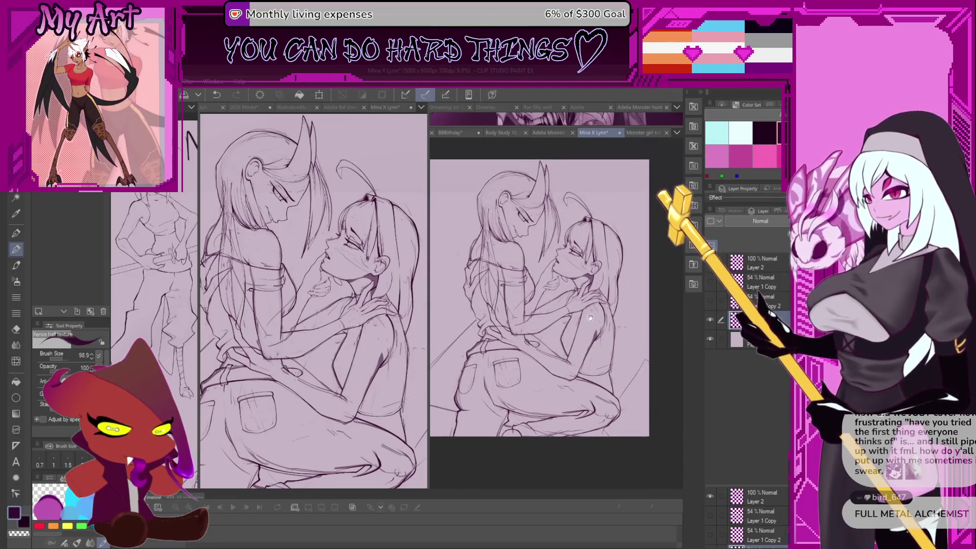
{"action": "scroll", "coordinate": [586, 327], "scroll_direction": "up", "scroll_amount": 1}
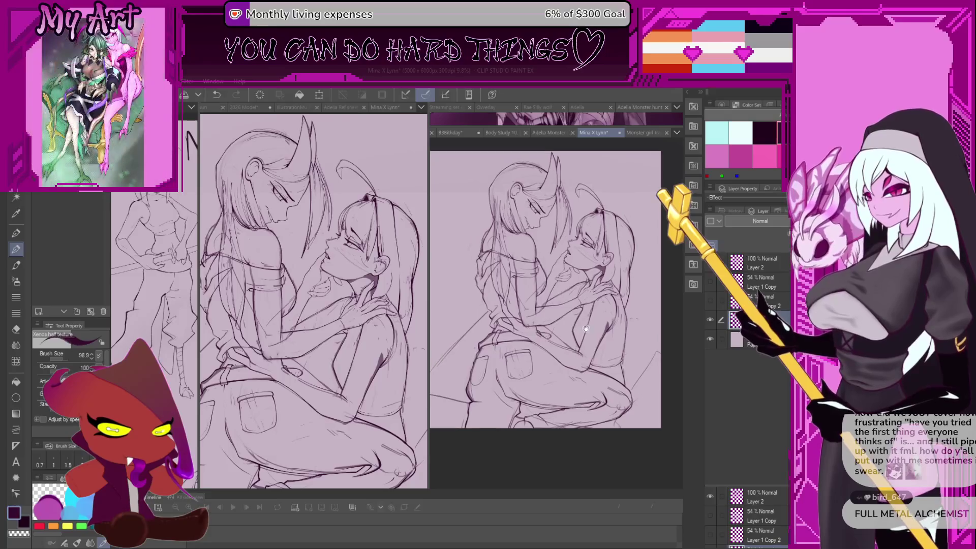
{"action": "scroll", "coordinate": [541, 329], "scroll_direction": "down", "scroll_amount": 2}
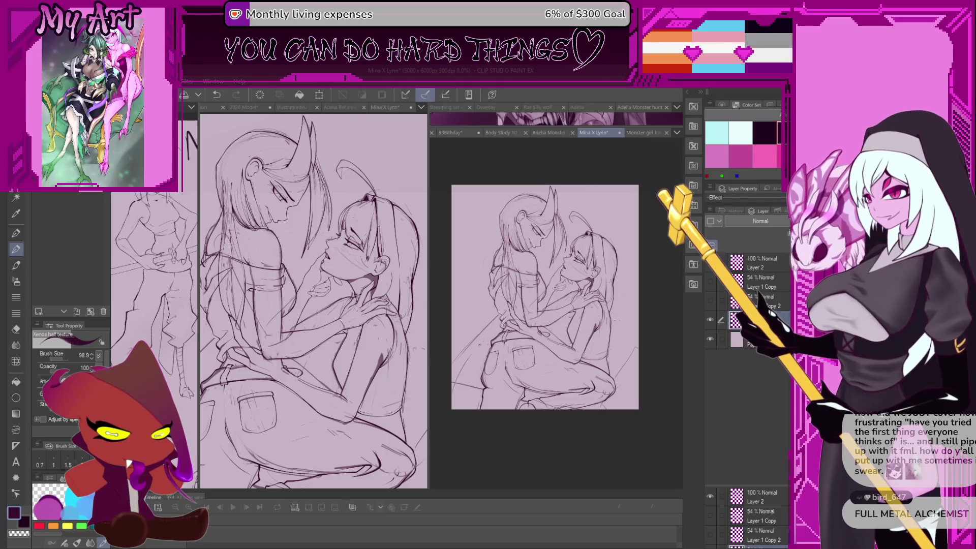
- Try and undo short strokes near the lower-left edge while resizing the brush to medium
{"action": "key", "text": "ctrl+z"}
{"action": "left_click_drag", "start_coordinate": [461, 375], "coordinate": [483, 355]}
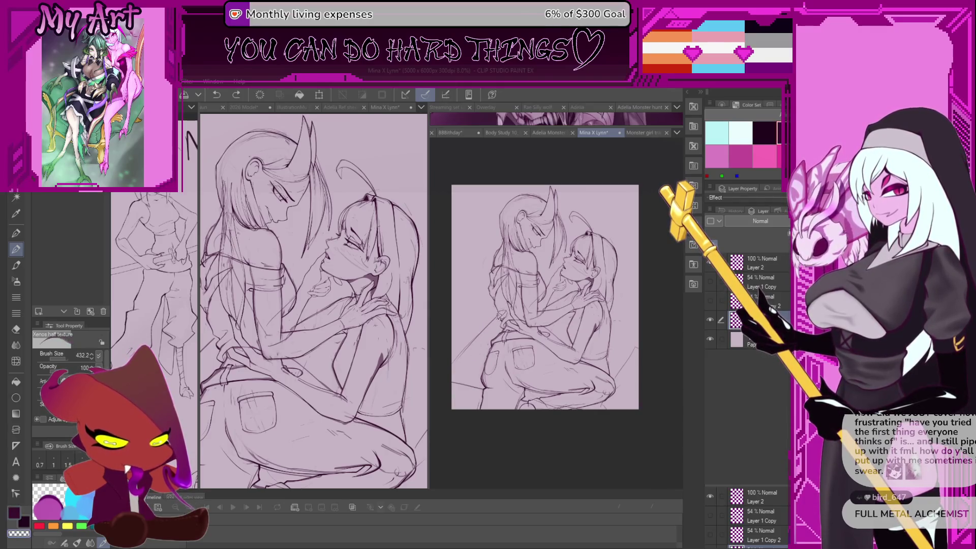
{"action": "key", "text": "ctrl+y"}
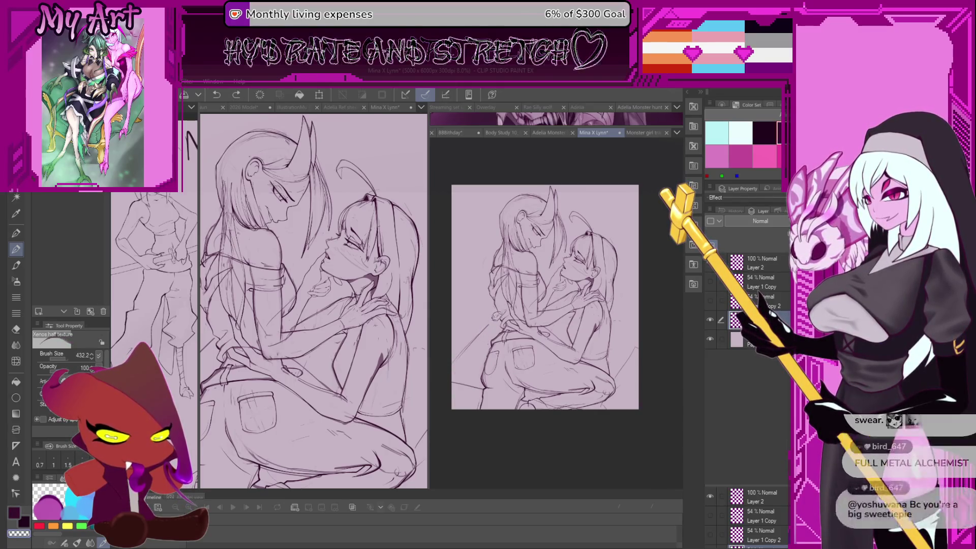
{"action": "left_click_drag", "start_coordinate": [566, 328], "coordinate": [446, 400]}
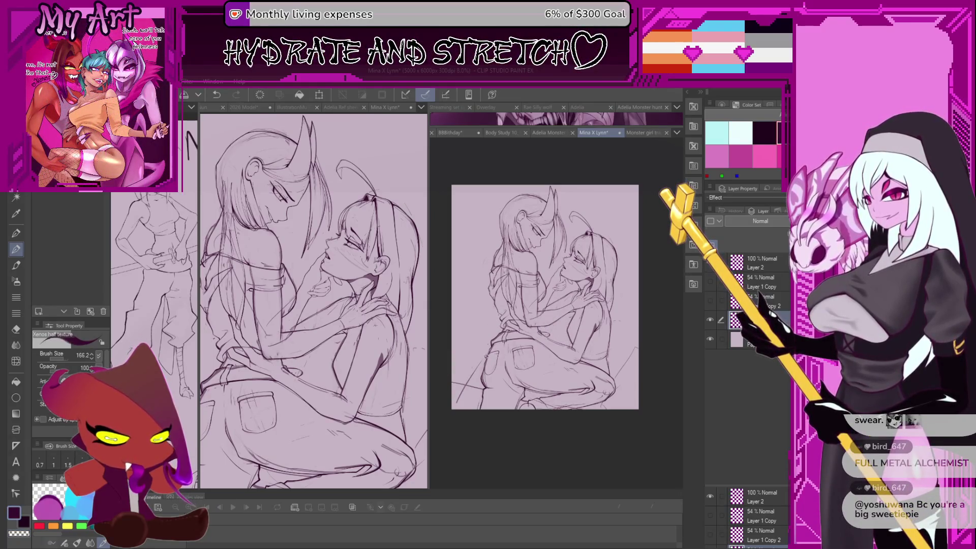
{"action": "key", "text": "ctrl+z"}
{"action": "mouse_move", "coordinate": [461, 347]}
{"action": "left_mouse_down"}
{"action": "mouse_move", "coordinate": [495, 338]}
{"action": "mouse_move", "coordinate": [488, 370]}
{"action": "mouse_move", "coordinate": [518, 344]}
{"action": "left_mouse_up"}
{"action": "key", "text": "ctrl+z"}
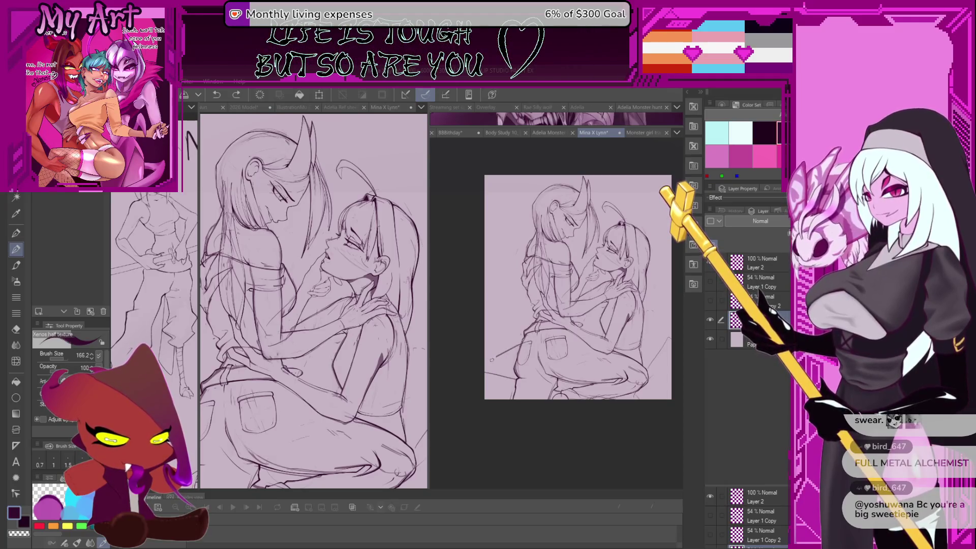
{"action": "key", "text": "ctrl+z"}
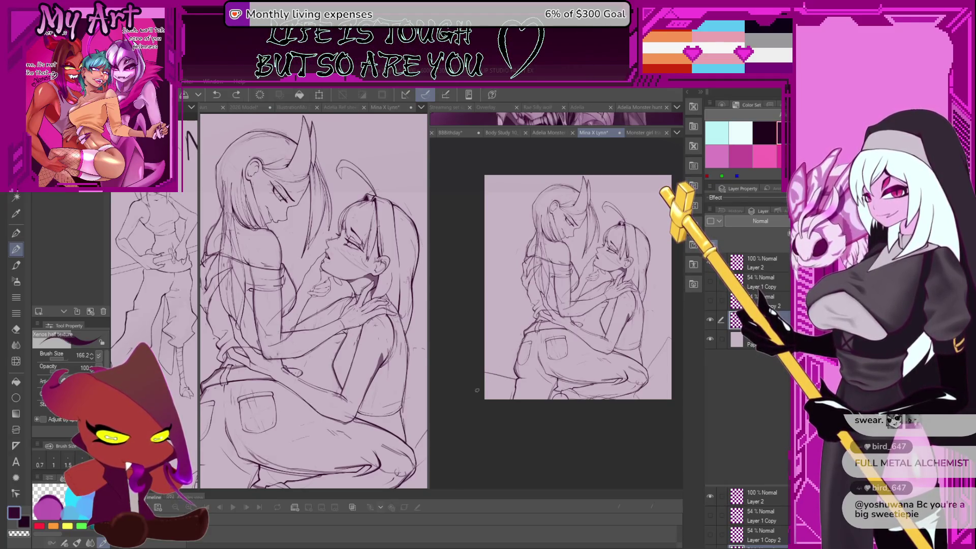
{"action": "left_click_drag", "start_coordinate": [493, 348], "coordinate": [520, 339]}
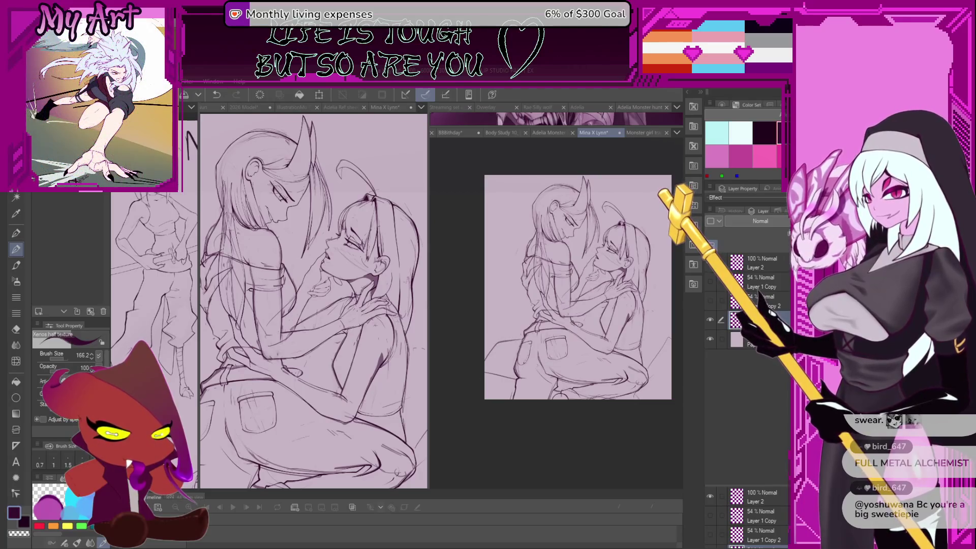
{"action": "key", "text": "ctrl+z"}
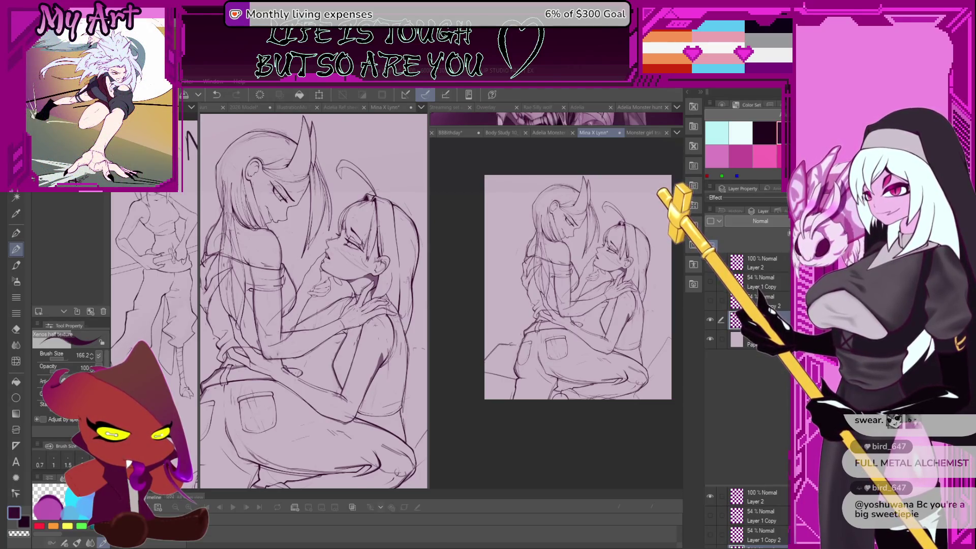
- Draw a short line near the bottom of the sketch, then tilt the second view counter-clockwise and enlarge it
{"action": "left_click_drag", "start_coordinate": [578, 287], "coordinate": [596, 278]}
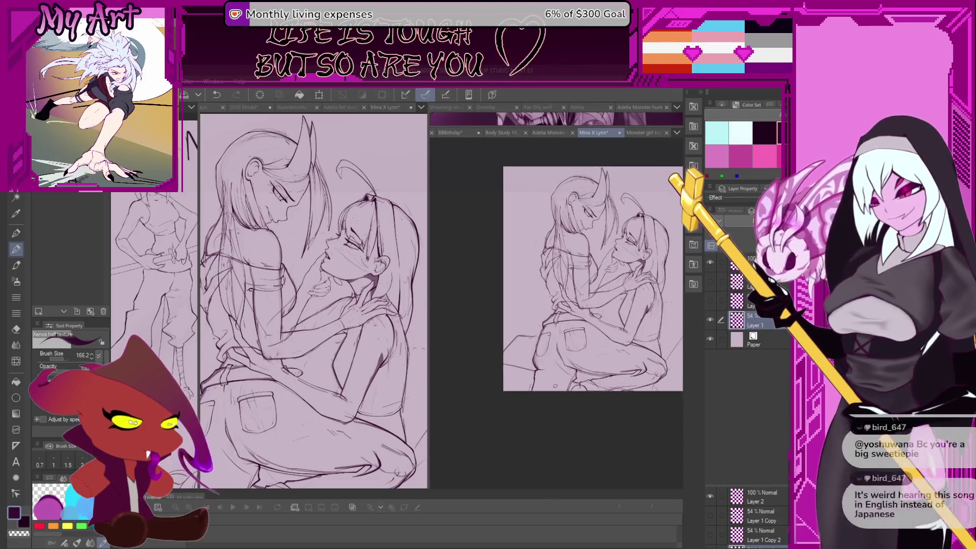
{"action": "left_click_drag", "start_coordinate": [562, 399], "coordinate": [556, 395]}
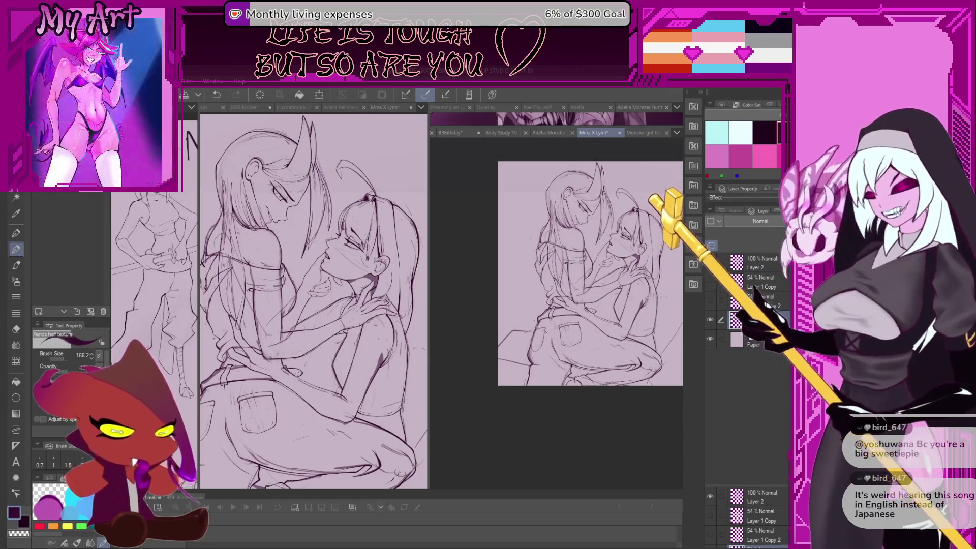
{"action": "scroll", "coordinate": [549, 407], "scroll_direction": "up", "scroll_amount": 2}
{"action": "scroll", "coordinate": [530, 354], "scroll_direction": "up", "scroll_amount": 2}
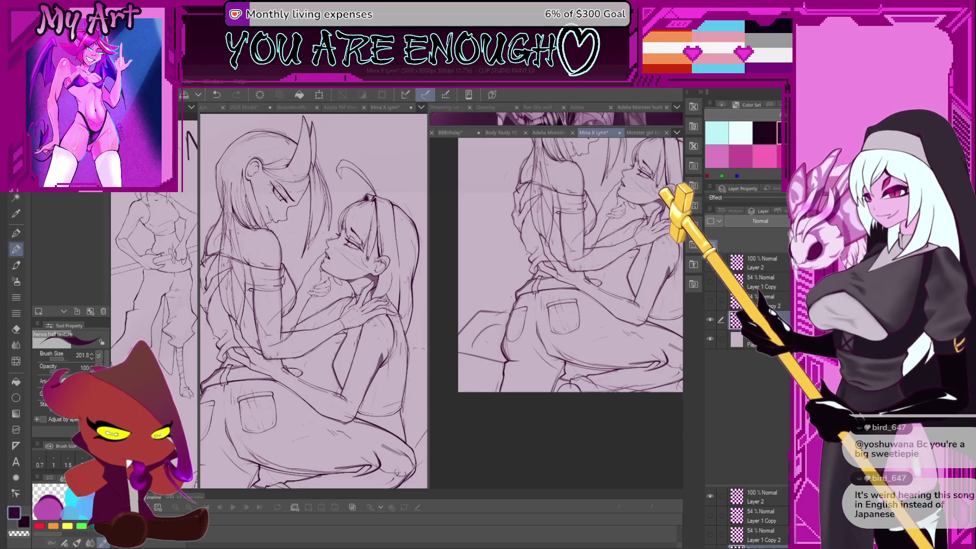
{"action": "scroll", "coordinate": [578, 377], "scroll_direction": "down", "scroll_amount": 2}
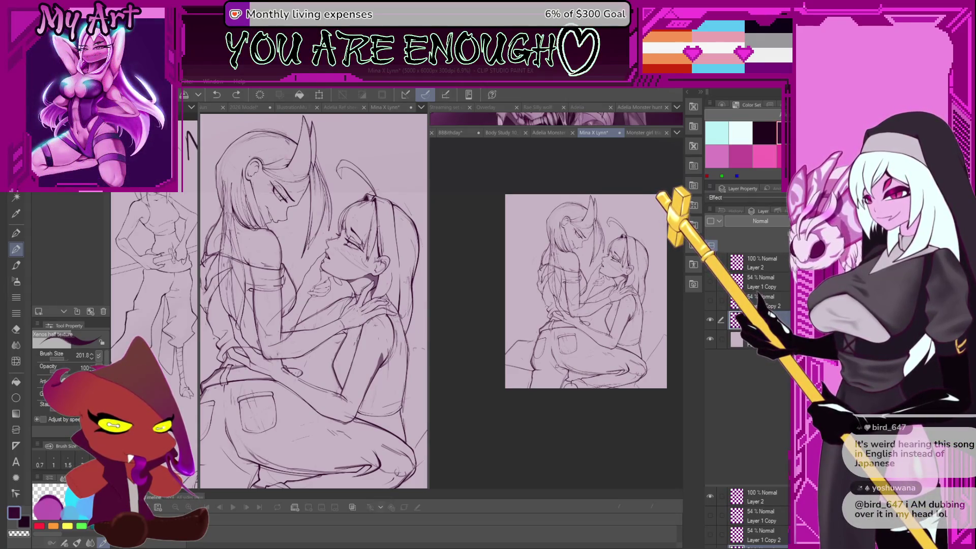
{"action": "left_click_drag", "start_coordinate": [222, 473], "coordinate": [259, 458]}
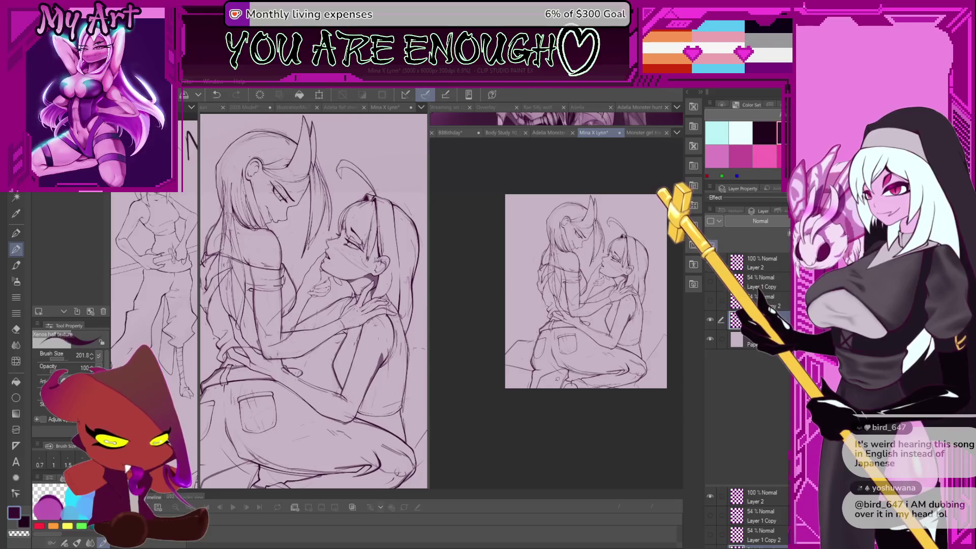
{"action": "left_click_drag", "start_coordinate": [585, 305], "coordinate": [594, 371]}
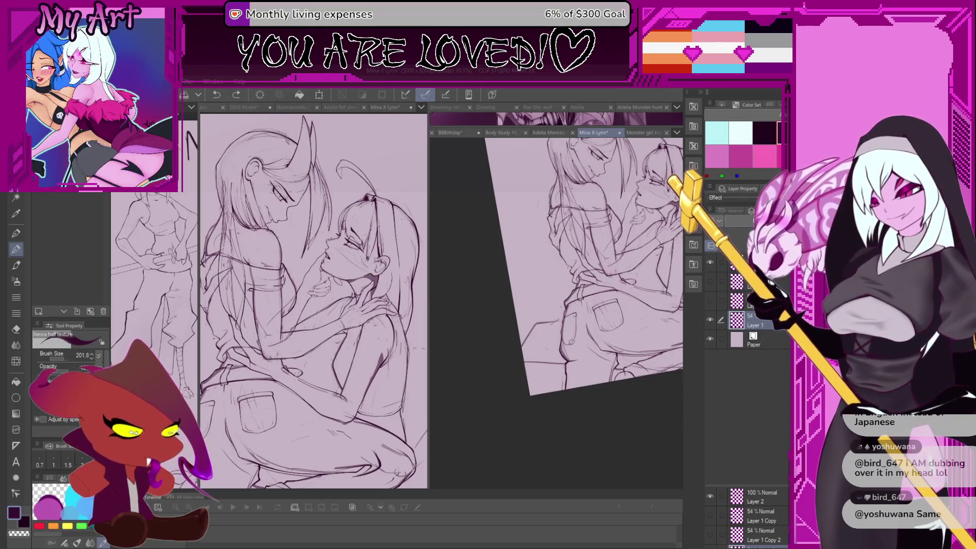
- Tilt the second view slightly further and save the Mina X Lynn file
{"action": "left_click_drag", "start_coordinate": [619, 331], "coordinate": [619, 335]}
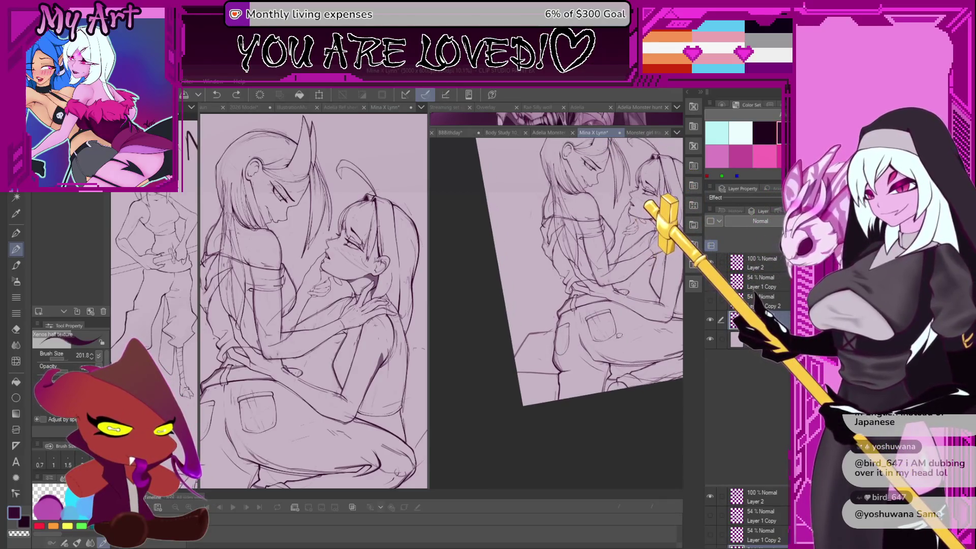
{"action": "scroll", "coordinate": [621, 334], "scroll_direction": "up", "scroll_amount": 4}
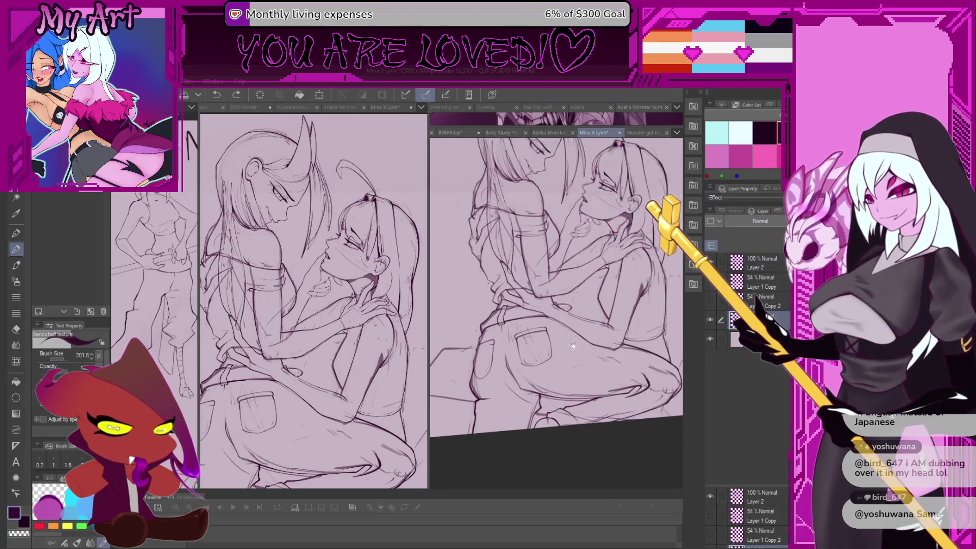
{"action": "mouse_move", "coordinate": [602, 378]}
{"action": "left_mouse_down"}
{"action": "mouse_move", "coordinate": [609, 386]}
{"action": "mouse_move", "coordinate": [601, 358]}
{"action": "left_mouse_up"}
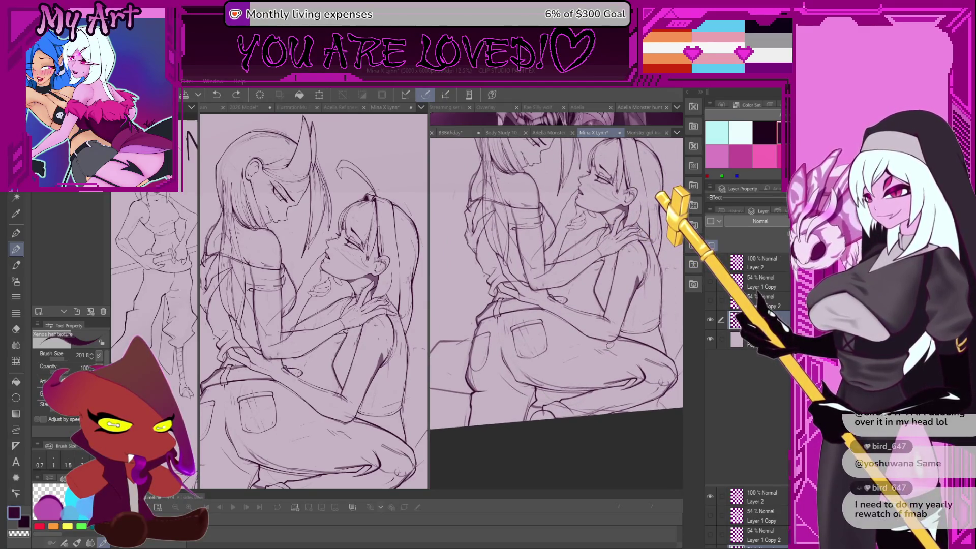
{"action": "mouse_move", "coordinate": [596, 346]}
{"action": "left_mouse_down"}
{"action": "mouse_move", "coordinate": [608, 345]}
{"action": "mouse_move", "coordinate": [600, 366]}
{"action": "left_mouse_up"}
{"action": "key", "text": "ctrl+s"}
- Remove a stray stroke near the lower right and zoom the left view out to fit the page
{"action": "left_click_drag", "start_coordinate": [550, 401], "coordinate": [562, 368]}
{"action": "key", "text": "ctrl+z"}
{"action": "scroll", "coordinate": [586, 355], "scroll_direction": "down", "scroll_amount": 2}
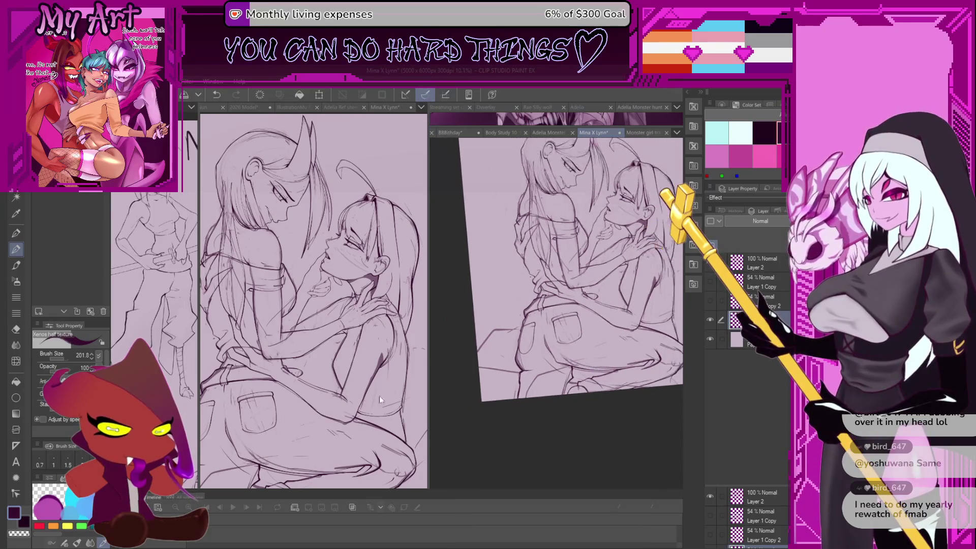
{"action": "scroll", "coordinate": [316, 264], "scroll_direction": "down", "scroll_amount": 2}
{"action": "scroll", "coordinate": [543, 364], "scroll_direction": "up", "scroll_amount": 2}
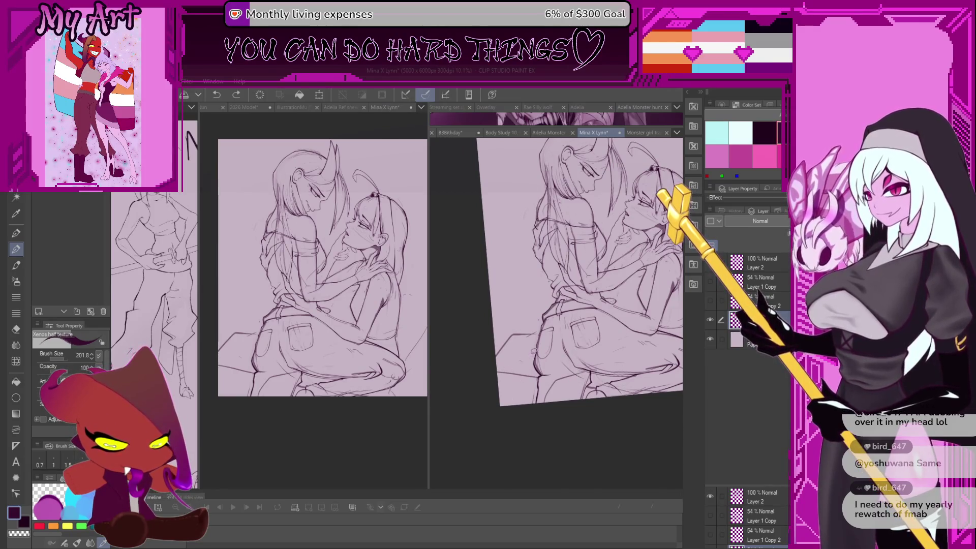
- Test a small mark near the lower-left with undo and redo while resizing the brush
{"action": "key", "text": "ctrl+z"}
{"action": "left_click_drag", "start_coordinate": [512, 363], "coordinate": [531, 321]}
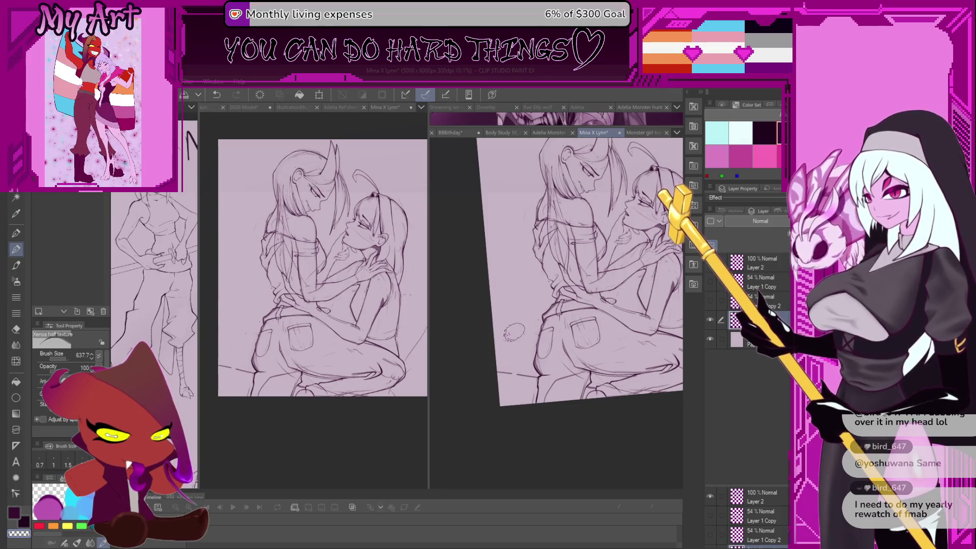
{"action": "left_click_drag", "start_coordinate": [527, 377], "coordinate": [515, 405]}
{"action": "key", "text": "ctrl+z"}
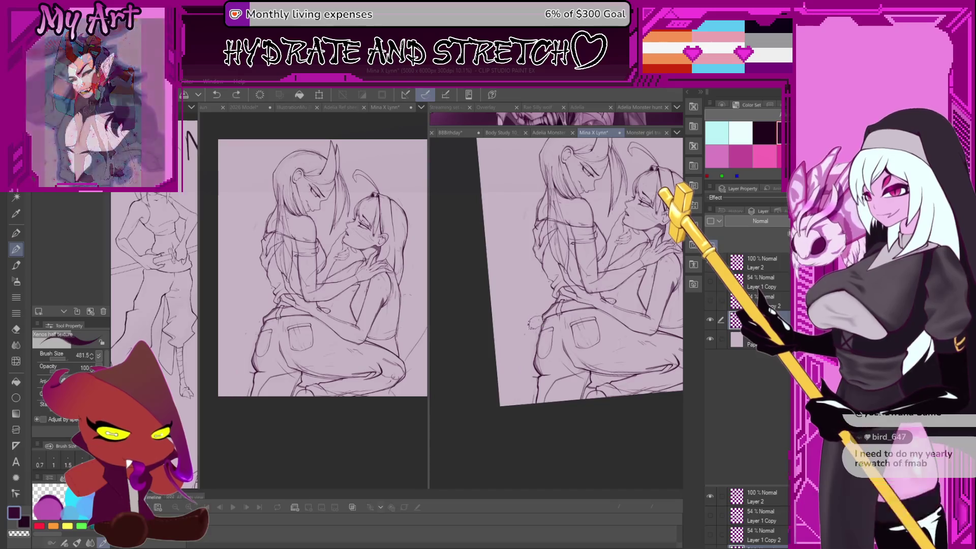
{"action": "left_click_drag", "start_coordinate": [536, 355], "coordinate": [521, 369]}
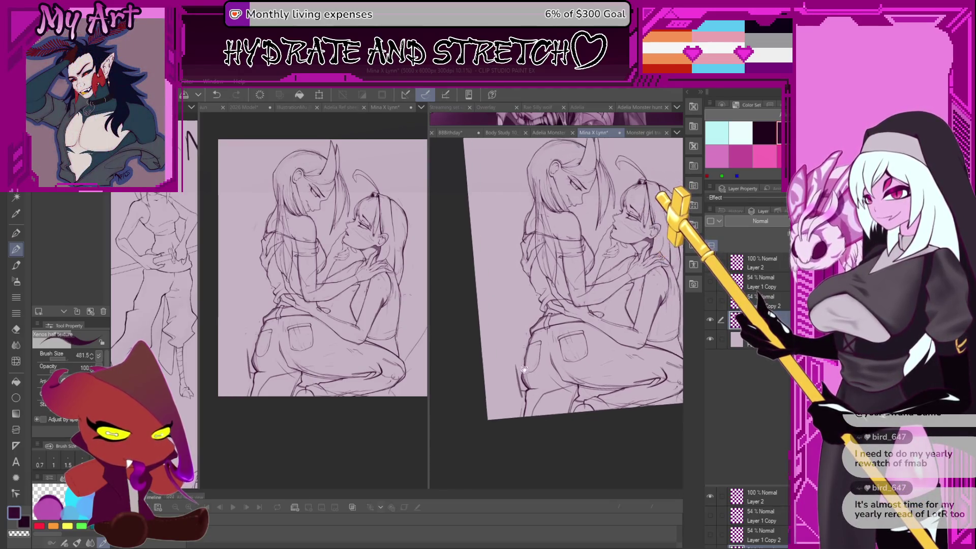
{"action": "key", "text": "ctrl+y"}
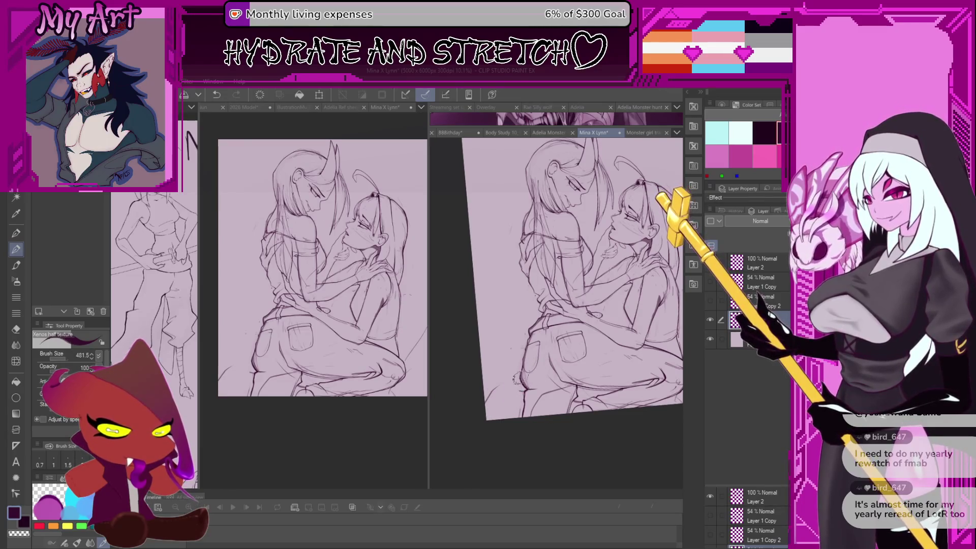
{"action": "key", "text": "bracketright"}
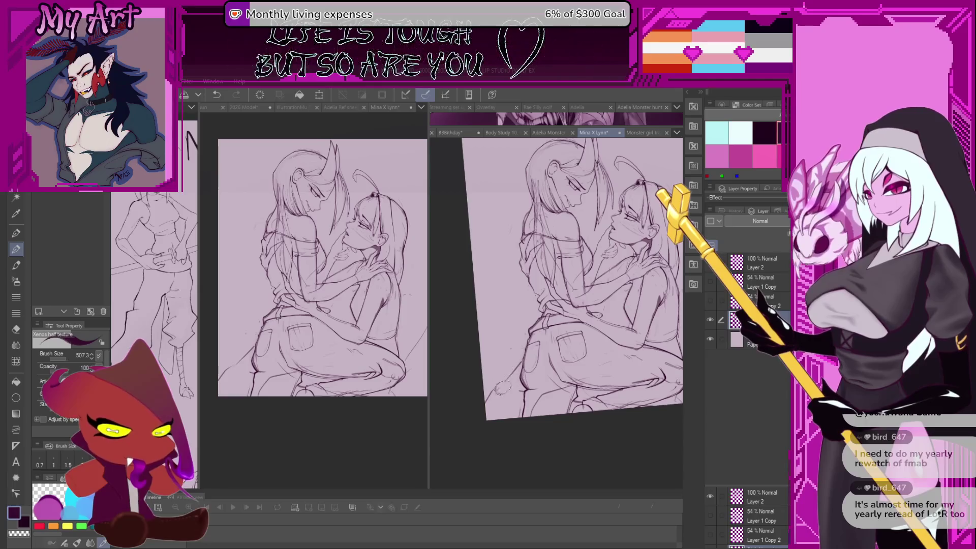
{"action": "key", "text": "ctrl+z"}
{"action": "key", "text": "ctrl+y"}
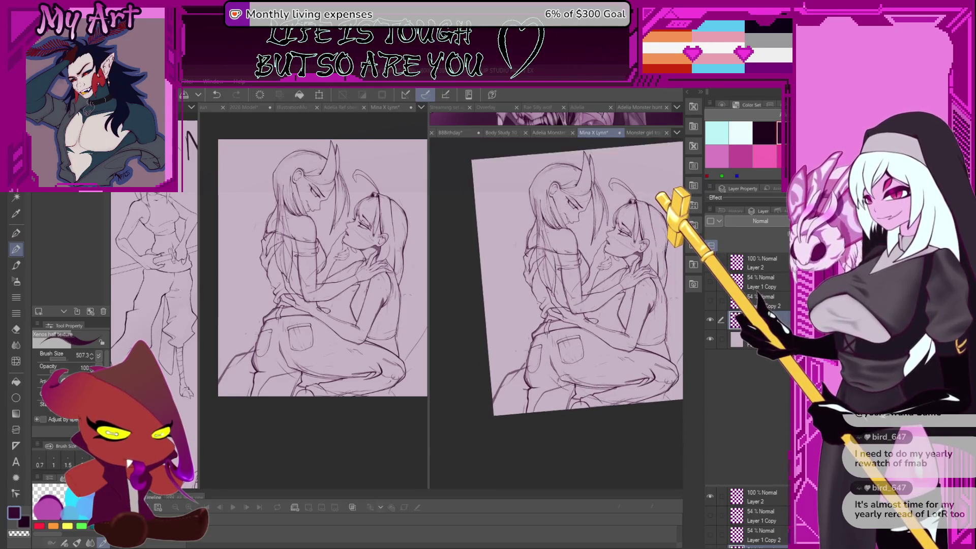
- Rotate the canvas slightly, reset the rotation, and zoom the right view onto the jeans pockets
{"action": "scroll", "coordinate": [521, 447], "scroll_direction": "down", "scroll_amount": 1}
{"action": "key", "text": "ctrl+z"}
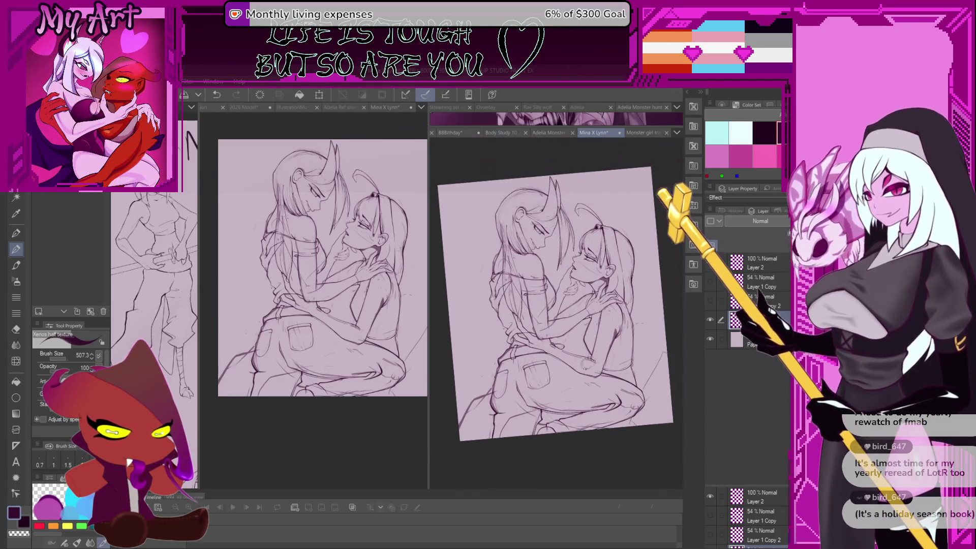
{"action": "key", "text": "ctrl+y"}
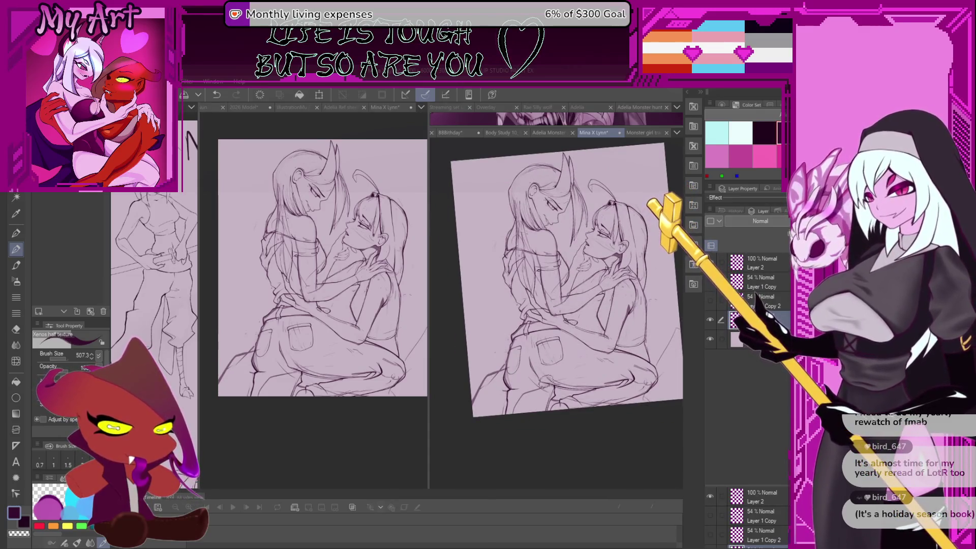
{"action": "key", "text": "asciicircum"}
{"action": "key", "text": "ctrl+at"}
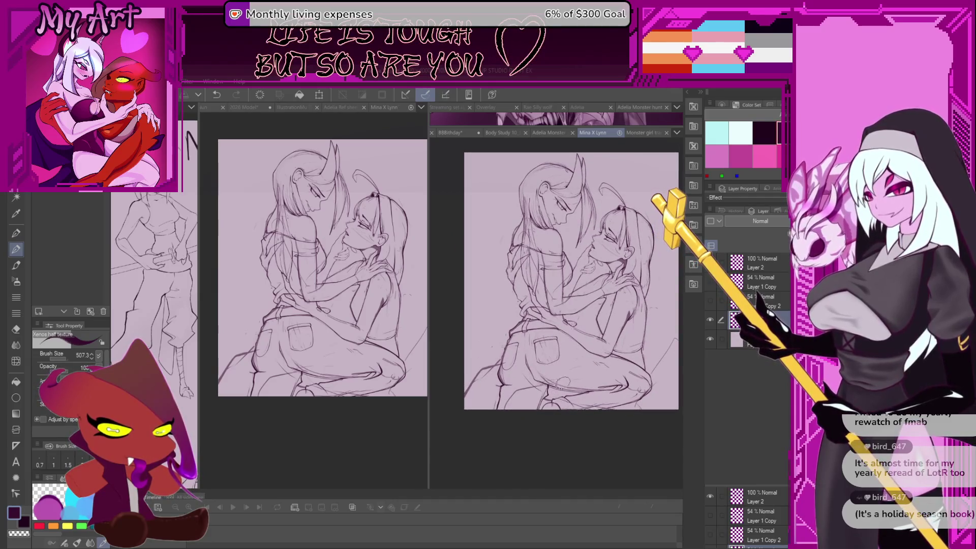
{"action": "scroll", "coordinate": [562, 366], "scroll_direction": "up", "scroll_amount": 3}
{"action": "scroll", "coordinate": [563, 357], "scroll_direction": "down", "scroll_amount": 1}
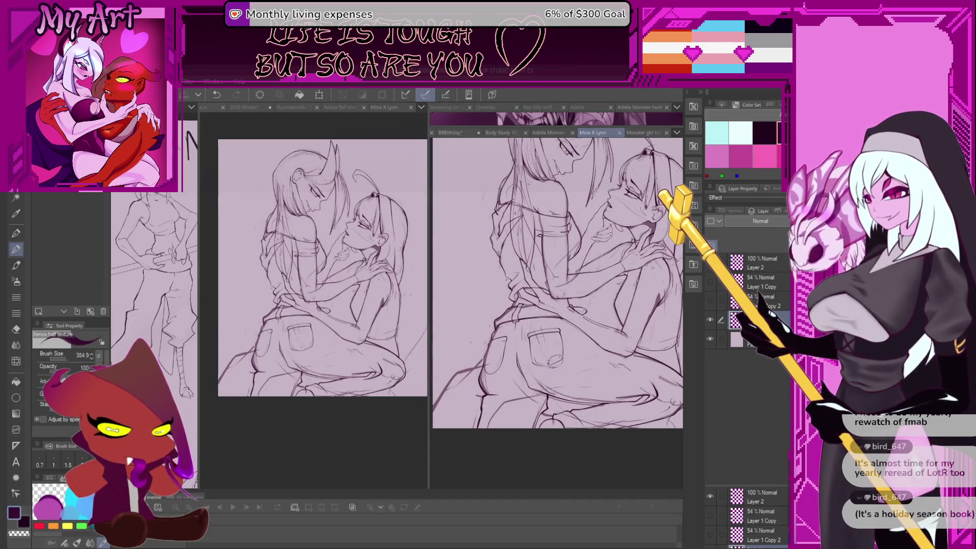
{"action": "scroll", "coordinate": [570, 371], "scroll_direction": "down", "scroll_amount": 1}
{"action": "scroll", "coordinate": [572, 385], "scroll_direction": "up", "scroll_amount": 2}
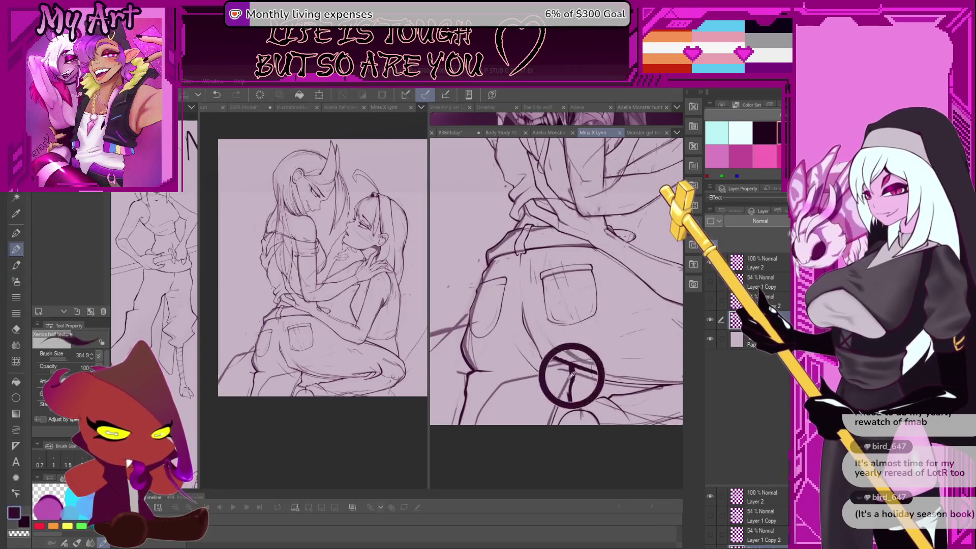
- Ink a bold line along the jeans' lower edge on Layer 2, then zoom out to show both figures
{"action": "left_click_drag", "start_coordinate": [545, 395], "coordinate": [562, 381]}
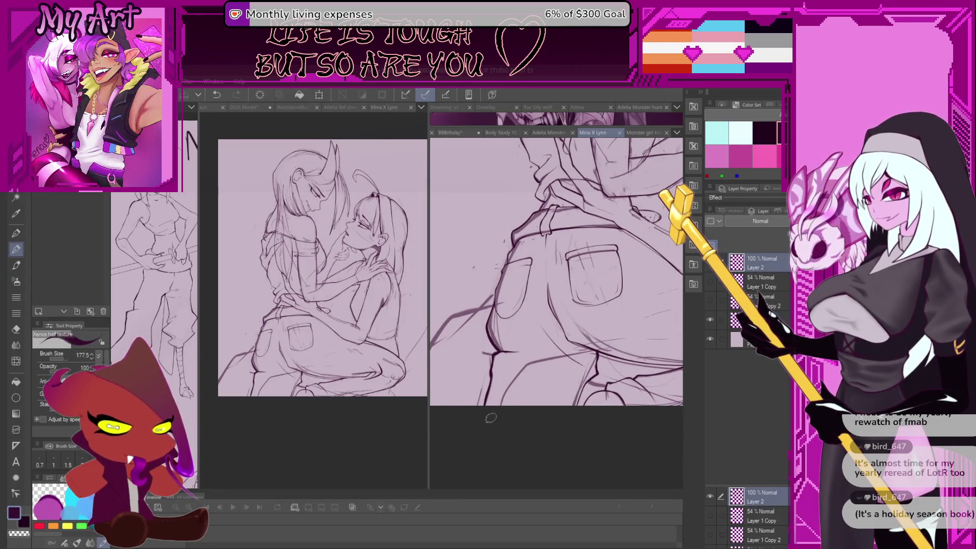
{"action": "mouse_move", "coordinate": [504, 361]}
{"action": "left_mouse_down"}
{"action": "mouse_move", "coordinate": [598, 350]}
{"action": "mouse_move", "coordinate": [572, 399]}
{"action": "left_mouse_up"}
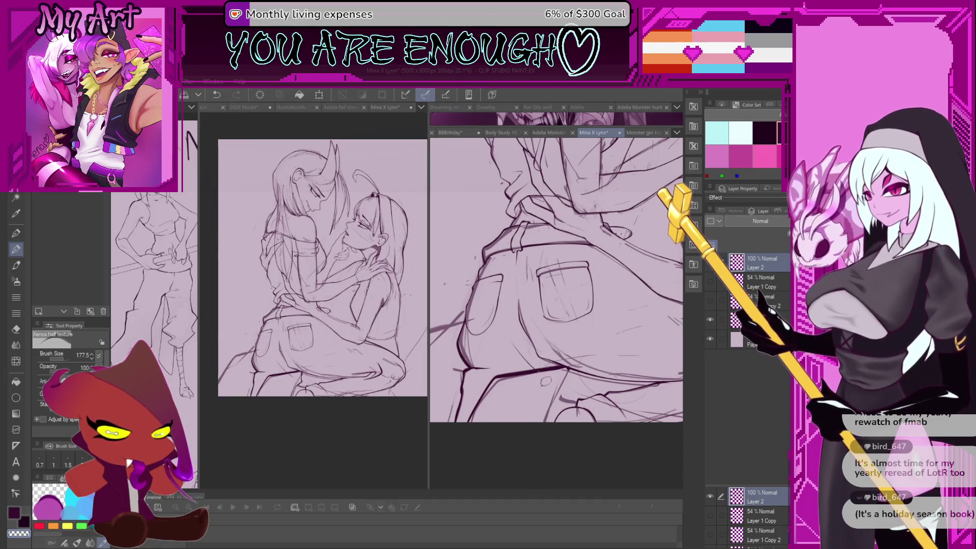
{"action": "left_click_drag", "start_coordinate": [543, 377], "coordinate": [617, 400]}
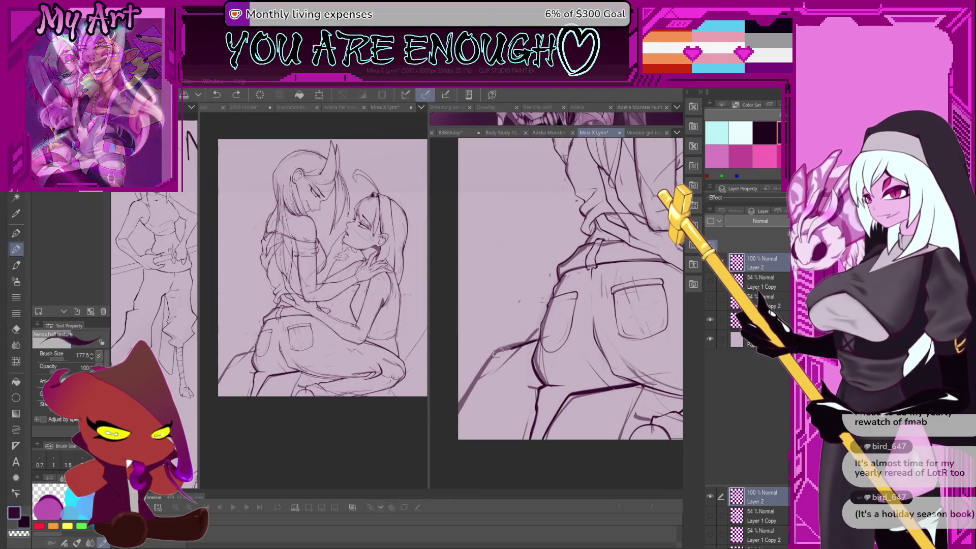
{"action": "scroll", "coordinate": [546, 374], "scroll_direction": "down", "scroll_amount": 3}
{"action": "scroll", "coordinate": [546, 374], "scroll_direction": "down", "scroll_amount": 2}
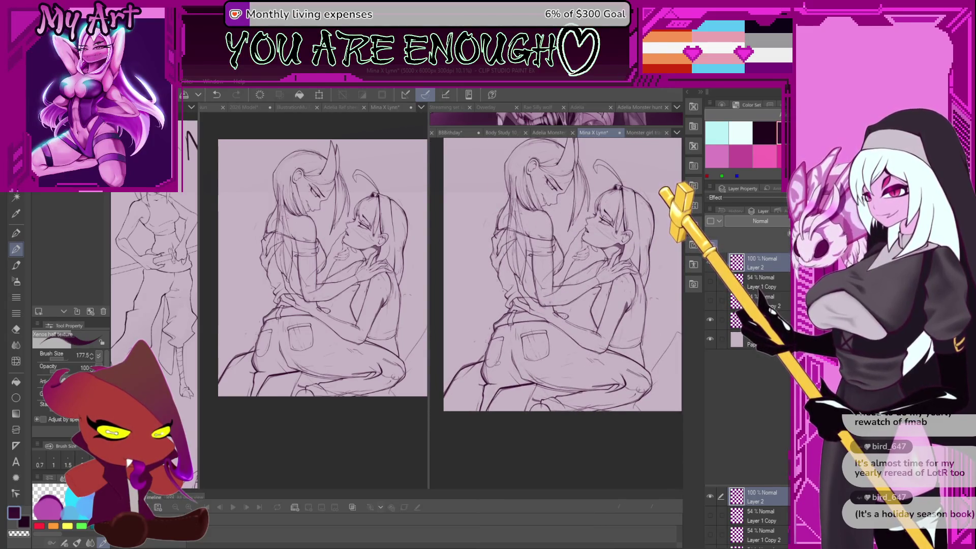
{"action": "left_click_drag", "start_coordinate": [619, 348], "coordinate": [589, 352]}
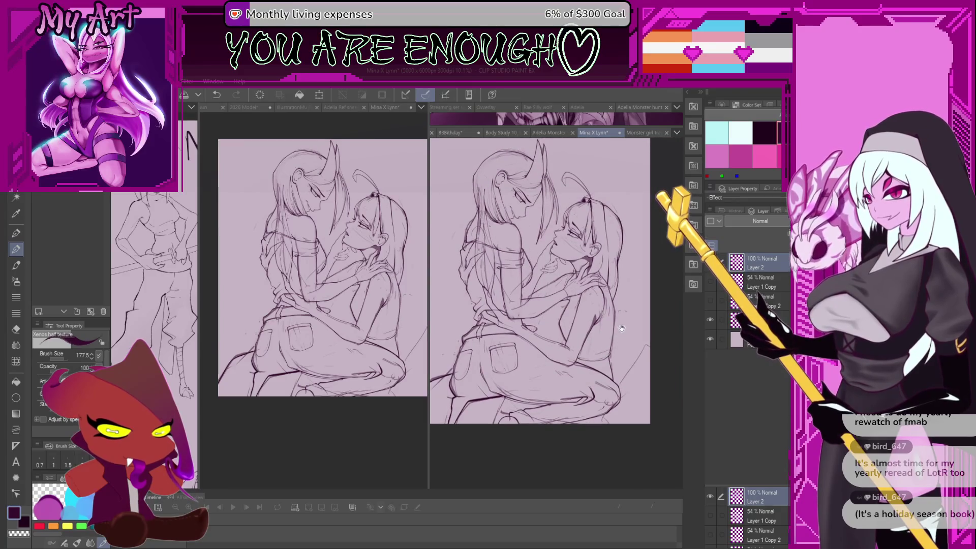
{"action": "scroll", "coordinate": [610, 345], "scroll_direction": "up", "scroll_amount": 1}
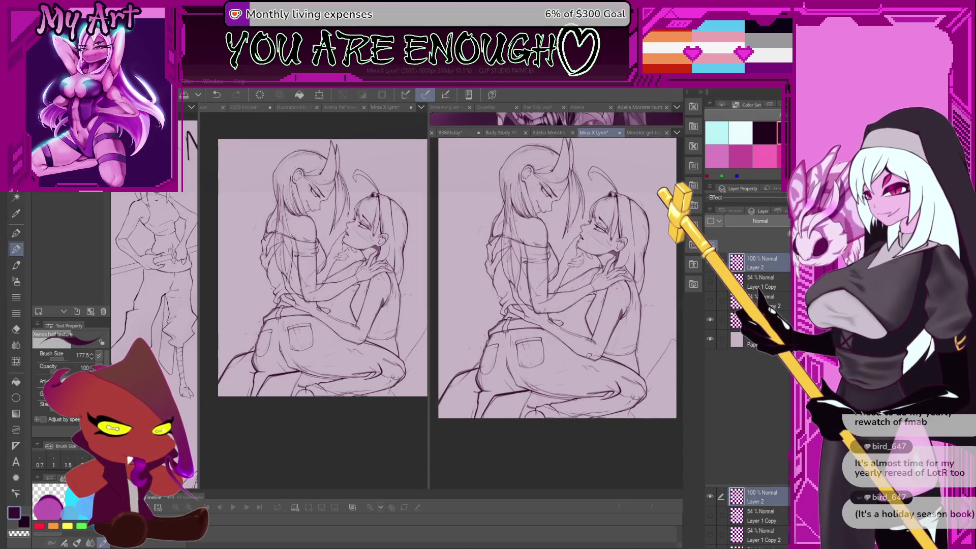
{"action": "key", "text": "ctrl+z"}
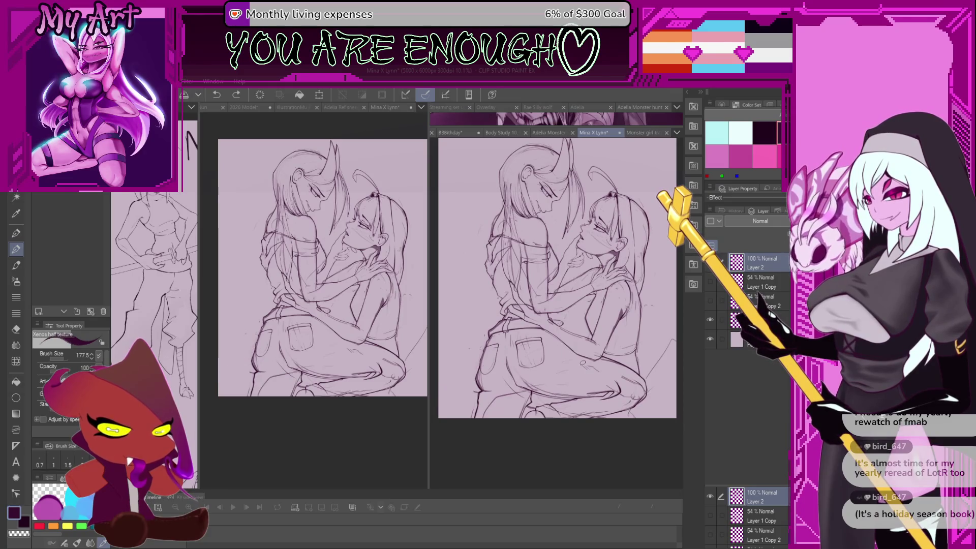
{"action": "key", "text": "ctrl+y"}
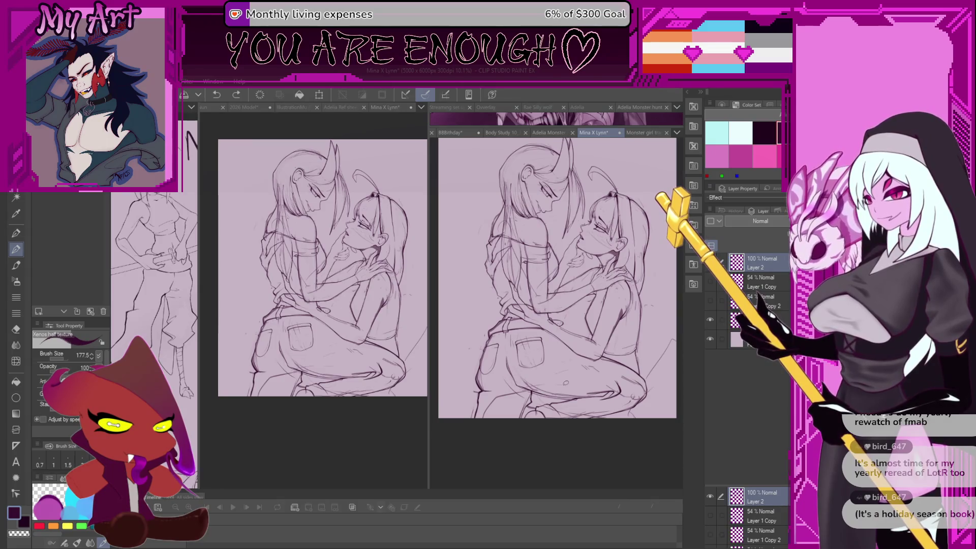
{"action": "scroll", "coordinate": [553, 285], "scroll_direction": "down", "scroll_amount": 1}
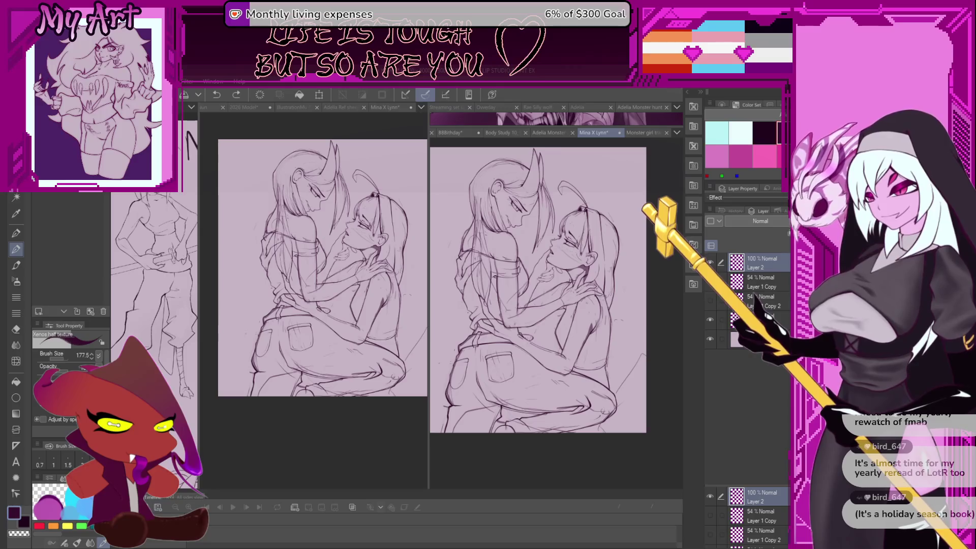
{"action": "left_click_drag", "start_coordinate": [581, 326], "coordinate": [531, 289]}
{"action": "key", "text": "ctrl+z"}
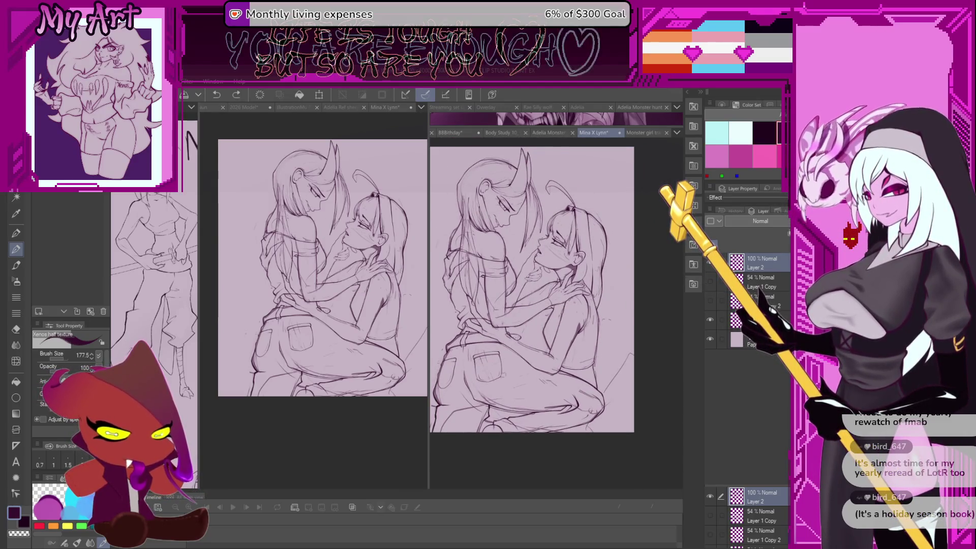
{"action": "scroll", "coordinate": [514, 379], "scroll_direction": "up", "scroll_amount": 2}
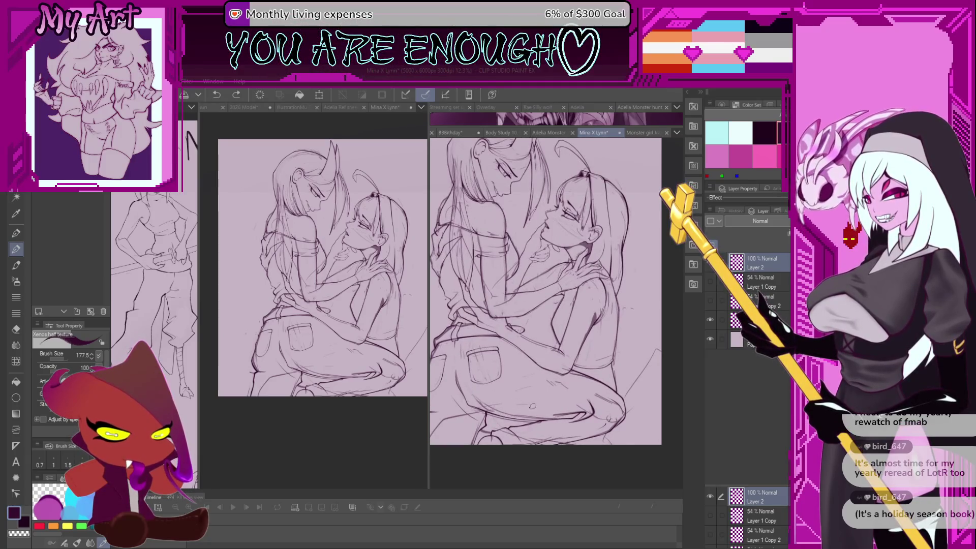
{"action": "mouse_move", "coordinate": [508, 427]}
{"action": "left_mouse_down"}
{"action": "mouse_move", "coordinate": [586, 362]}
{"action": "mouse_move", "coordinate": [570, 367]}
{"action": "left_mouse_up"}
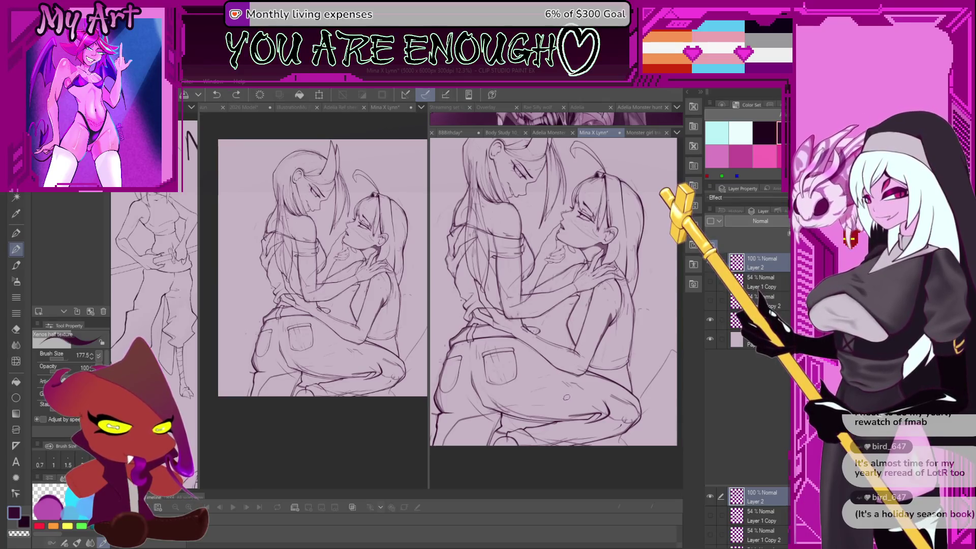
{"action": "left_click_drag", "start_coordinate": [623, 335], "coordinate": [623, 314]}
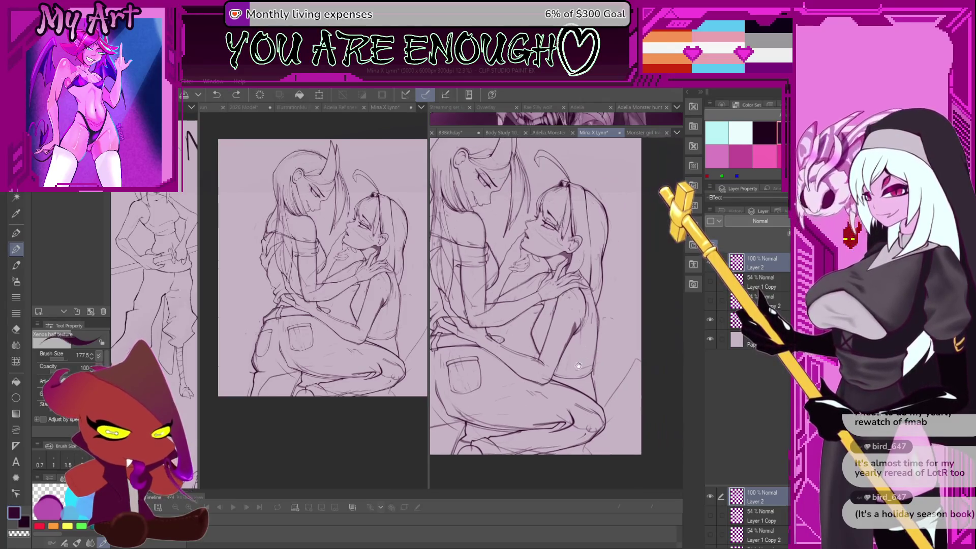
{"action": "mouse_move", "coordinate": [559, 356]}
{"action": "left_mouse_down"}
{"action": "mouse_move", "coordinate": [525, 372]}
{"action": "mouse_move", "coordinate": [558, 356]}
{"action": "left_mouse_up"}
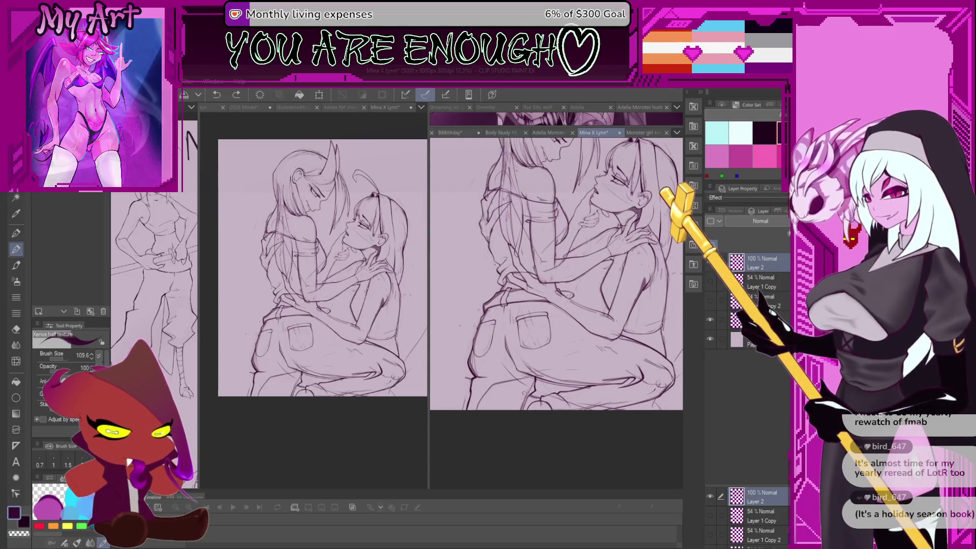
{"action": "scroll", "coordinate": [521, 392], "scroll_direction": "up", "scroll_amount": 2}
{"action": "left_click_drag", "start_coordinate": [530, 415], "coordinate": [570, 402]}
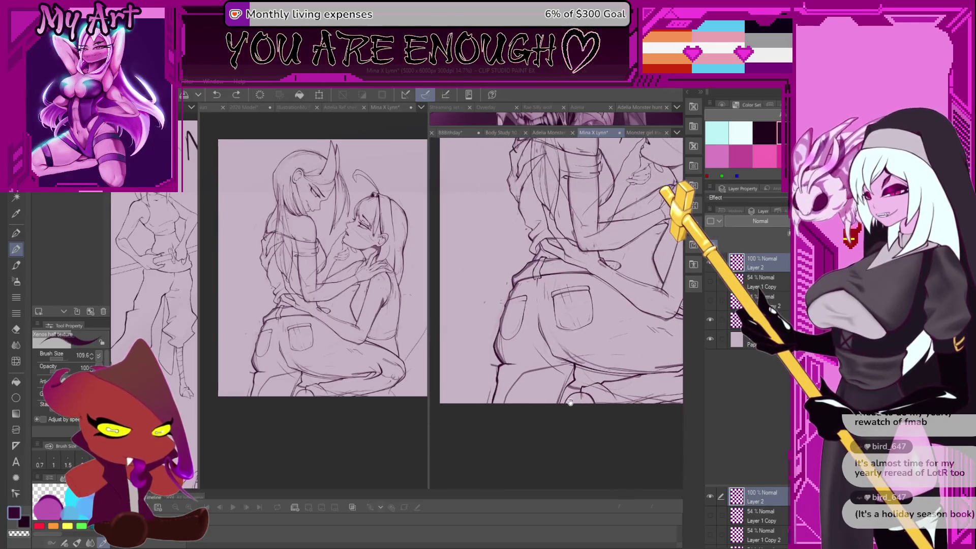
{"action": "scroll", "coordinate": [573, 382], "scroll_direction": "up", "scroll_amount": 1}
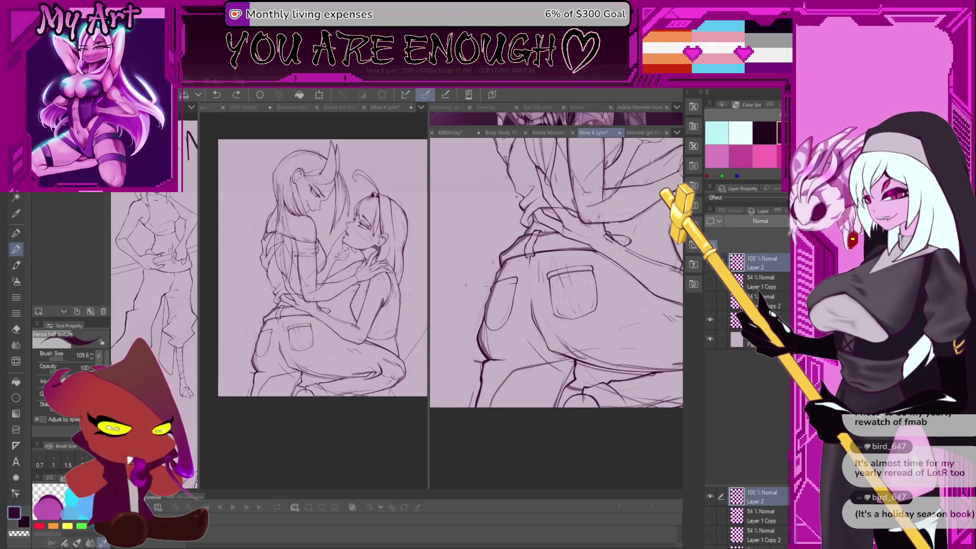
{"action": "left_click_drag", "start_coordinate": [461, 399], "coordinate": [472, 374]}
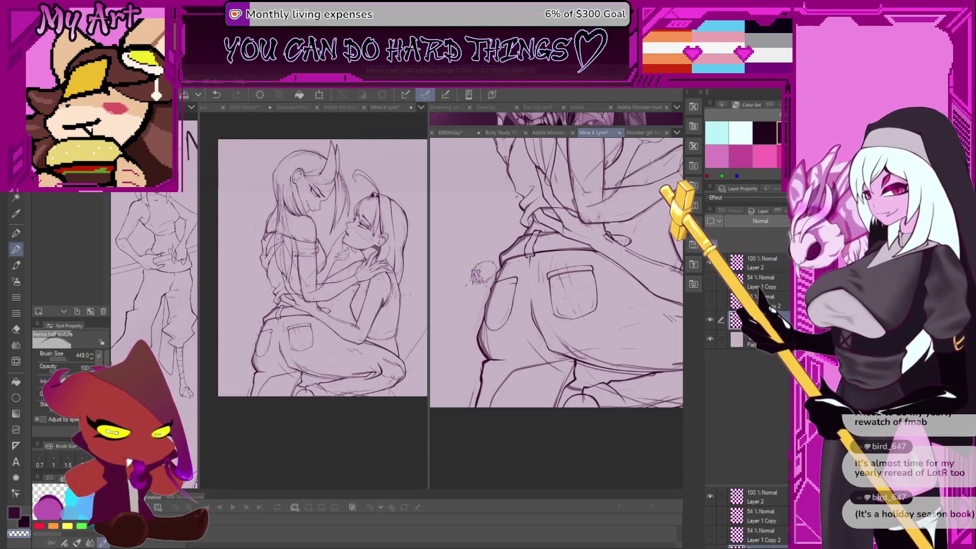
{"action": "key", "text": "bracketleft"}
{"action": "key", "text": "bracketleft"}
{"action": "scroll", "coordinate": [479, 317], "scroll_direction": "down", "scroll_amount": 3}
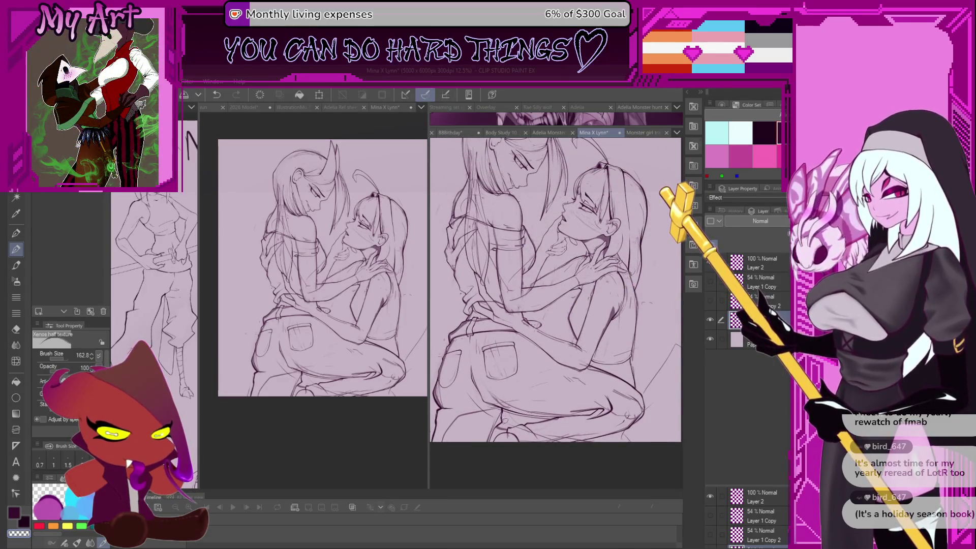
{"action": "scroll", "coordinate": [548, 398], "scroll_direction": "down", "scroll_amount": 1}
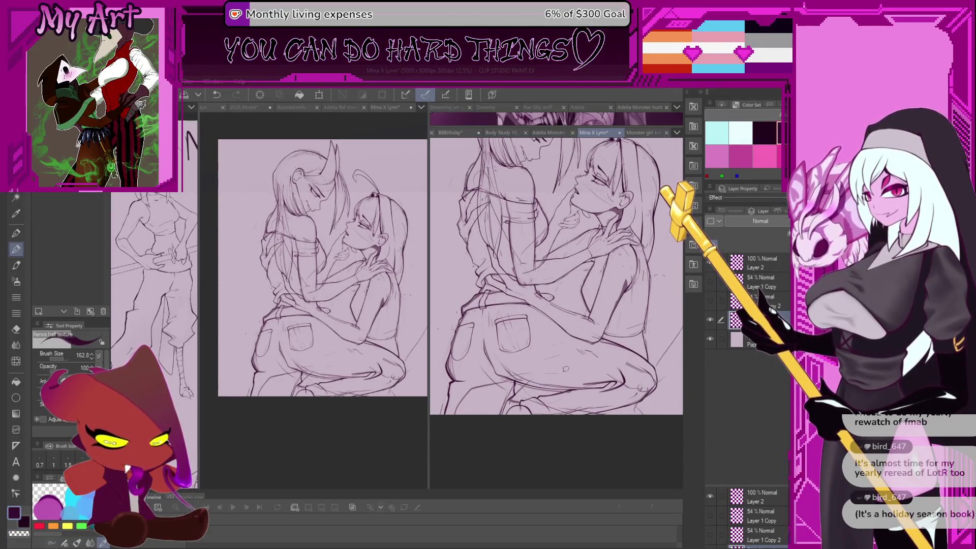
{"action": "left_click_drag", "start_coordinate": [575, 361], "coordinate": [547, 364]}
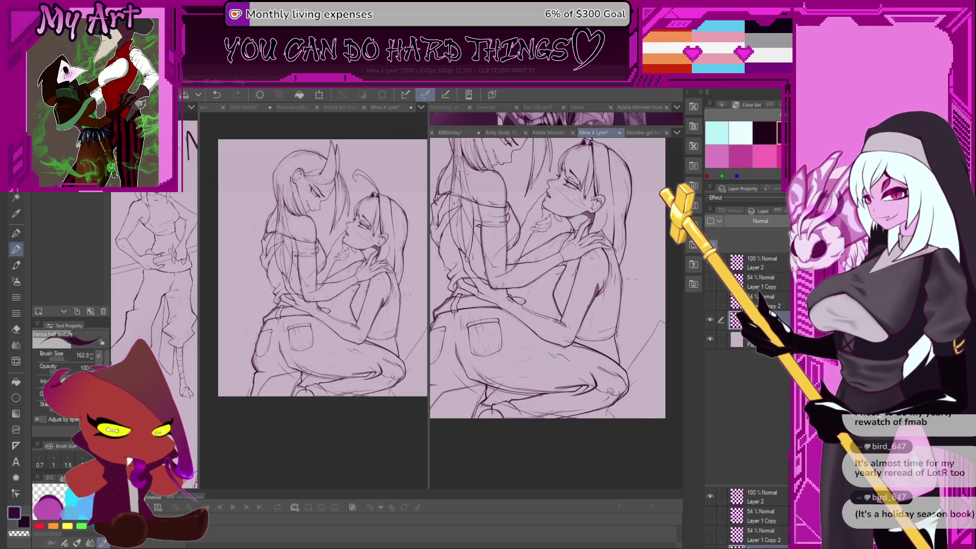
{"action": "key", "text": "ctrl+z"}
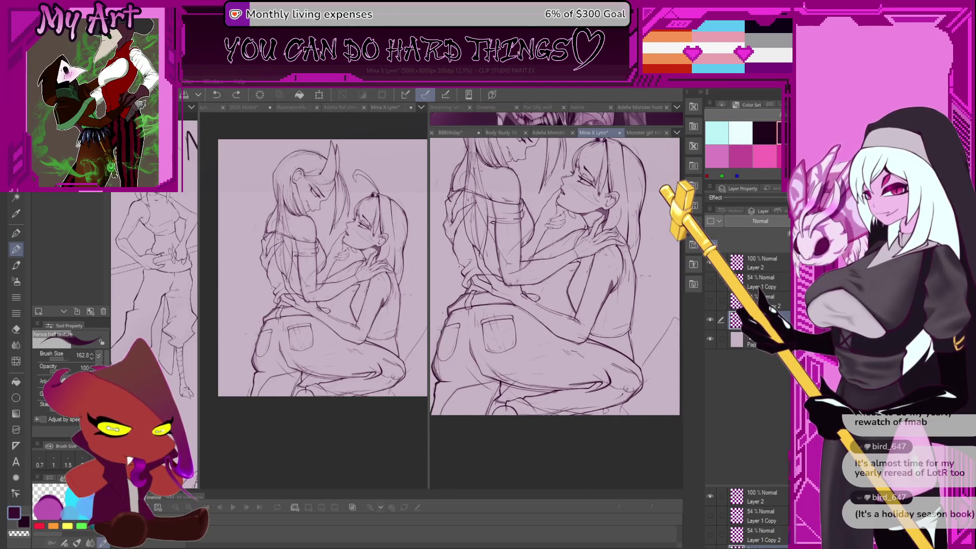
{"action": "scroll", "coordinate": [610, 421], "scroll_direction": "up", "scroll_amount": 3}
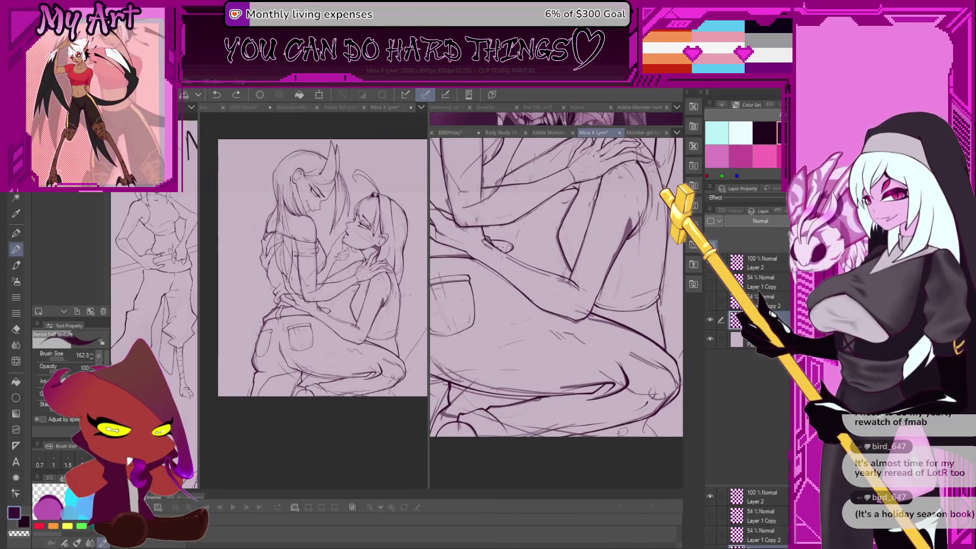
{"action": "left_click_drag", "start_coordinate": [623, 431], "coordinate": [595, 434]}
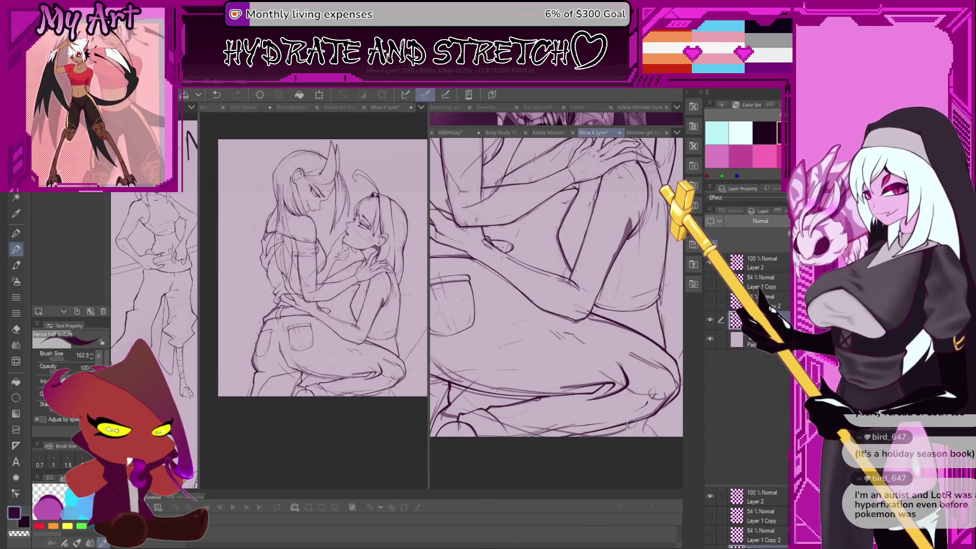
{"action": "key", "text": "ctrl+z"}
{"action": "scroll", "coordinate": [629, 425], "scroll_direction": "down", "scroll_amount": 3}
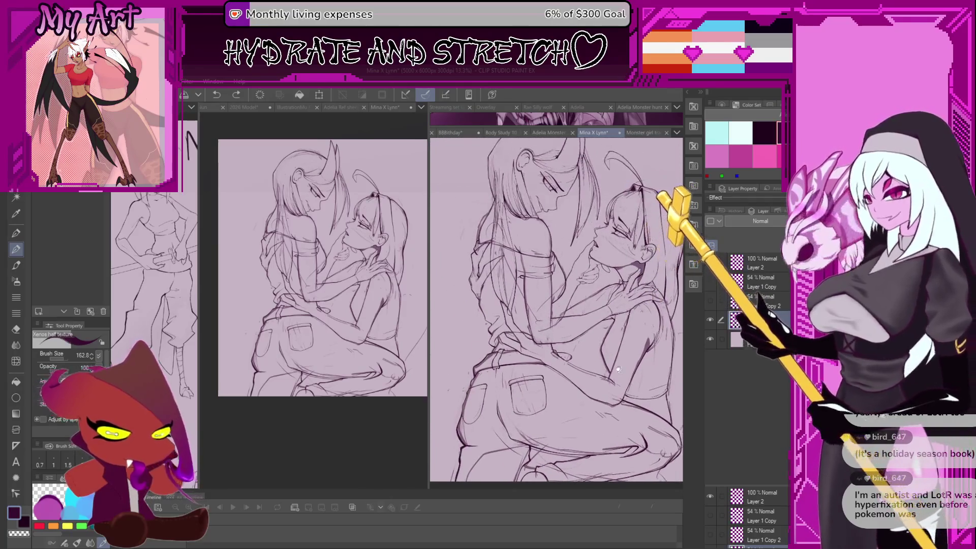
{"action": "scroll", "coordinate": [620, 410], "scroll_direction": "down", "scroll_amount": 3}
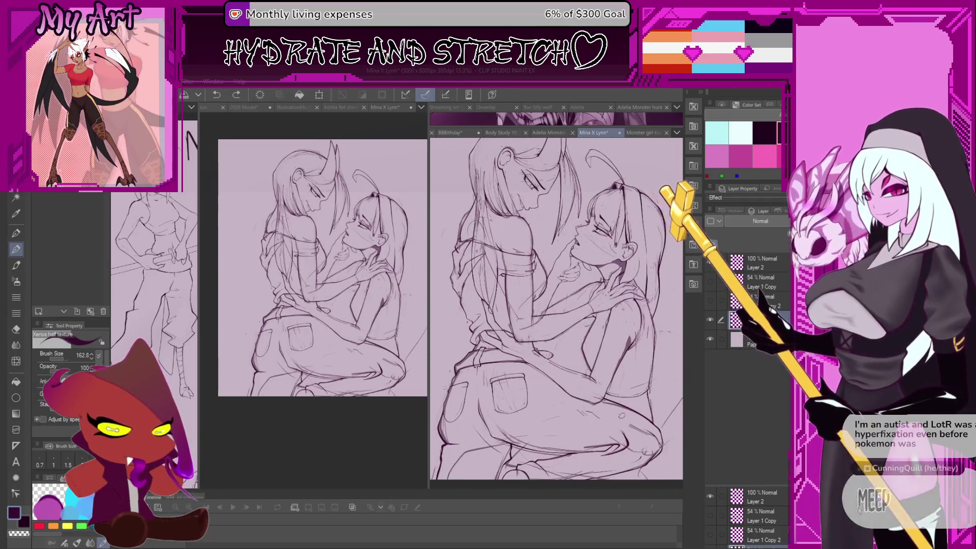
{"action": "left_click_drag", "start_coordinate": [622, 419], "coordinate": [616, 414]}
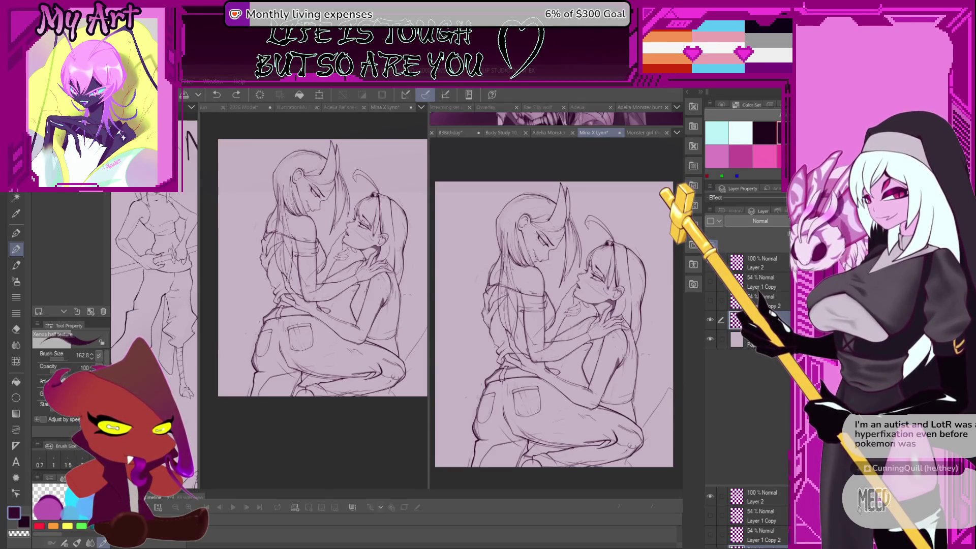
- Free-transform the sketch narrower from left, right and bottom, then undo it to restore the 5000x6000 px canvas
{"action": "key", "text": "ctrl+t"}
{"action": "left_click_drag", "start_coordinate": [434, 323], "coordinate": [464, 324]}
{"action": "left_click_drag", "start_coordinate": [674, 323], "coordinate": [665, 321]}
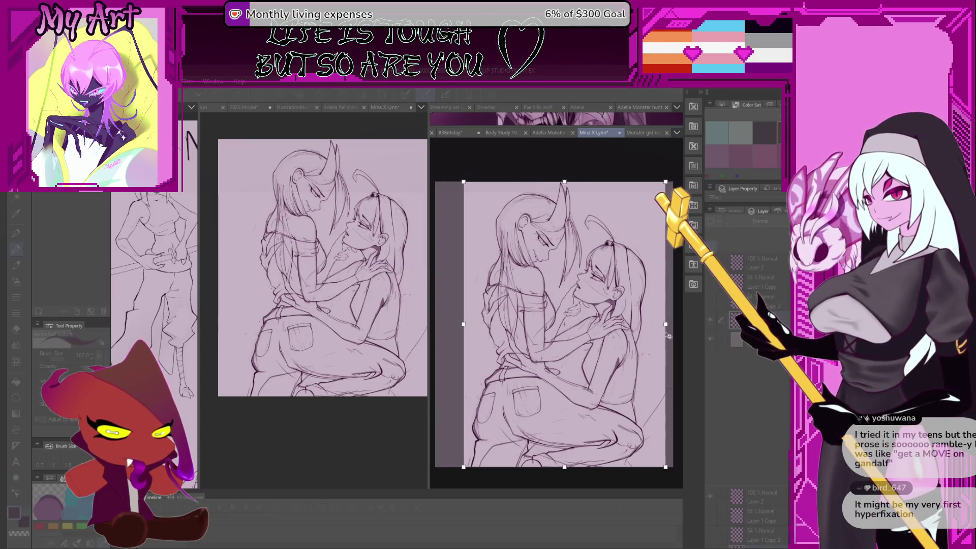
{"action": "left_click_drag", "start_coordinate": [568, 466], "coordinate": [565, 438]}
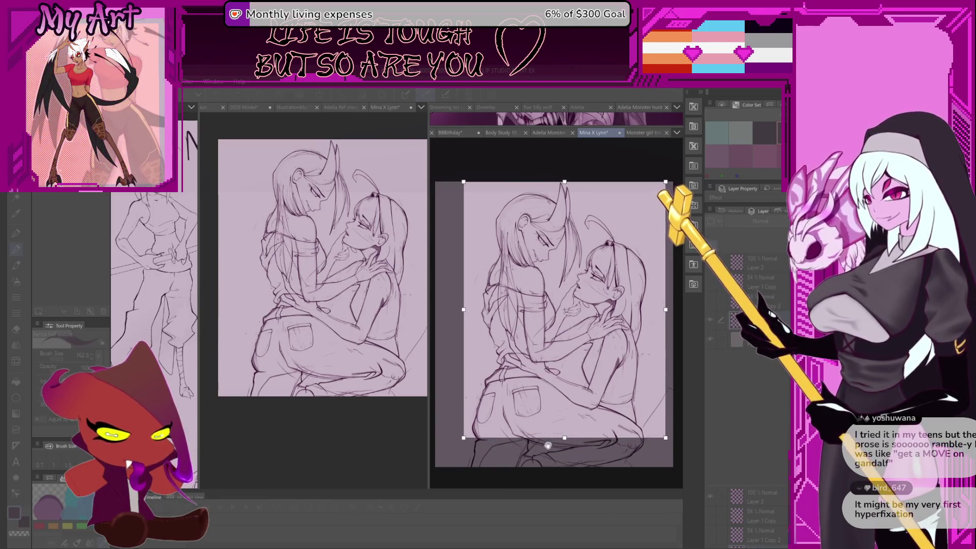
{"action": "key", "text": "Return"}
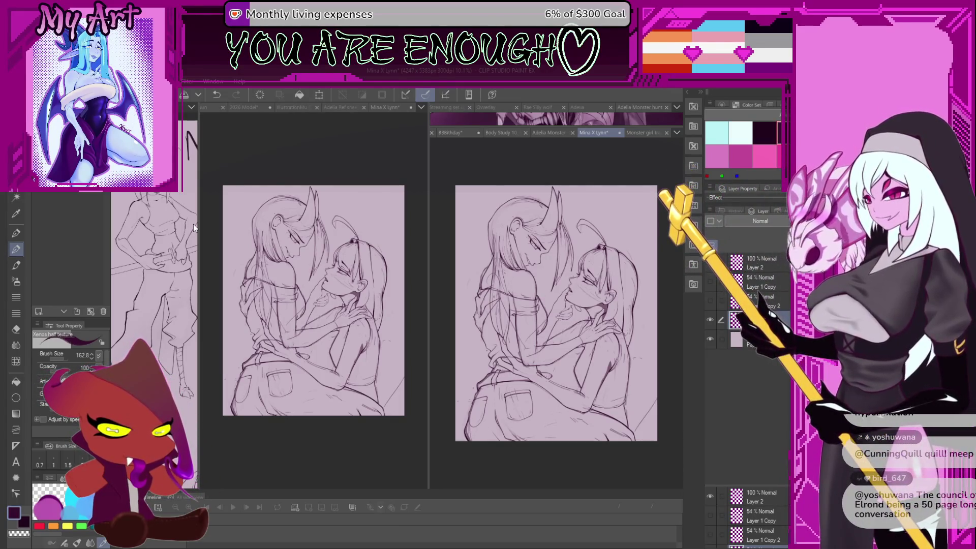
{"action": "key", "text": "ctrl+z"}
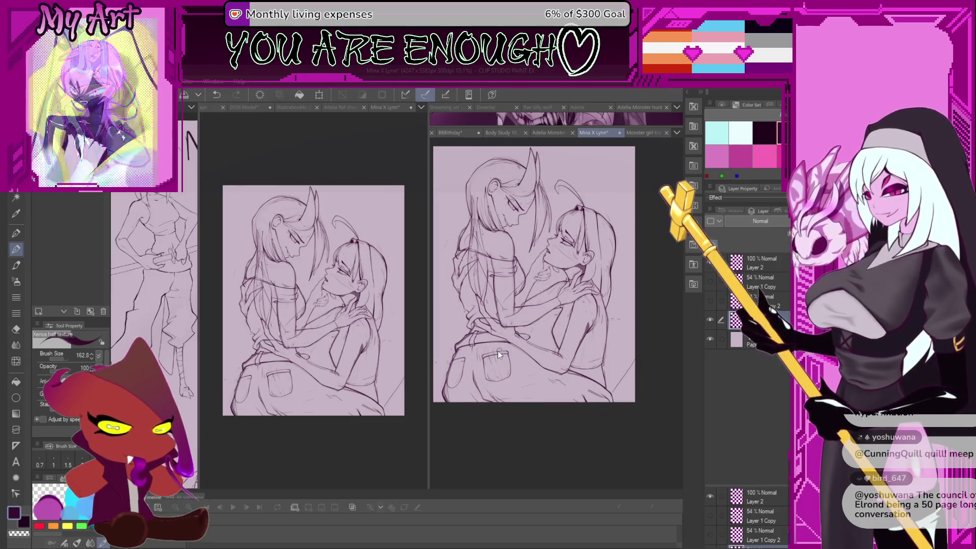
{"action": "left_click_drag", "start_coordinate": [517, 378], "coordinate": [511, 372]}
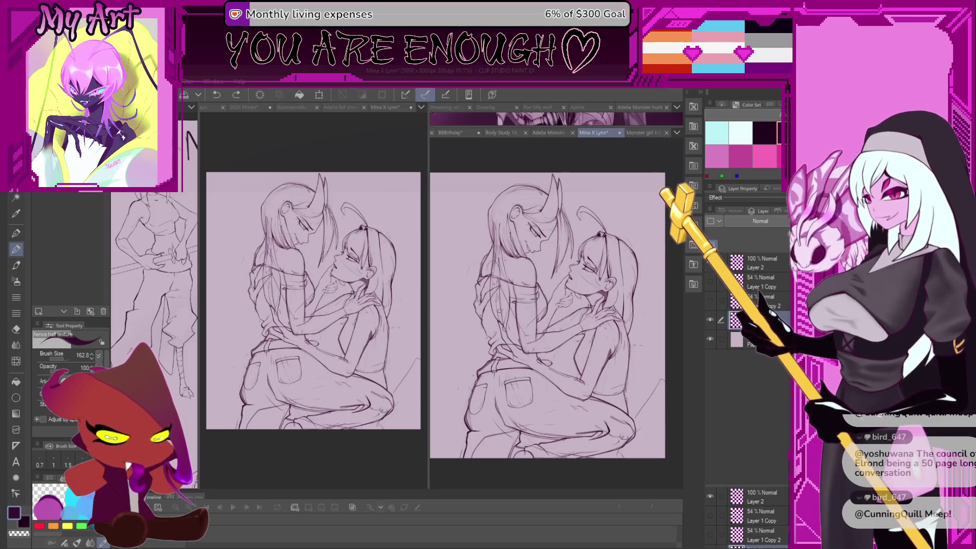
- Add pencil strokes near the figure's back, undoing the rejected attempts
{"action": "left_click_drag", "start_coordinate": [501, 310], "coordinate": [480, 366]}
{"action": "left_click_drag", "start_coordinate": [572, 379], "coordinate": [540, 342]}
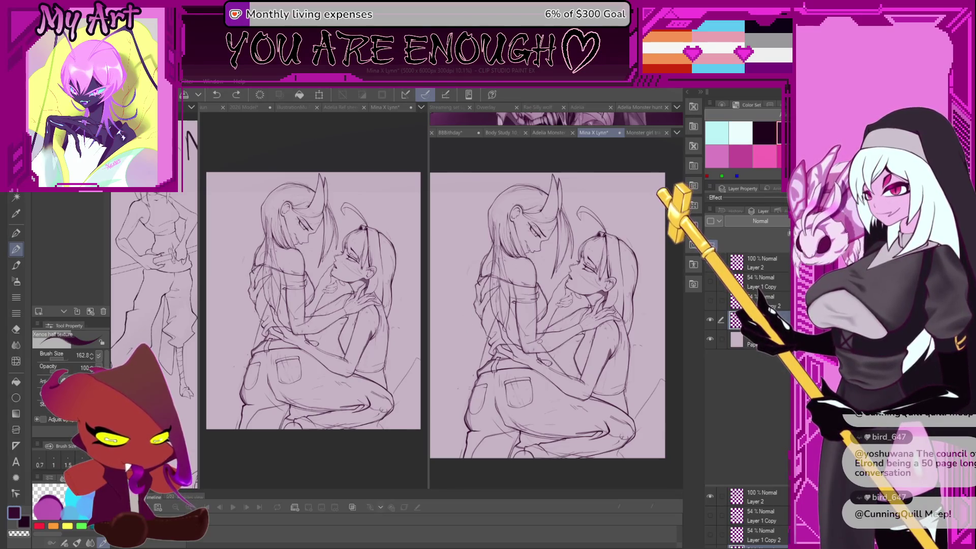
{"action": "key", "text": "ctrl+z"}
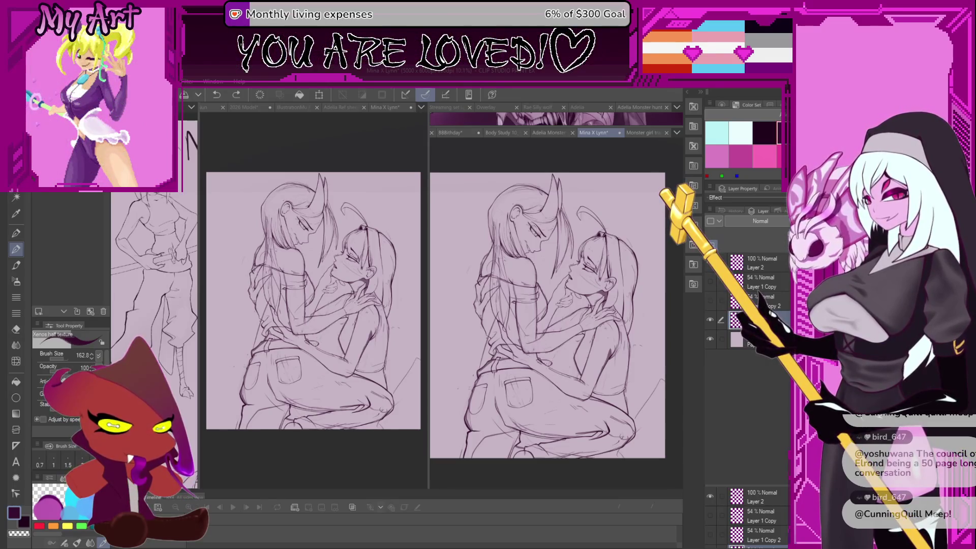
{"action": "scroll", "coordinate": [557, 313], "scroll_direction": "up", "scroll_amount": 1}
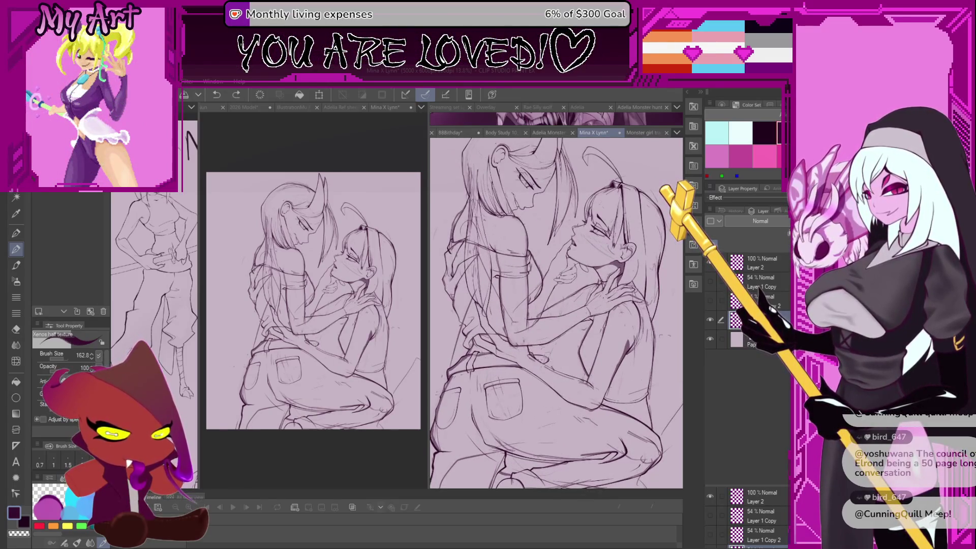
{"action": "mouse_move", "coordinate": [544, 351]}
{"action": "left_mouse_down"}
{"action": "mouse_move", "coordinate": [533, 343]}
{"action": "mouse_move", "coordinate": [600, 349]}
{"action": "left_mouse_up"}
{"action": "scroll", "coordinate": [508, 374], "scroll_direction": "down", "scroll_amount": 2}
{"action": "key", "text": "ctrl+z"}
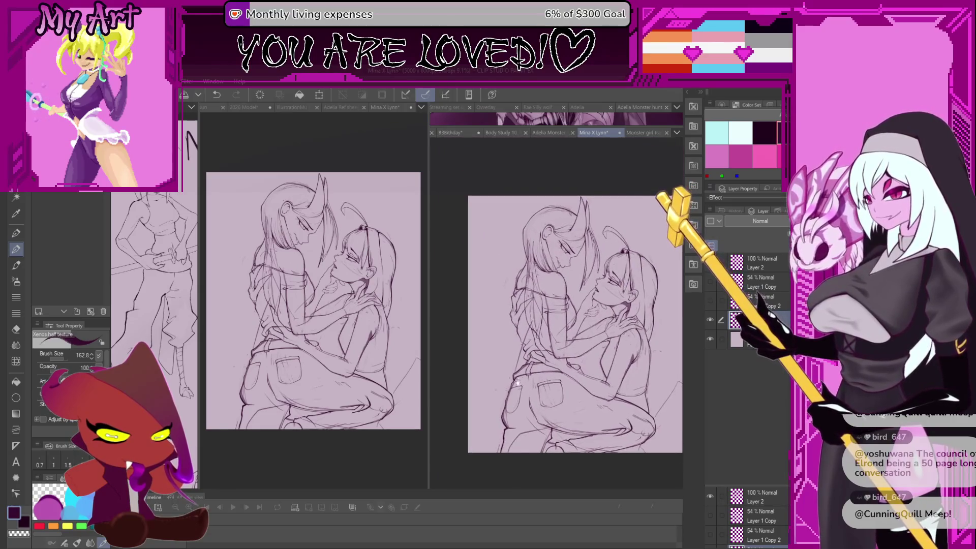
- Draw a pencil stroke around the figures' lower bodies, redoing it once
{"action": "left_click_drag", "start_coordinate": [511, 336], "coordinate": [499, 405]}
{"action": "key", "text": "ctrl+z"}
{"action": "key", "text": "ctrl+z"}
{"action": "key", "text": "ctrl+z"}
{"action": "key", "text": "ctrl+z"}
{"action": "left_click_drag", "start_coordinate": [511, 347], "coordinate": [501, 408]}
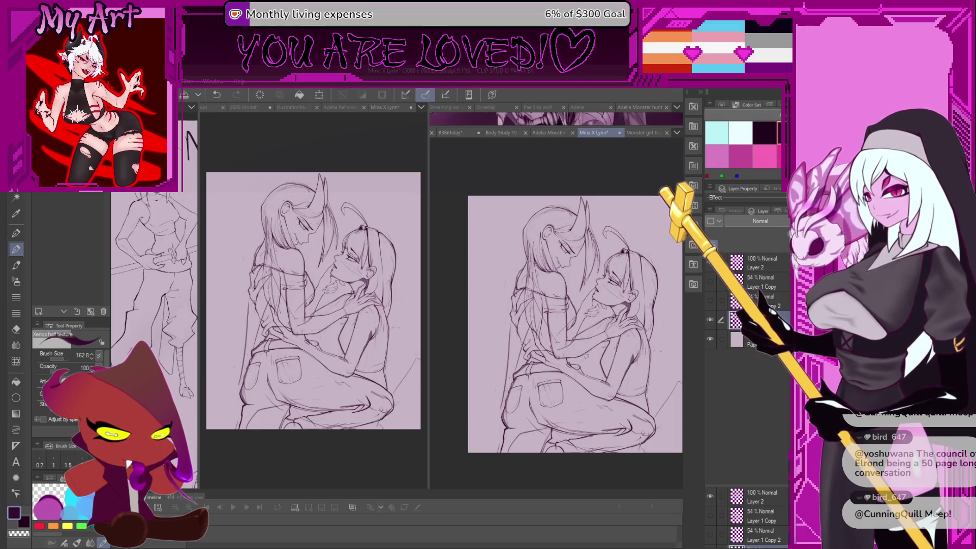
{"action": "left_click_drag", "start_coordinate": [504, 386], "coordinate": [488, 356]}
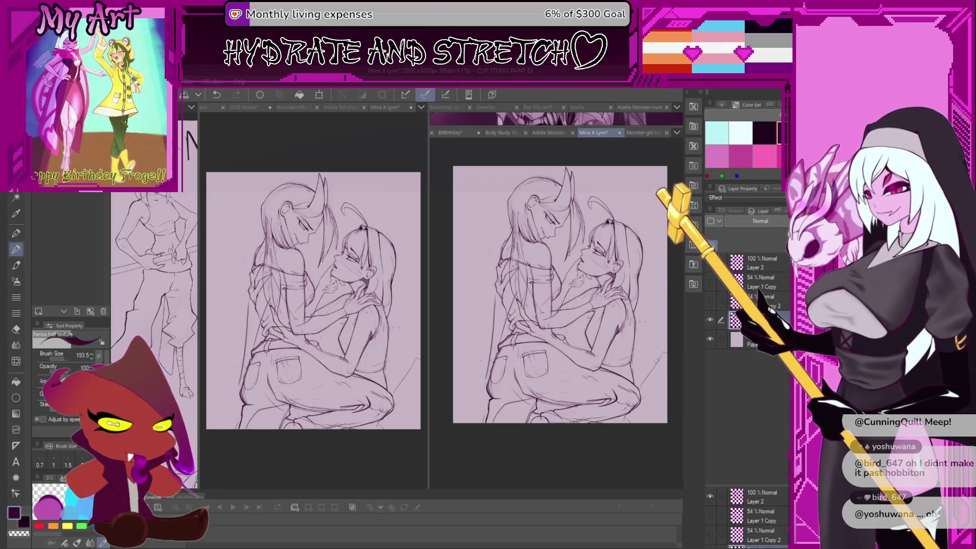
{"action": "scroll", "coordinate": [561, 287], "scroll_direction": "down", "scroll_amount": 2}
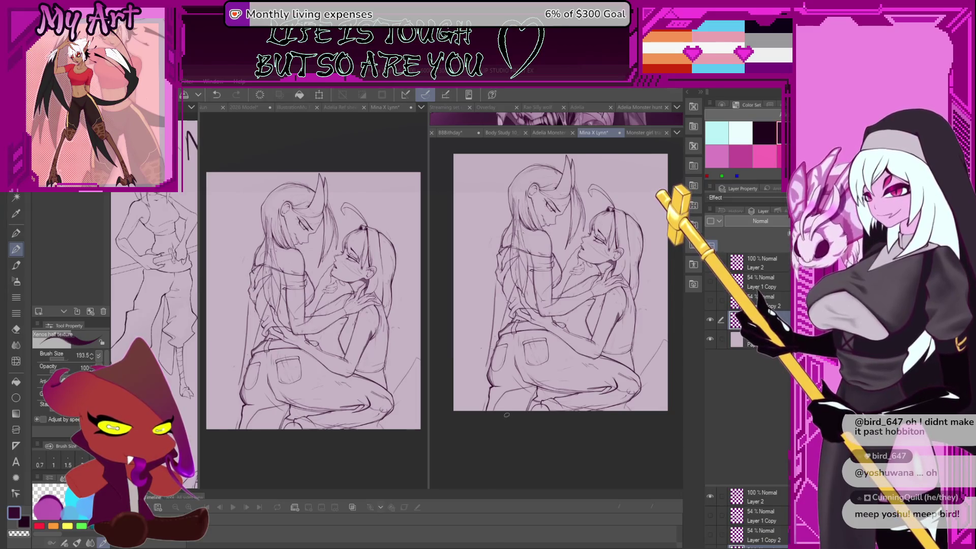
- Redraw the stroke near the figures' feet and try a larger brush on the right figure's torso
{"action": "scroll", "coordinate": [617, 389], "scroll_direction": "up", "scroll_amount": 2}
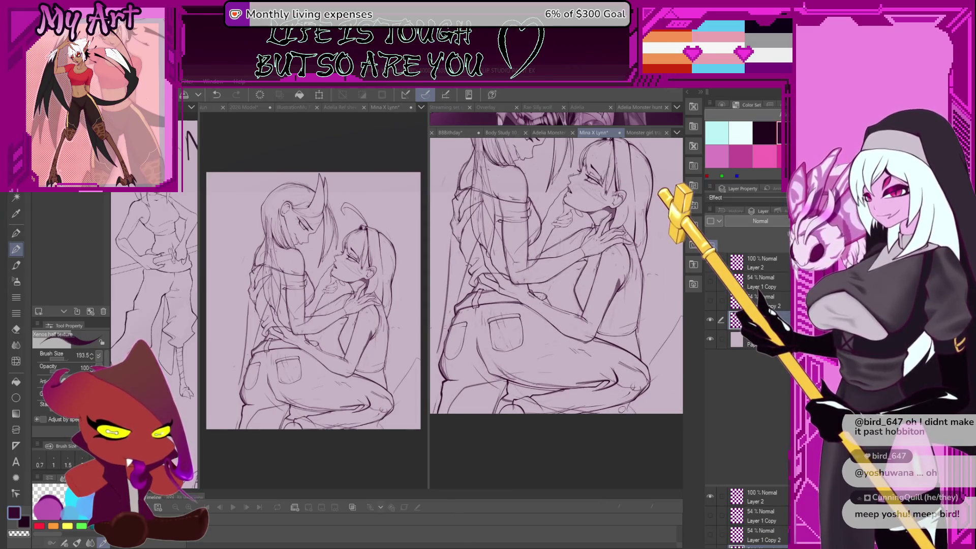
{"action": "key", "text": "ctrl+z"}
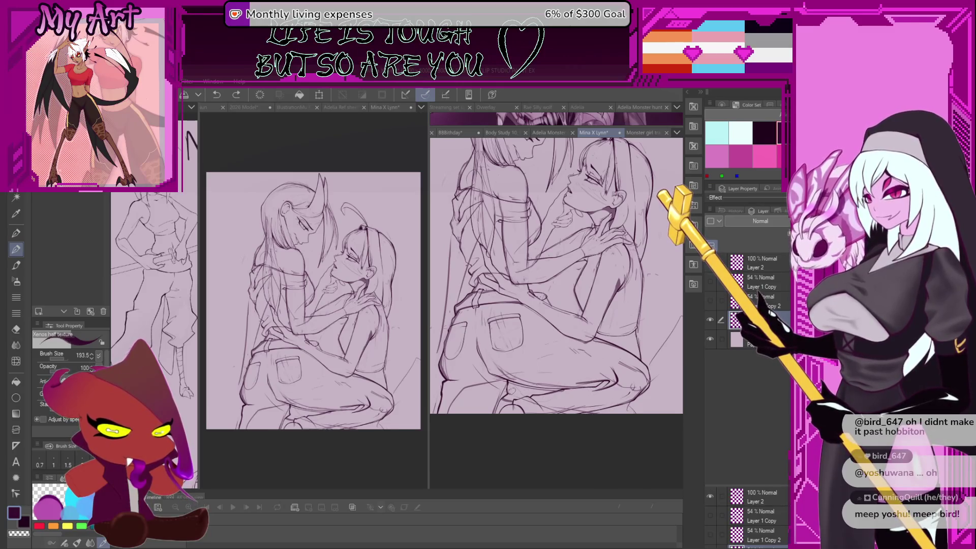
{"action": "left_click_drag", "start_coordinate": [501, 399], "coordinate": [512, 406]}
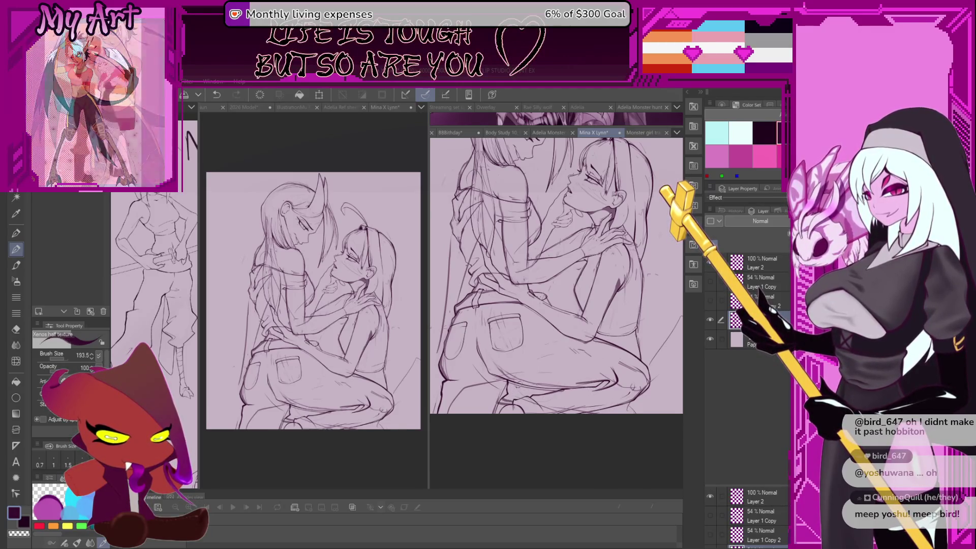
{"action": "scroll", "coordinate": [517, 384], "scroll_direction": "up", "scroll_amount": 2}
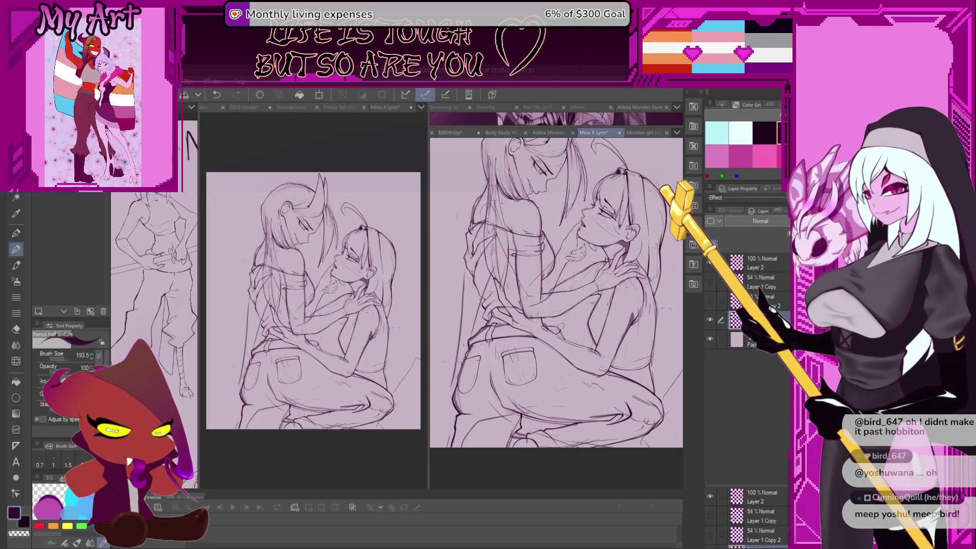
{"action": "mouse_move", "coordinate": [475, 336]}
{"action": "left_mouse_down"}
{"action": "mouse_move", "coordinate": [493, 359]}
{"action": "mouse_move", "coordinate": [482, 339]}
{"action": "left_mouse_up"}
{"action": "key", "text": "bracketright"}
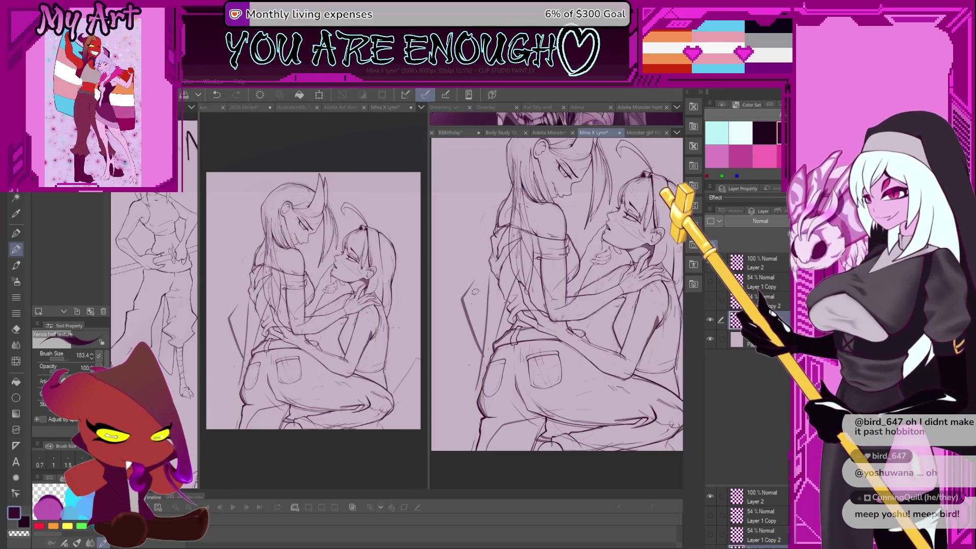
{"action": "left_click_drag", "start_coordinate": [594, 325], "coordinate": [592, 343]}
{"action": "key", "text": "ctrl+z"}
{"action": "key", "text": "ctrl+z"}
{"action": "key", "text": "ctrl+z"}
- Try several strokes along the left figure's hip, undoing those that don't fit
{"action": "scroll", "coordinate": [590, 333], "scroll_direction": "up", "scroll_amount": 2}
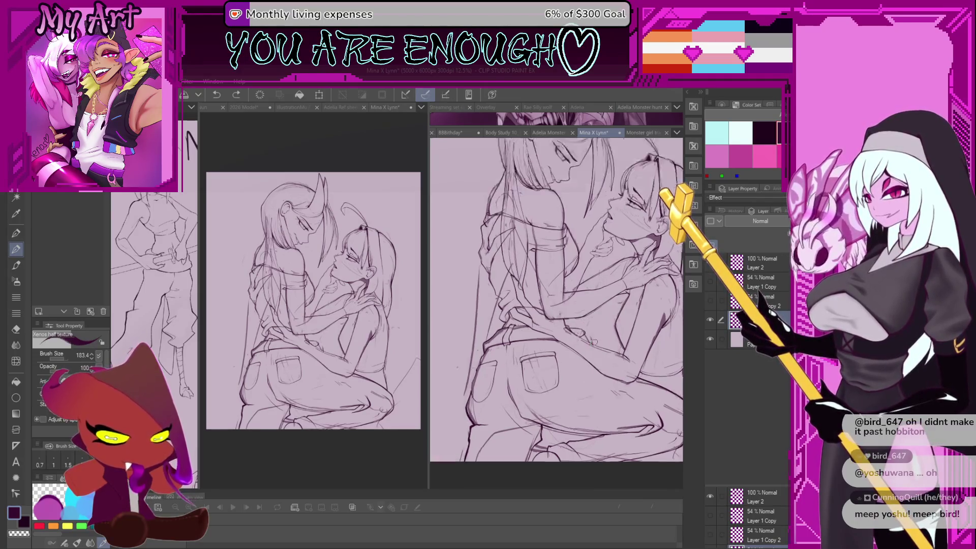
{"action": "scroll", "coordinate": [569, 300], "scroll_direction": "up", "scroll_amount": 2}
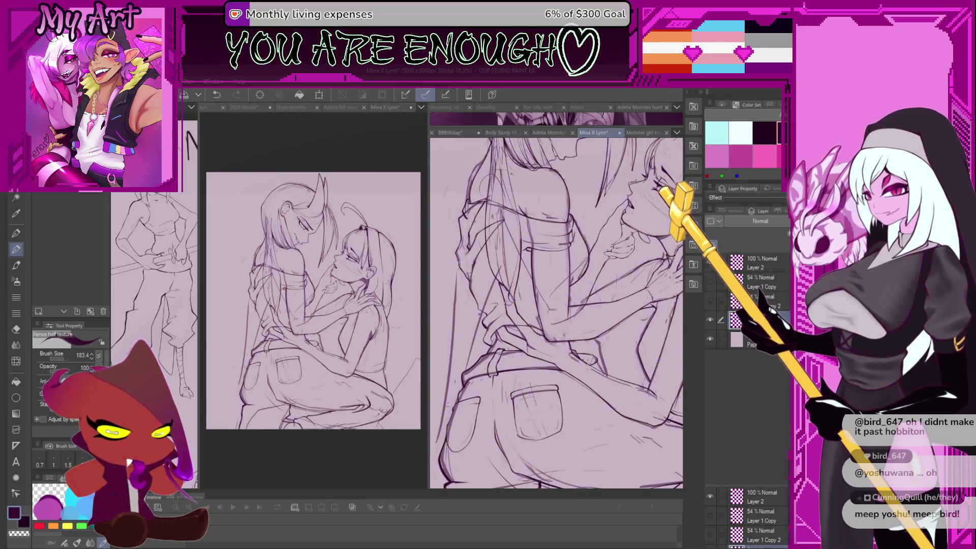
{"action": "scroll", "coordinate": [553, 284], "scroll_direction": "down", "scroll_amount": 1}
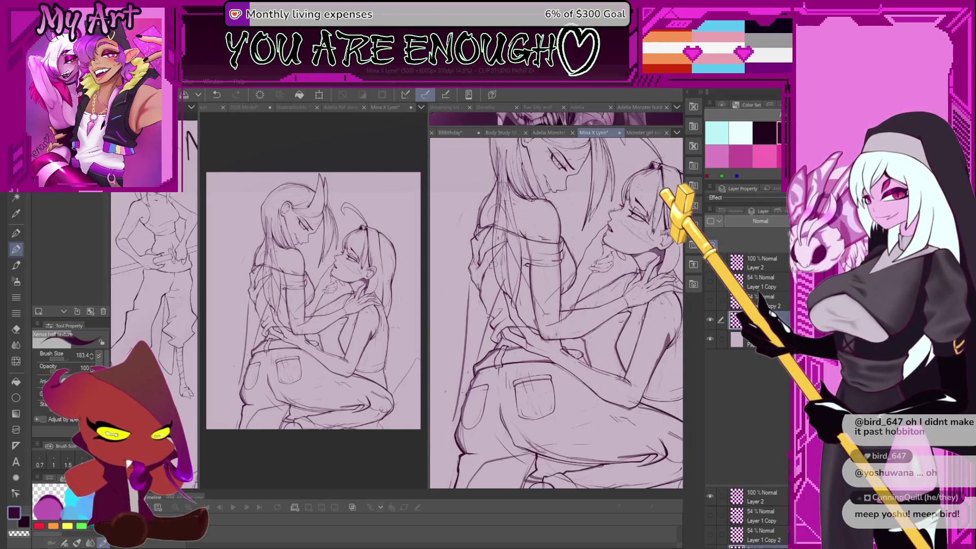
{"action": "key", "text": "ctrl+z"}
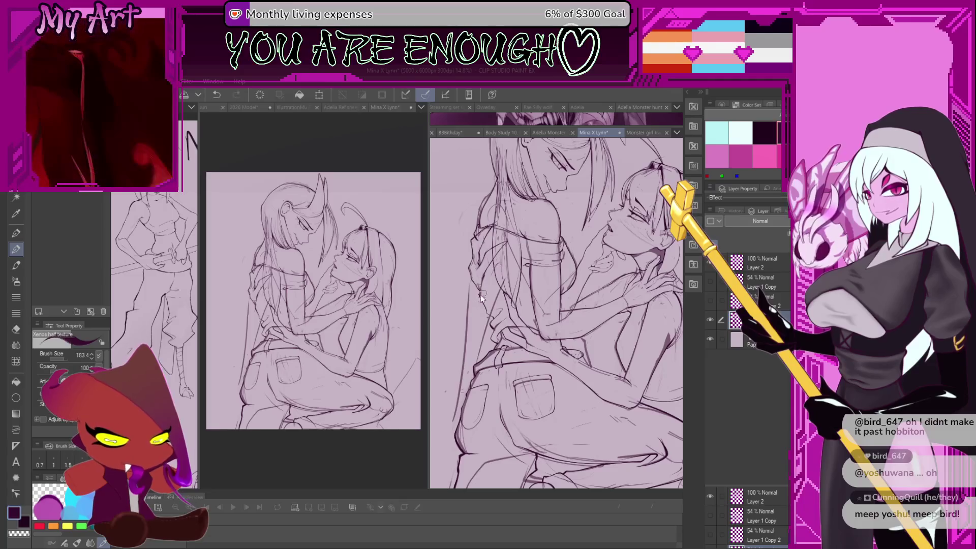
{"action": "left_click_drag", "start_coordinate": [458, 327], "coordinate": [463, 373]}
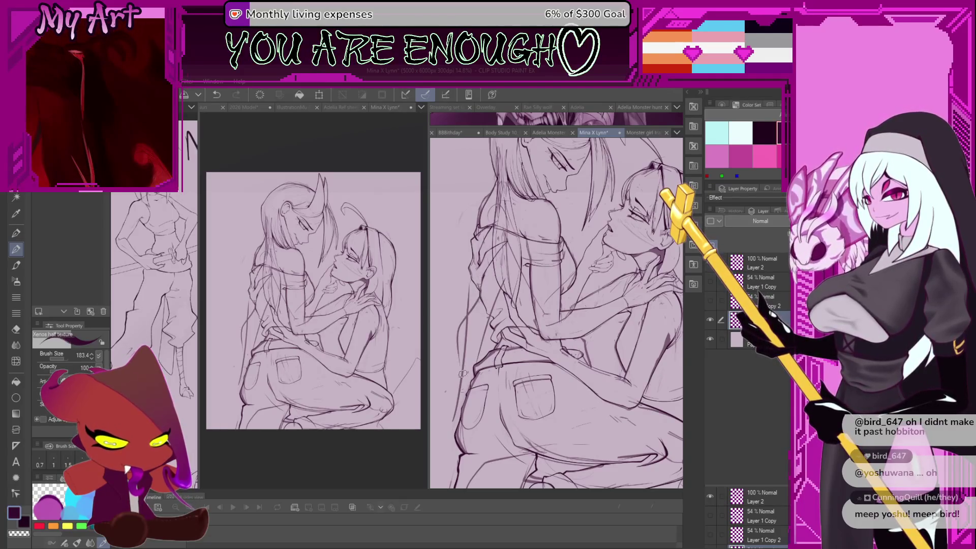
{"action": "key", "text": "ctrl+z"}
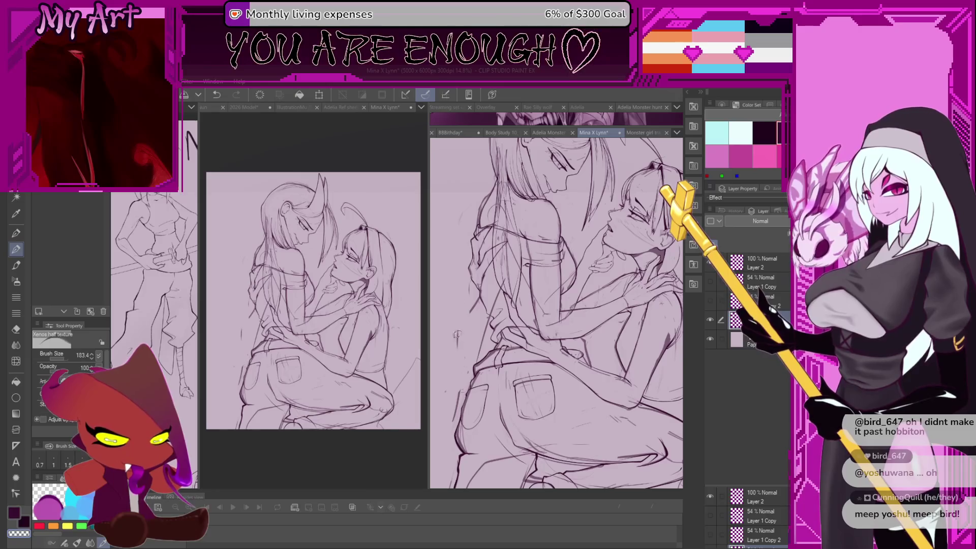
{"action": "key", "text": "ctrl+z"}
{"action": "left_click_drag", "start_coordinate": [483, 324], "coordinate": [496, 351]}
{"action": "key", "text": "ctrl+z"}
{"action": "key", "text": "ctrl+z"}
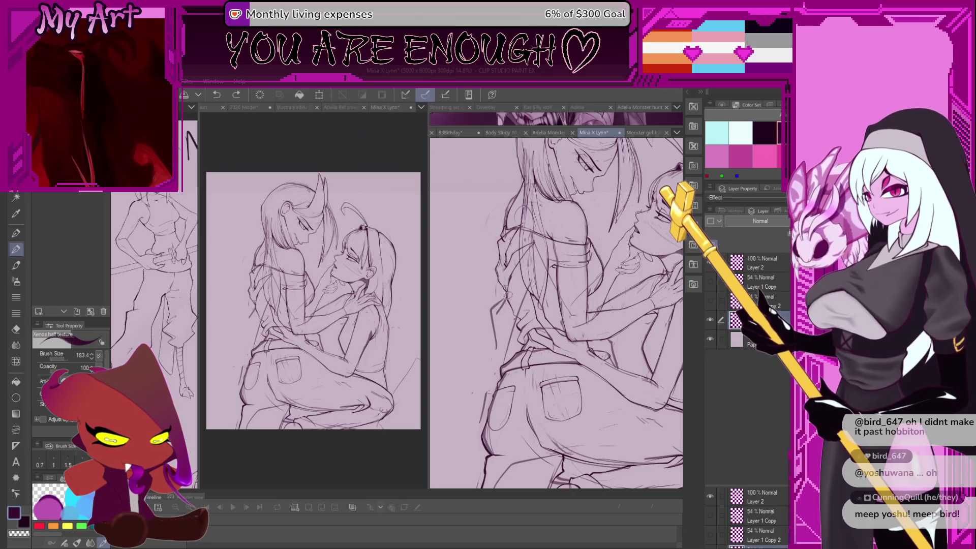
{"action": "left_click_drag", "start_coordinate": [507, 296], "coordinate": [492, 330]}
- Shrink the pencil brush, retry the hip line, then remove the strokes over the hip
{"action": "mouse_move", "coordinate": [475, 364]}
{"action": "left_mouse_down"}
{"action": "mouse_move", "coordinate": [497, 335]}
{"action": "mouse_move", "coordinate": [522, 361]}
{"action": "left_mouse_up"}
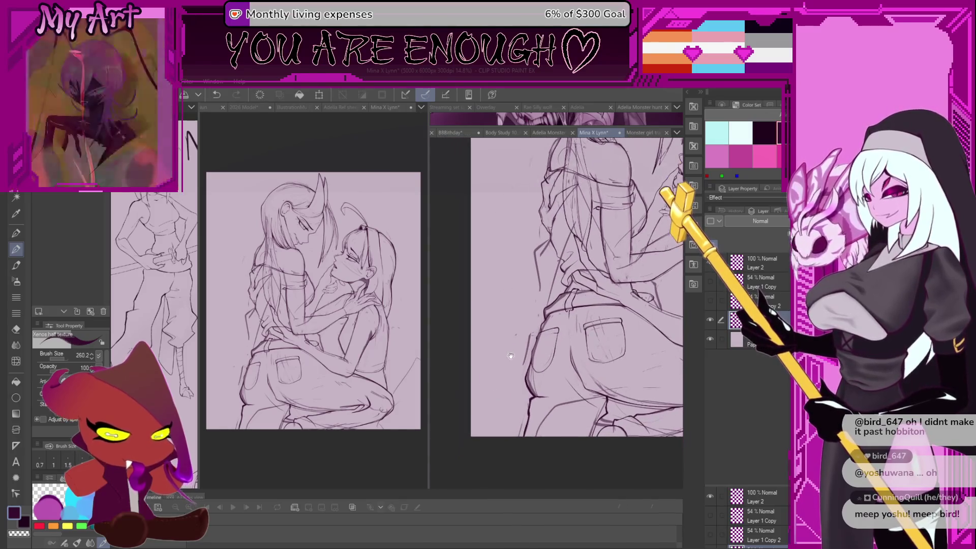
{"action": "left_click_drag", "start_coordinate": [541, 287], "coordinate": [534, 328]}
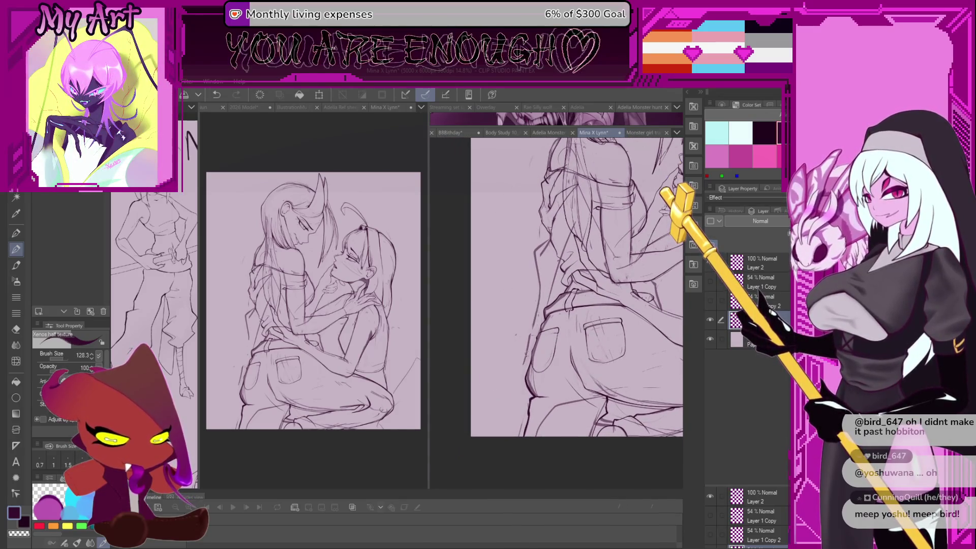
{"action": "key", "text": "ctrl+z"}
{"action": "mouse_move", "coordinate": [552, 249]}
{"action": "left_mouse_down"}
{"action": "mouse_move", "coordinate": [536, 327]}
{"action": "mouse_move", "coordinate": [491, 311]}
{"action": "left_mouse_up"}
{"action": "key", "text": "ctrl+z"}
{"action": "key", "text": "bracketleft"}
{"action": "left_click_drag", "start_coordinate": [491, 275], "coordinate": [481, 341]}
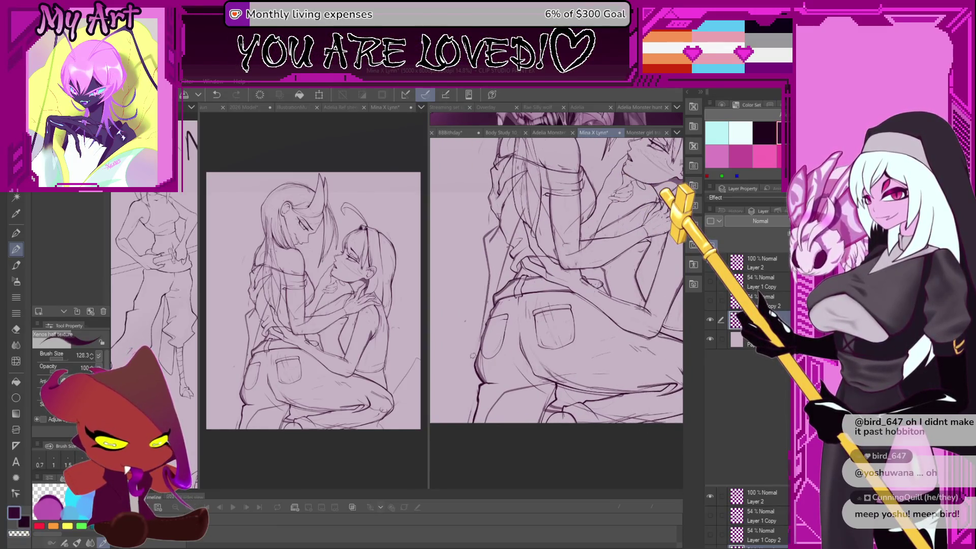
{"action": "key", "text": "ctrl+z"}
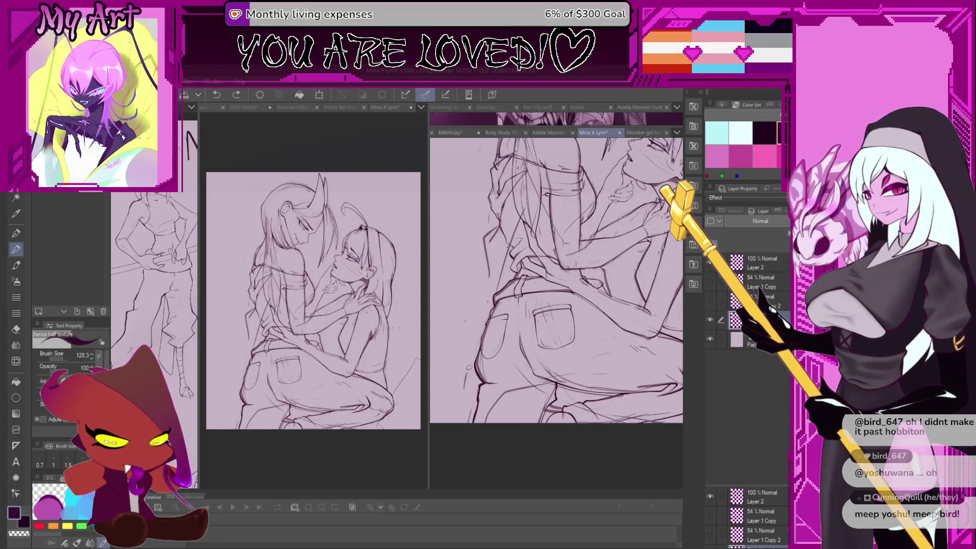
{"action": "key", "text": "ctrl+z"}
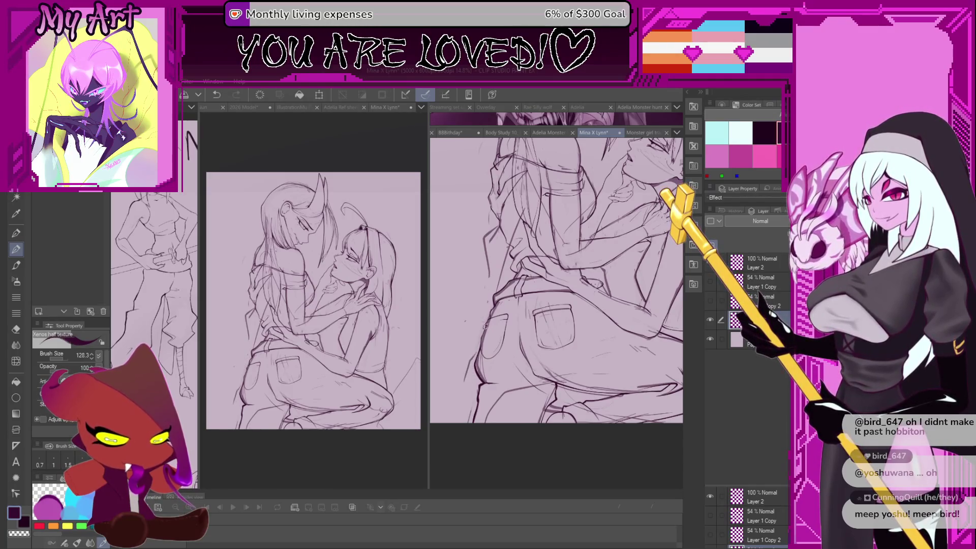
{"action": "key", "text": "ctrl+z"}
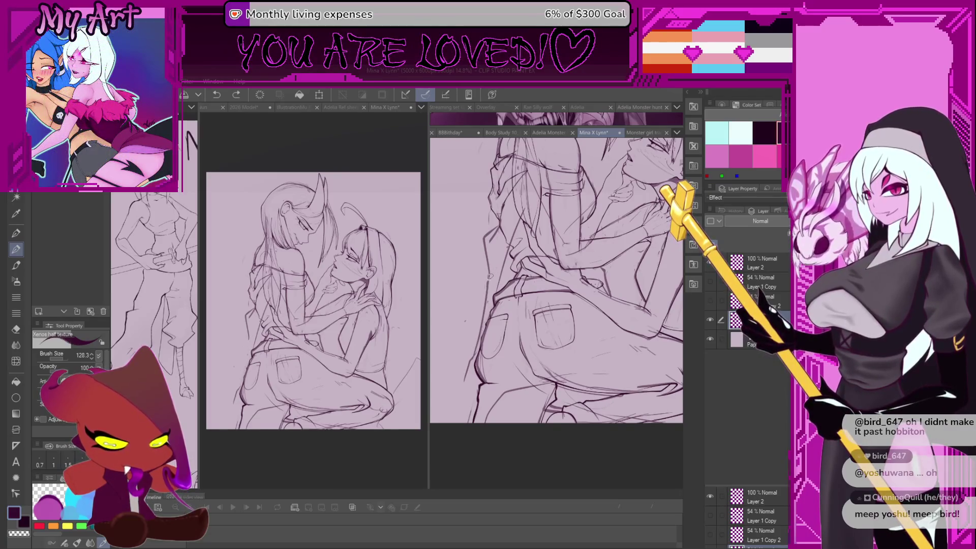
- Check the last stroke with undo and redo, then switch to the transparent colour for erasing
{"action": "scroll", "coordinate": [493, 265], "scroll_direction": "up", "scroll_amount": 1}
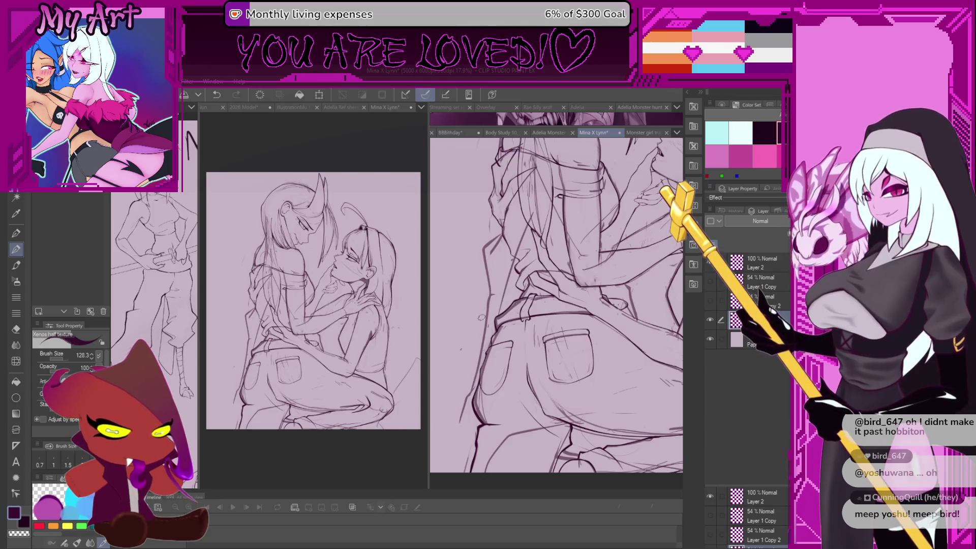
{"action": "scroll", "coordinate": [484, 322], "scroll_direction": "down", "scroll_amount": 2}
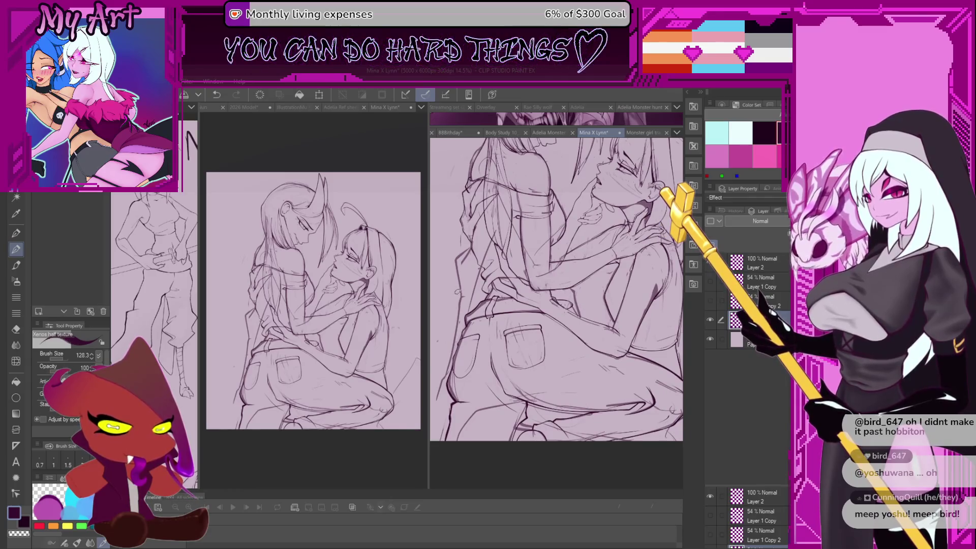
{"action": "scroll", "coordinate": [507, 301], "scroll_direction": "up", "scroll_amount": 2}
{"action": "key", "text": "ctrl+z"}
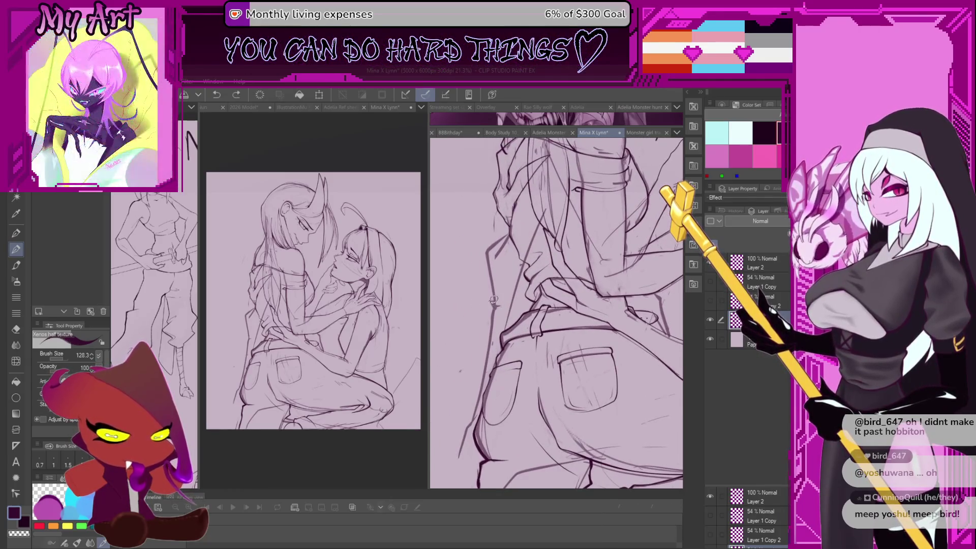
{"action": "key", "text": "ctrl+y"}
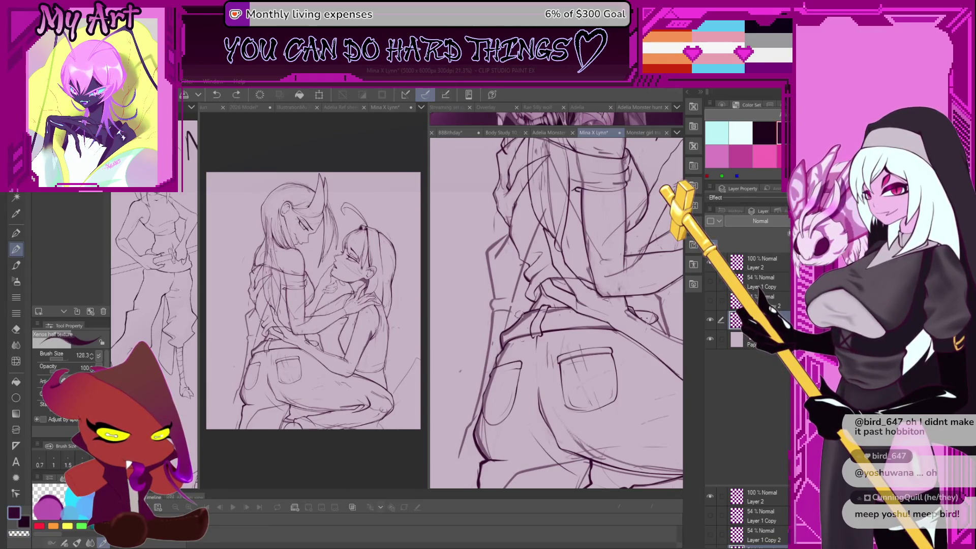
{"action": "key", "text": "c"}
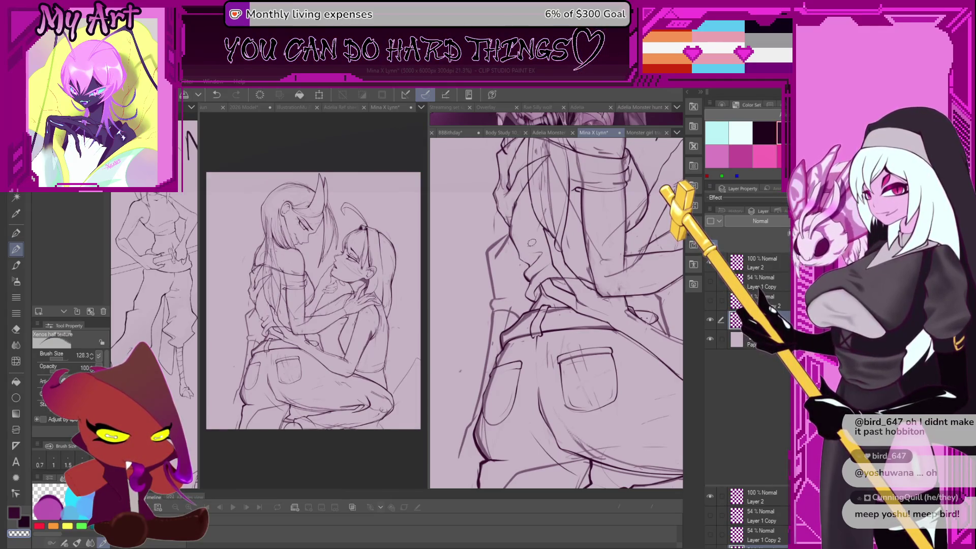
- Zoom and pan over the figures to inspect the line art, undoing the last stroke
{"action": "scroll", "coordinate": [510, 249], "scroll_direction": "down", "scroll_amount": 1}
{"action": "scroll", "coordinate": [509, 319], "scroll_direction": "down", "scroll_amount": 3}
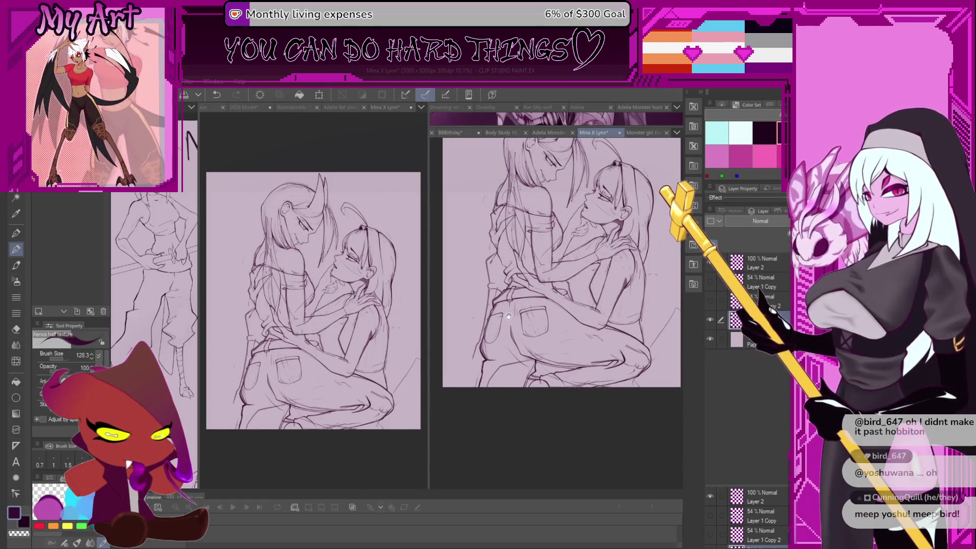
{"action": "scroll", "coordinate": [508, 316], "scroll_direction": "up", "scroll_amount": 3}
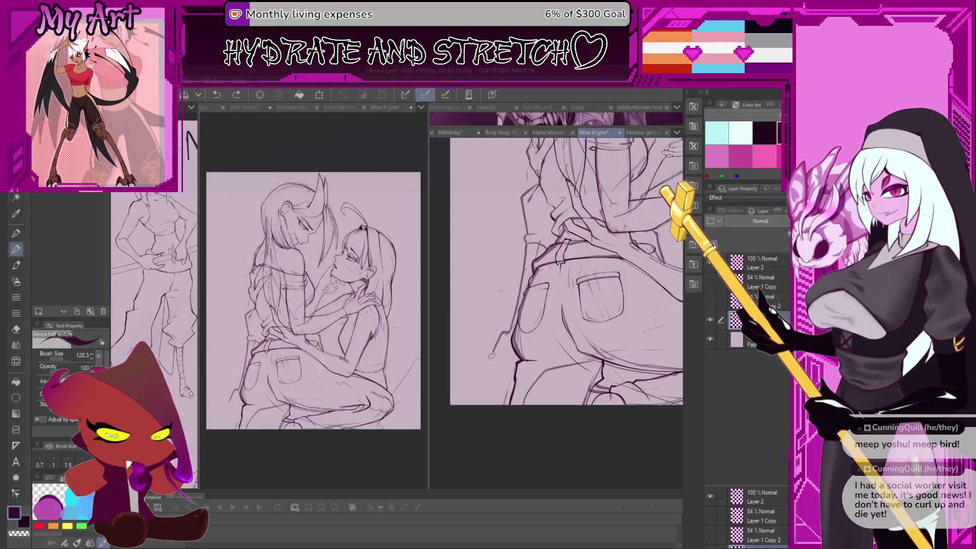
{"action": "scroll", "coordinate": [512, 355], "scroll_direction": "down", "scroll_amount": 2}
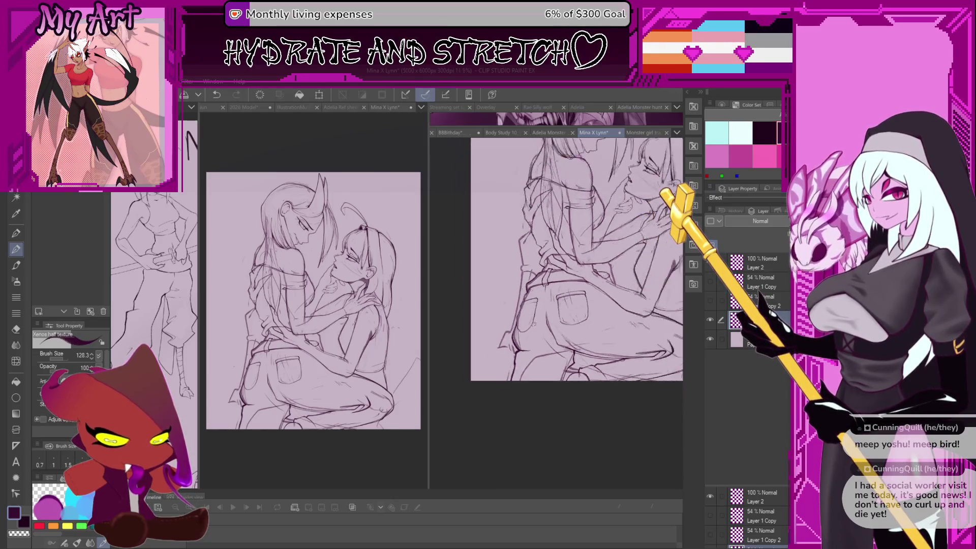
{"action": "scroll", "coordinate": [538, 333], "scroll_direction": "down", "scroll_amount": 1}
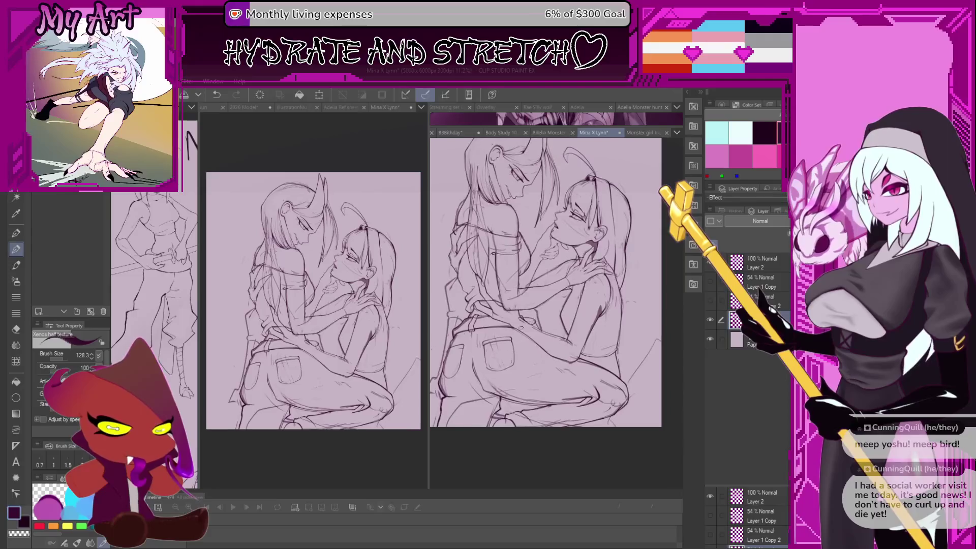
{"action": "left_click_drag", "start_coordinate": [523, 358], "coordinate": [528, 318]}
{"action": "scroll", "coordinate": [570, 337], "scroll_direction": "up", "scroll_amount": 1}
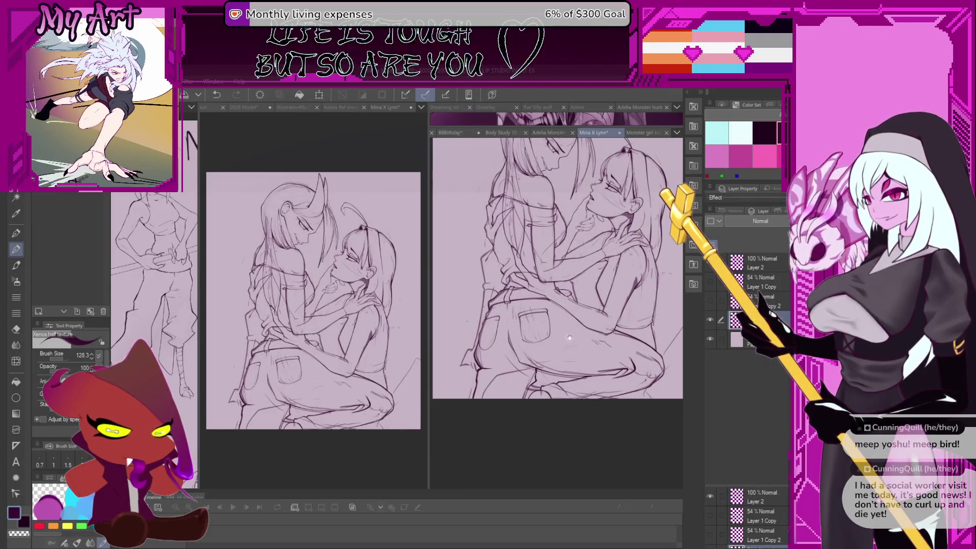
{"action": "scroll", "coordinate": [583, 296], "scroll_direction": "up", "scroll_amount": 1}
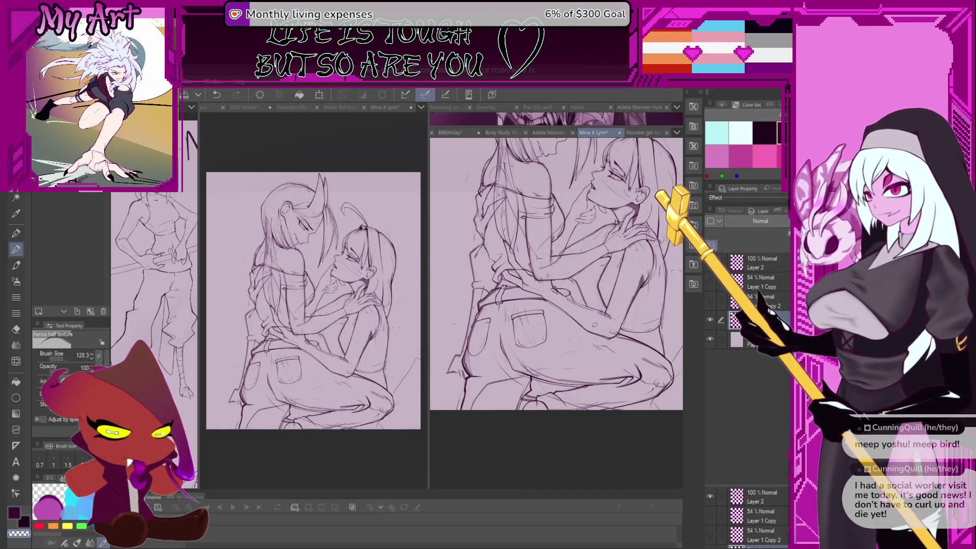
{"action": "scroll", "coordinate": [570, 288], "scroll_direction": "down", "scroll_amount": 2}
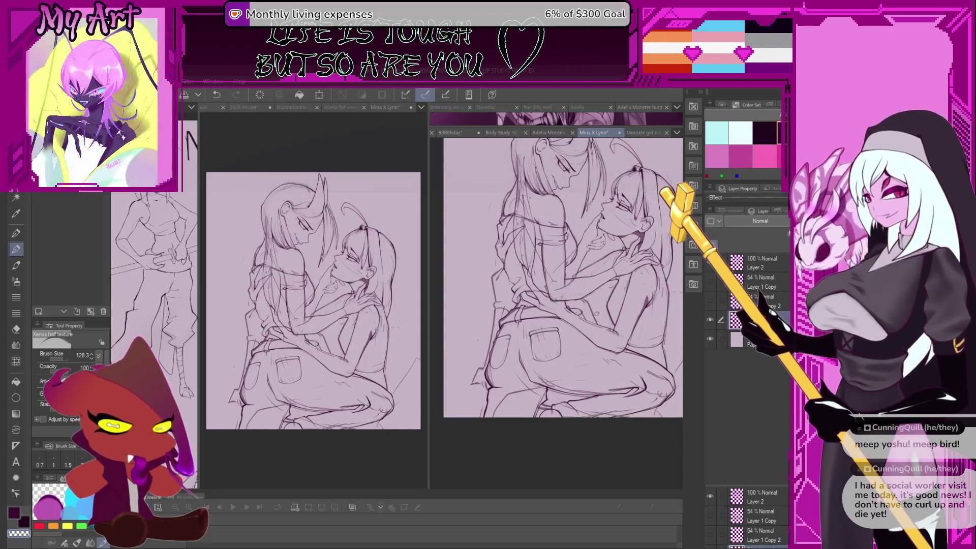
{"action": "mouse_move", "coordinate": [578, 290]}
{"action": "left_mouse_down"}
{"action": "mouse_move", "coordinate": [581, 302]}
{"action": "mouse_move", "coordinate": [501, 301]}
{"action": "left_mouse_up"}
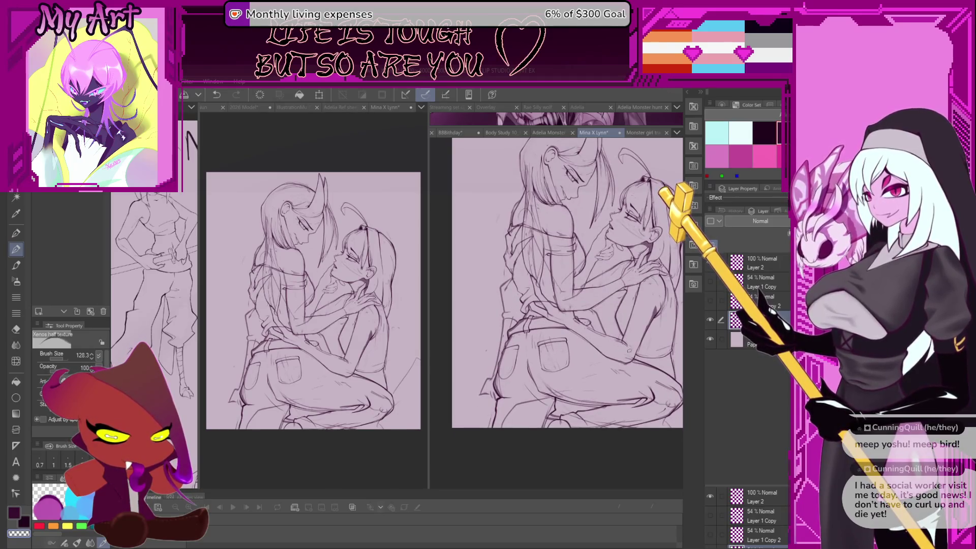
{"action": "key", "text": "ctrl+z"}
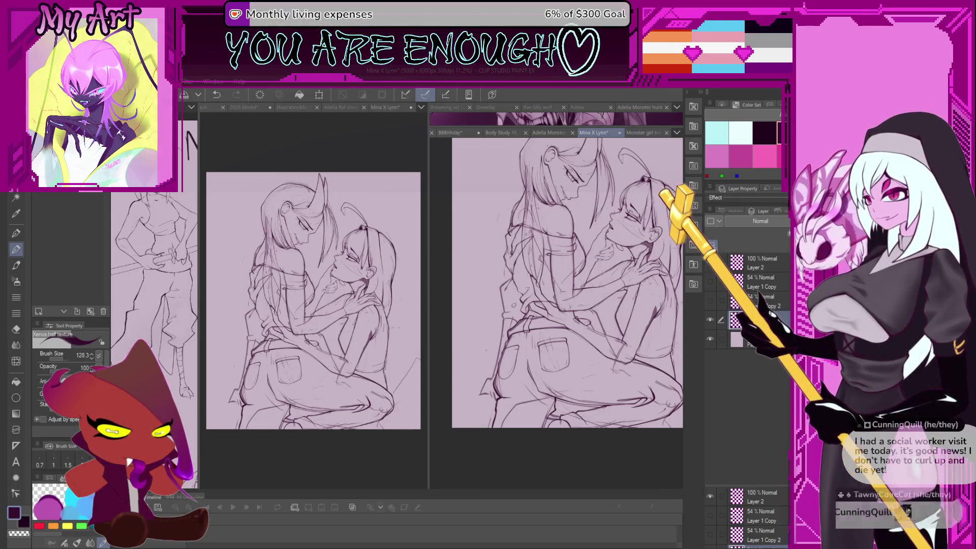
- Fit the whole page in view, set the brush to 127.2, and rotate the canvas counter-clockwise
{"action": "key", "text": "ctrl+minus"}
{"action": "left_click_drag", "start_coordinate": [522, 313], "coordinate": [518, 305]}
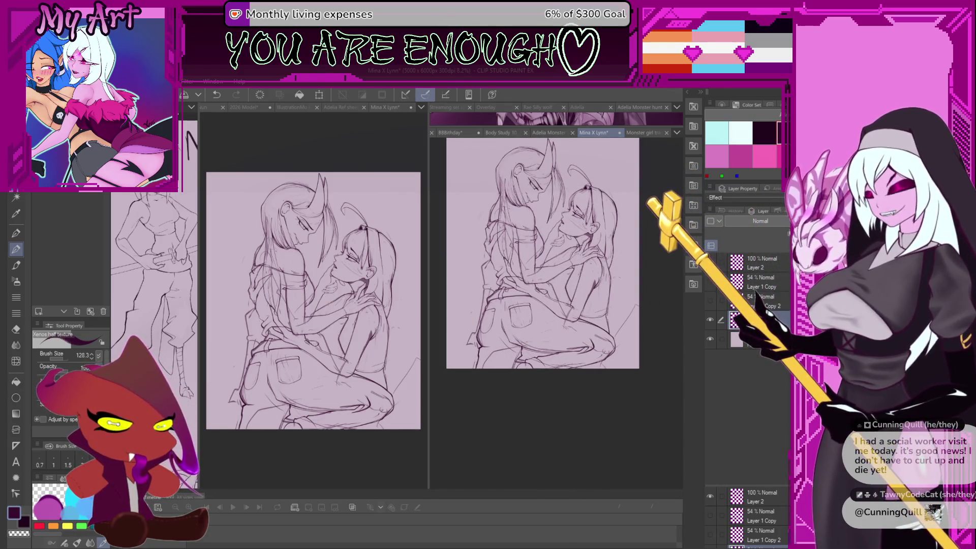
{"action": "scroll", "coordinate": [561, 356], "scroll_direction": "up", "scroll_amount": 4}
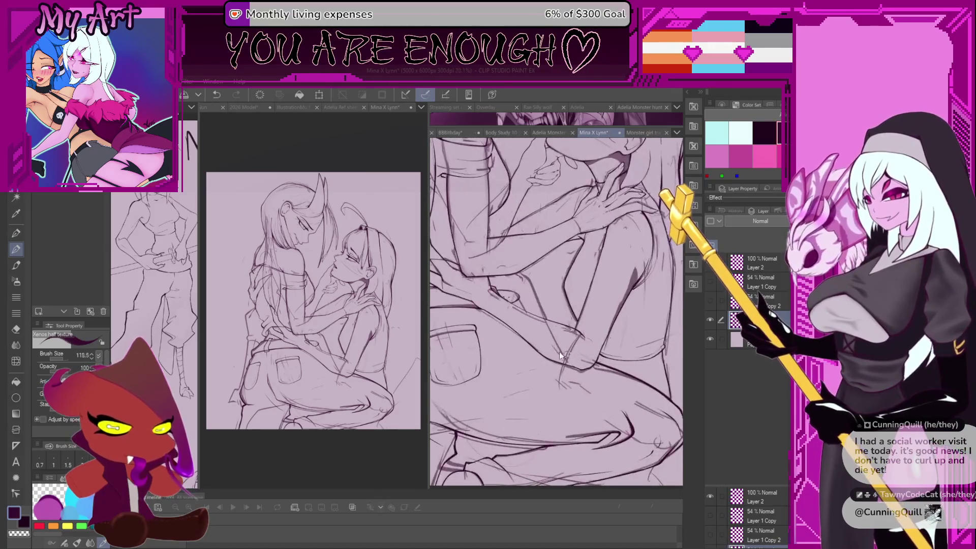
{"action": "left_click_drag", "start_coordinate": [560, 356], "coordinate": [553, 339]}
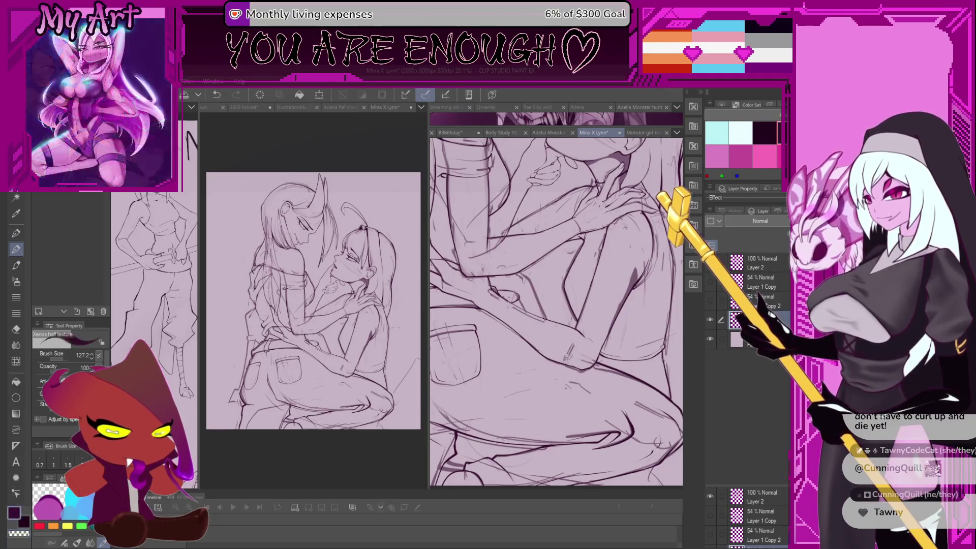
{"action": "key", "text": "minus"}
{"action": "key", "text": "minus"}
{"action": "key", "text": "minus"}
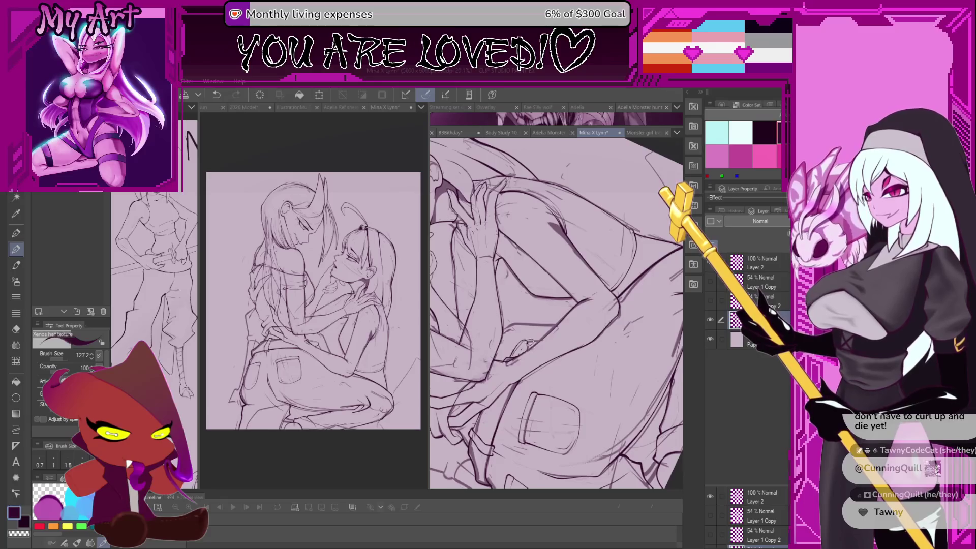
{"action": "scroll", "coordinate": [556, 312], "scroll_direction": "down", "scroll_amount": 5}
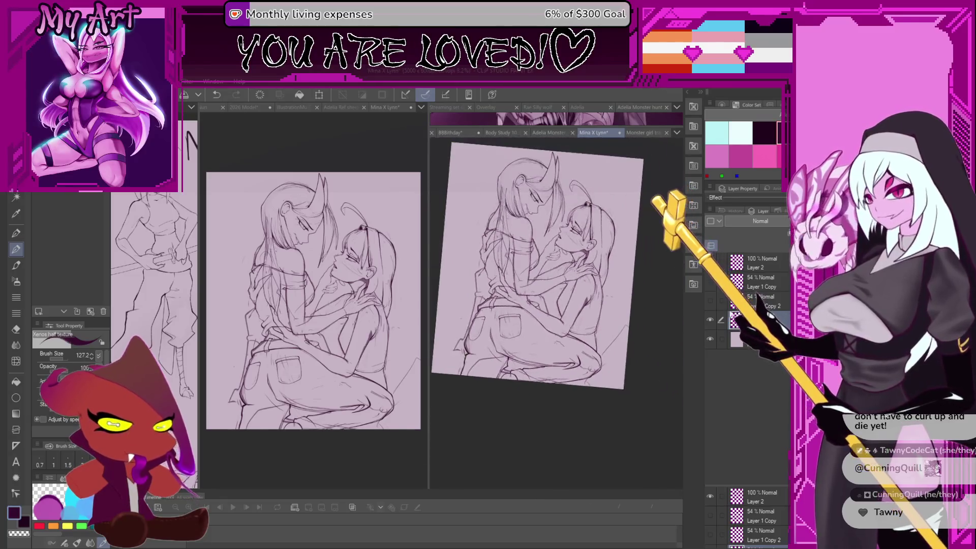
- Select the top Layer 2, zoom onto the jeans and set the brush size to 97.4
{"action": "key", "text": "alt+bracketright"}
{"action": "key", "text": "bracketright"}
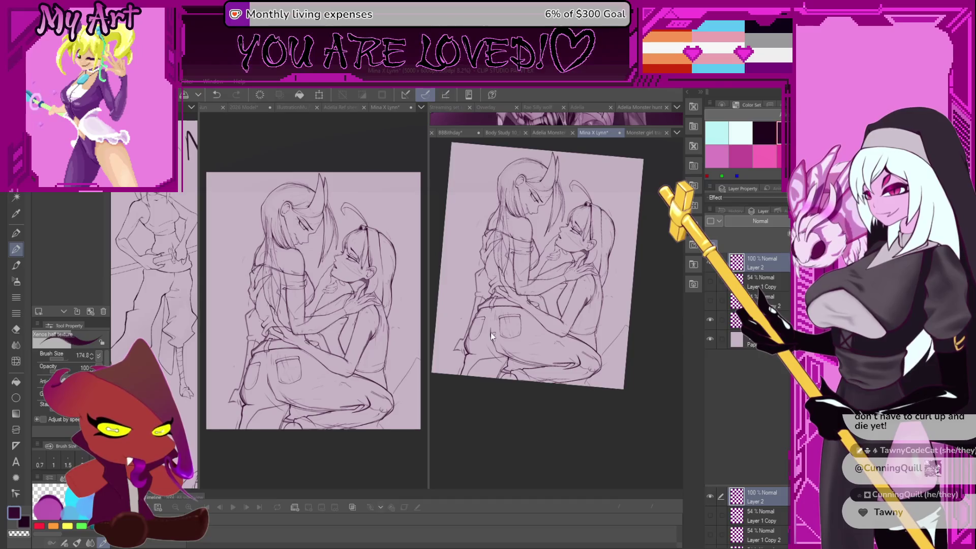
{"action": "scroll", "coordinate": [488, 340], "scroll_direction": "up", "scroll_amount": 5}
{"action": "key", "text": "bracketleft"}
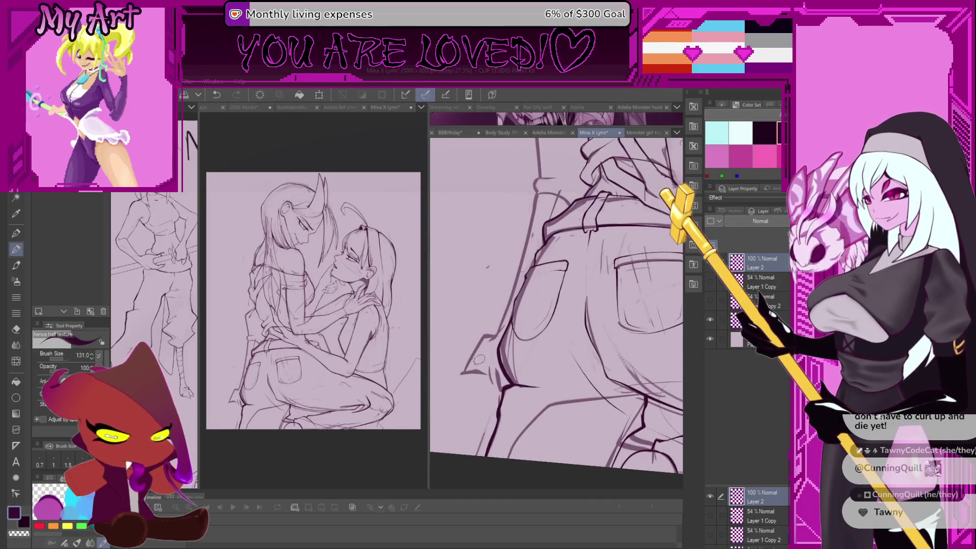
{"action": "key", "text": "bracketleft"}
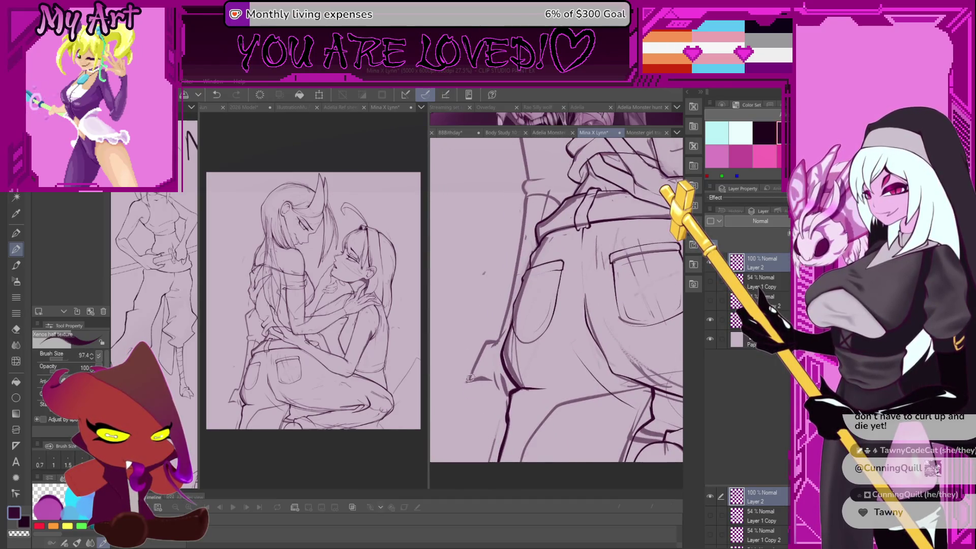
- Try short ink strokes along the jeans edge and undo the failed ones
{"action": "key", "text": "ctrl+z"}
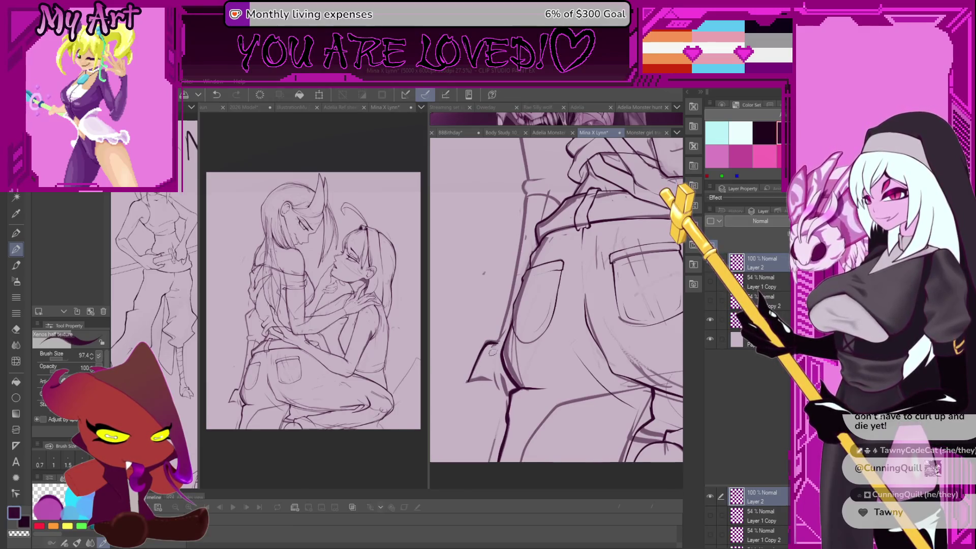
{"action": "left_click_drag", "start_coordinate": [493, 377], "coordinate": [494, 382]}
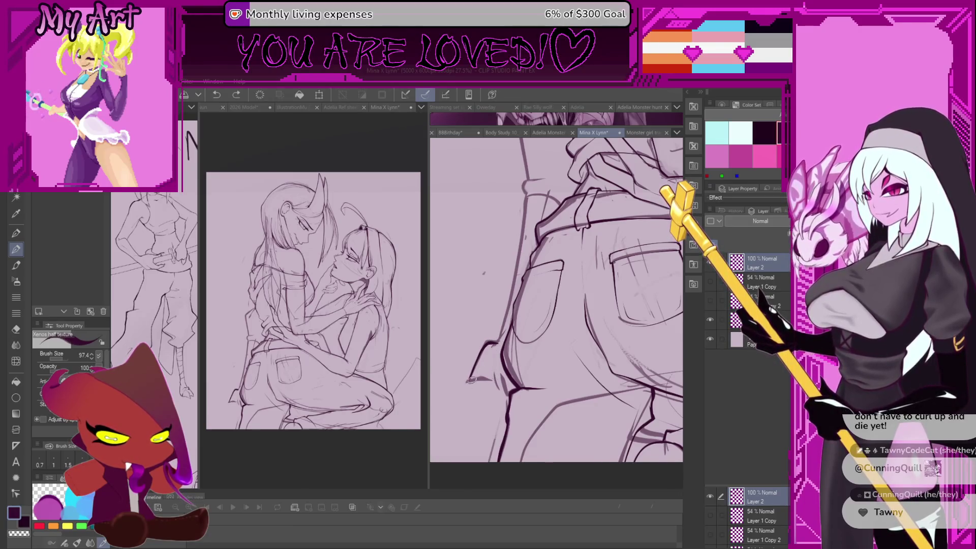
{"action": "key", "text": "ctrl+z"}
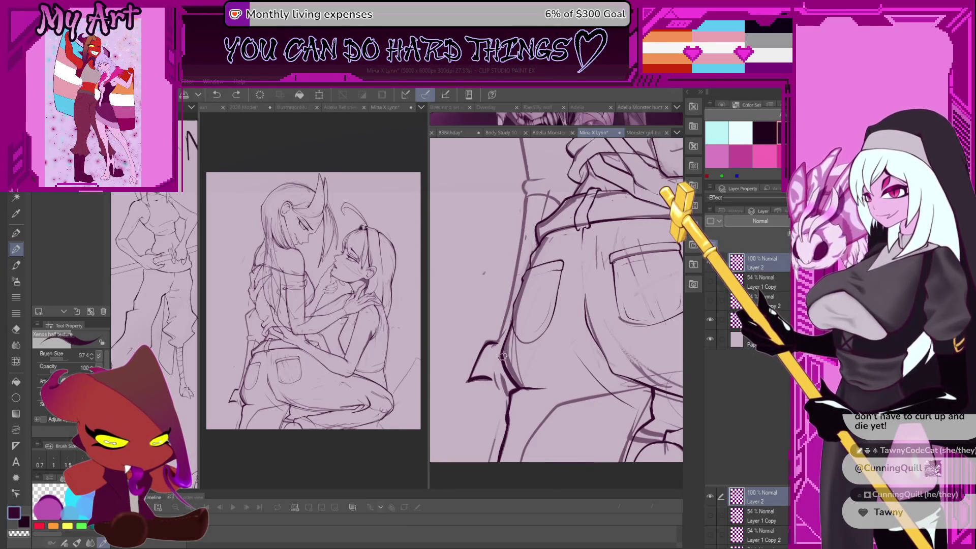
{"action": "mouse_move", "coordinate": [491, 394]}
{"action": "left_mouse_down"}
{"action": "mouse_move", "coordinate": [507, 389]}
{"action": "mouse_move", "coordinate": [496, 377]}
{"action": "left_mouse_up"}
{"action": "key", "text": "ctrl+z"}
{"action": "key", "text": "ctrl+z"}
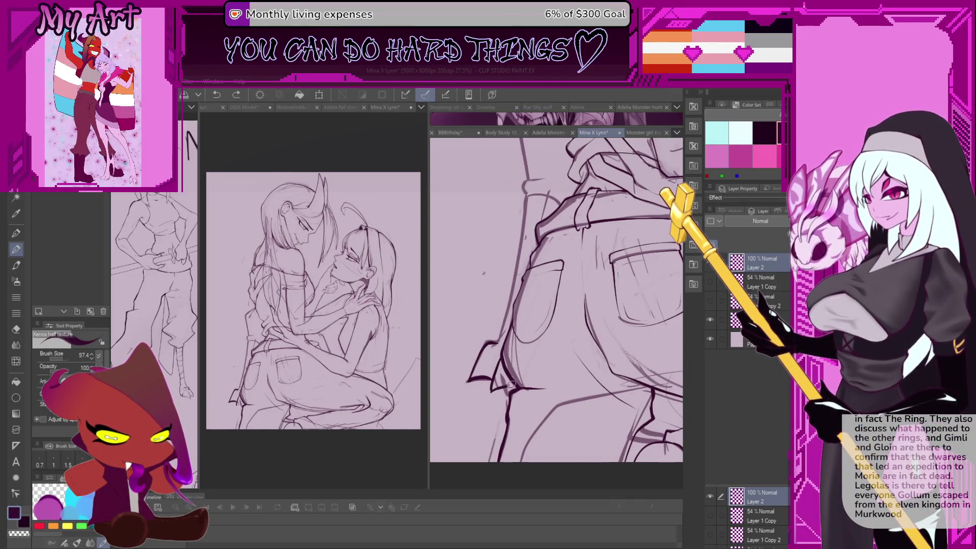
{"action": "key", "text": "ctrl+z"}
- Ink one bold line along the figure's left contour, then rotate the view counter-clockwise
{"action": "scroll", "coordinate": [500, 366], "scroll_direction": "up", "scroll_amount": 2}
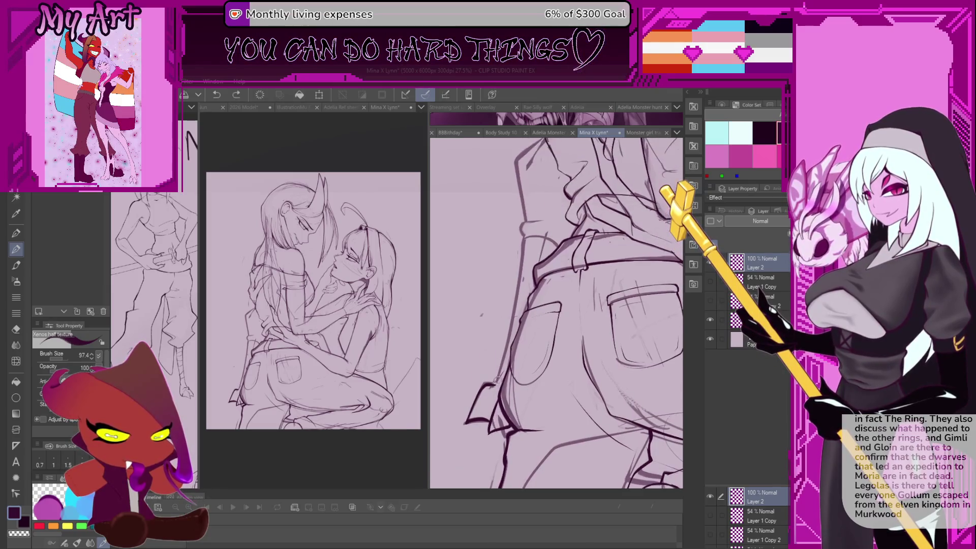
{"action": "scroll", "coordinate": [500, 376], "scroll_direction": "up", "scroll_amount": 3}
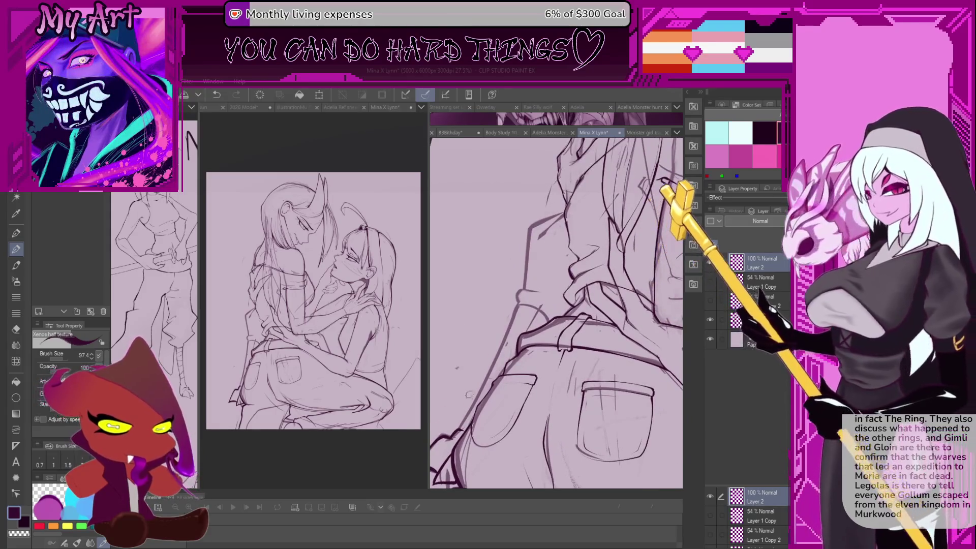
{"action": "key", "text": "ctrl+z"}
{"action": "left_click_drag", "start_coordinate": [461, 427], "coordinate": [532, 304]}
{"action": "key", "text": "minus"}
{"action": "key", "text": "minus"}
{"action": "key", "text": "minus"}
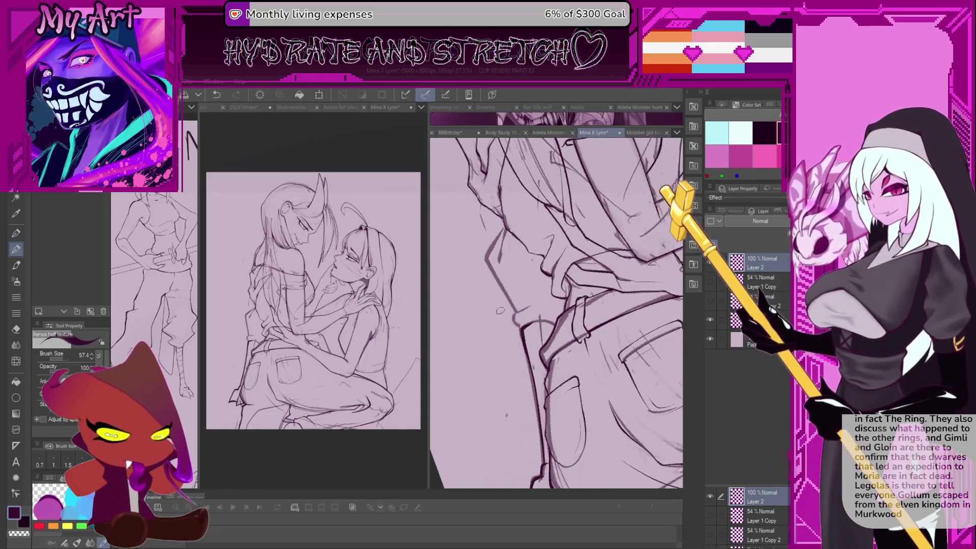
{"action": "scroll", "coordinate": [509, 331], "scroll_direction": "up", "scroll_amount": 4}
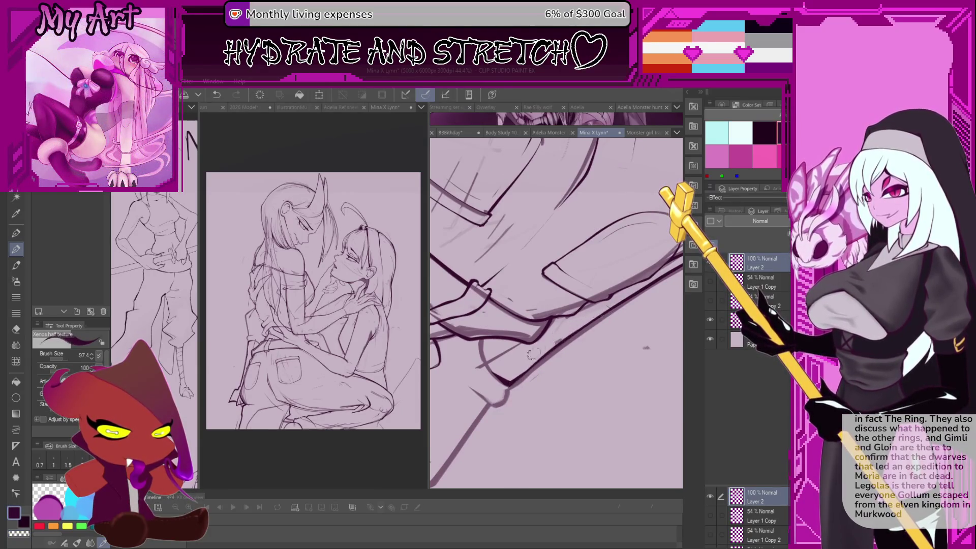
- Rotate the view level and ink the heel front and lower leg, with the brush down to about 52.9
{"action": "key", "text": "asciicircum"}
{"action": "key", "text": "asciicircum"}
{"action": "key", "text": "asciicircum"}
{"action": "scroll", "coordinate": [496, 288], "scroll_direction": "up", "scroll_amount": 4}
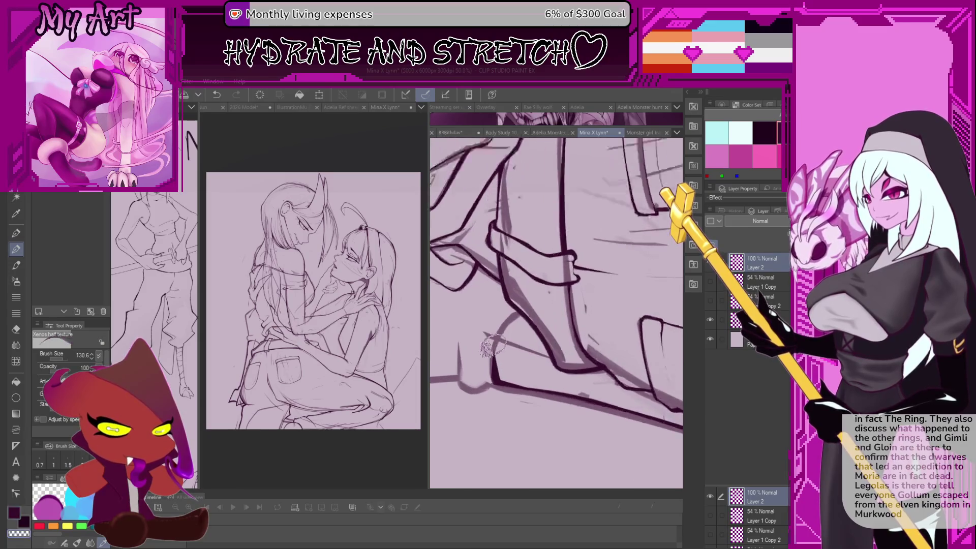
{"action": "left_click_drag", "start_coordinate": [488, 356], "coordinate": [497, 384]}
{"action": "key", "text": "ctrl+z"}
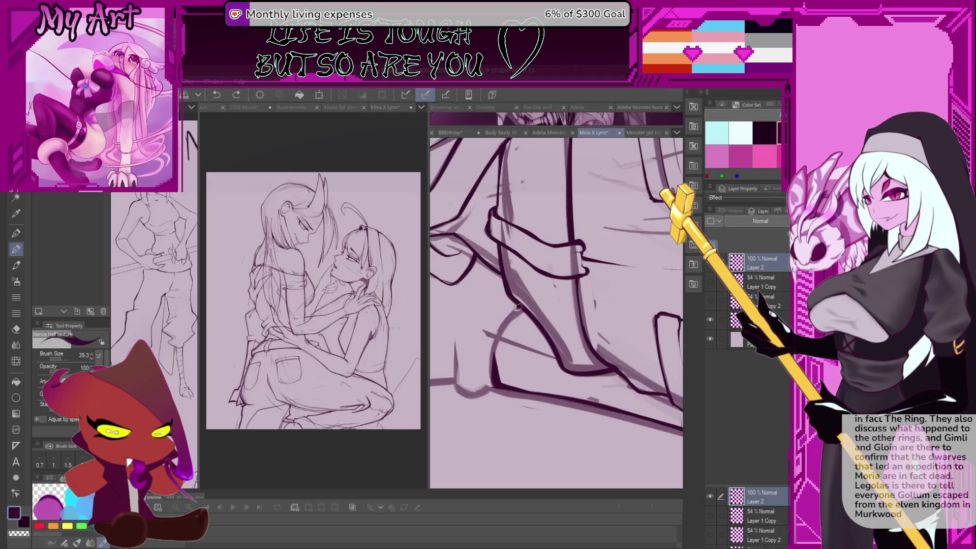
{"action": "left_click_drag", "start_coordinate": [510, 319], "coordinate": [503, 377]}
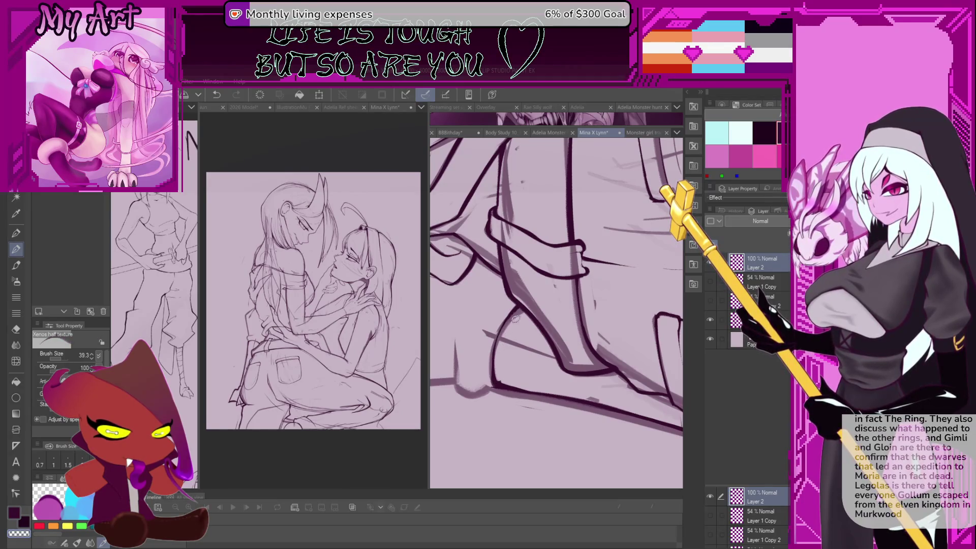
{"action": "scroll", "coordinate": [514, 319], "scroll_direction": "up", "scroll_amount": 3}
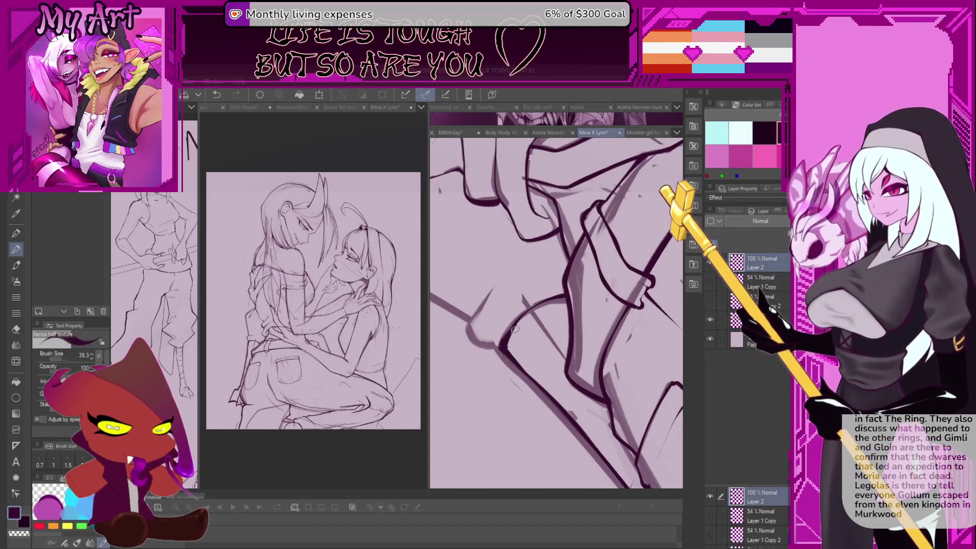
{"action": "scroll", "coordinate": [531, 305], "scroll_direction": "up", "scroll_amount": 5}
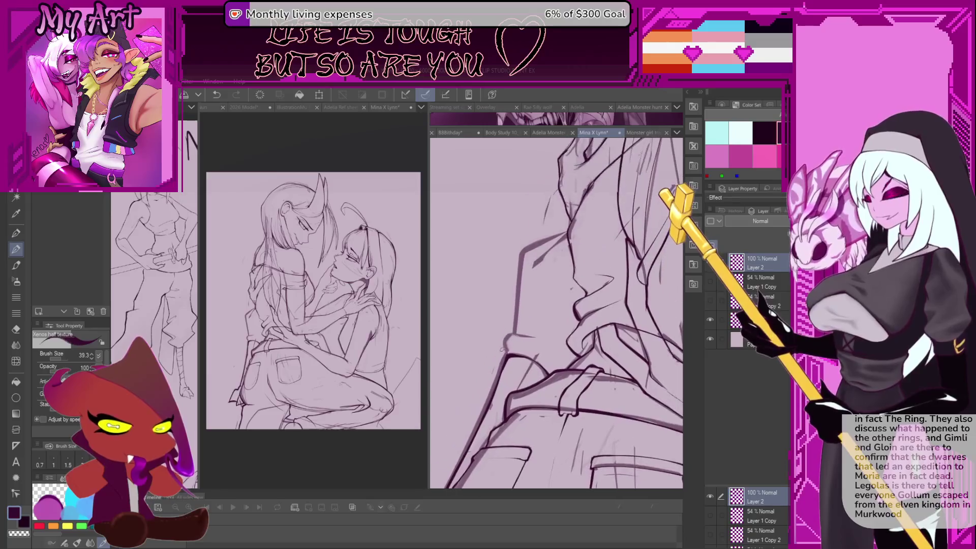
{"action": "scroll", "coordinate": [503, 347], "scroll_direction": "up", "scroll_amount": 2}
{"action": "key", "text": "ctrl+z"}
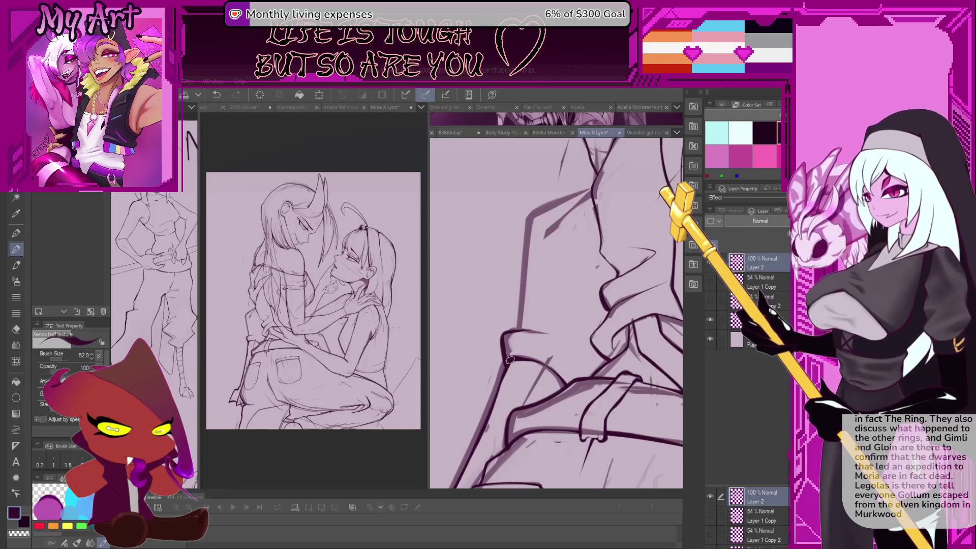
{"action": "mouse_move", "coordinate": [523, 331]}
{"action": "left_mouse_down"}
{"action": "mouse_move", "coordinate": [505, 366]}
{"action": "mouse_move", "coordinate": [523, 357]}
{"action": "mouse_move", "coordinate": [491, 385]}
{"action": "mouse_move", "coordinate": [492, 314]}
{"action": "mouse_move", "coordinate": [572, 267]}
{"action": "left_mouse_up"}
- Ink the curved loop of the hands, redrawing the short strokes beside it
{"action": "left_click_drag", "start_coordinate": [572, 267], "coordinate": [532, 291]}
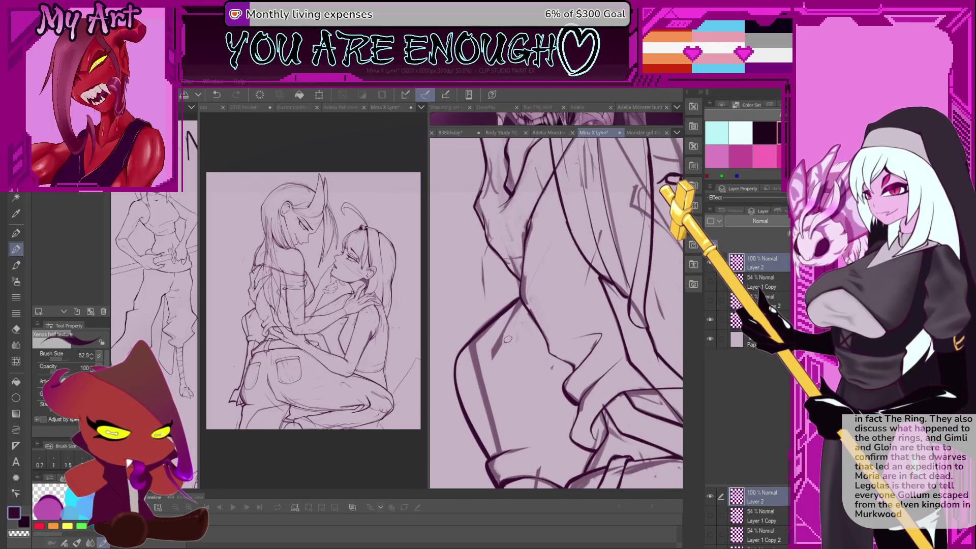
{"action": "mouse_move", "coordinate": [507, 340]}
{"action": "left_mouse_down"}
{"action": "mouse_move", "coordinate": [487, 351]}
{"action": "mouse_move", "coordinate": [516, 311]}
{"action": "left_mouse_up"}
{"action": "key", "text": "ctrl+z"}
{"action": "scroll", "coordinate": [481, 275], "scroll_direction": "up", "scroll_amount": 3}
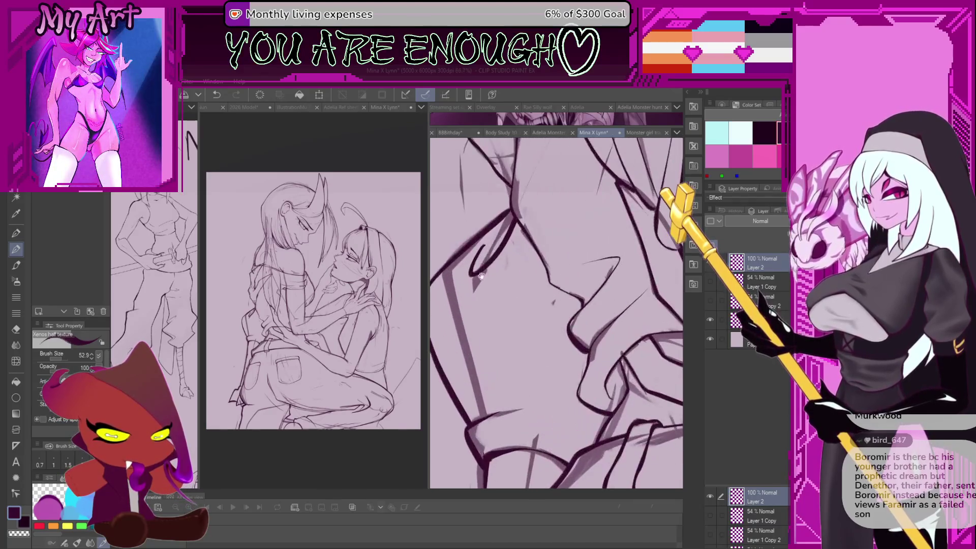
{"action": "left_click_drag", "start_coordinate": [481, 275], "coordinate": [491, 238]}
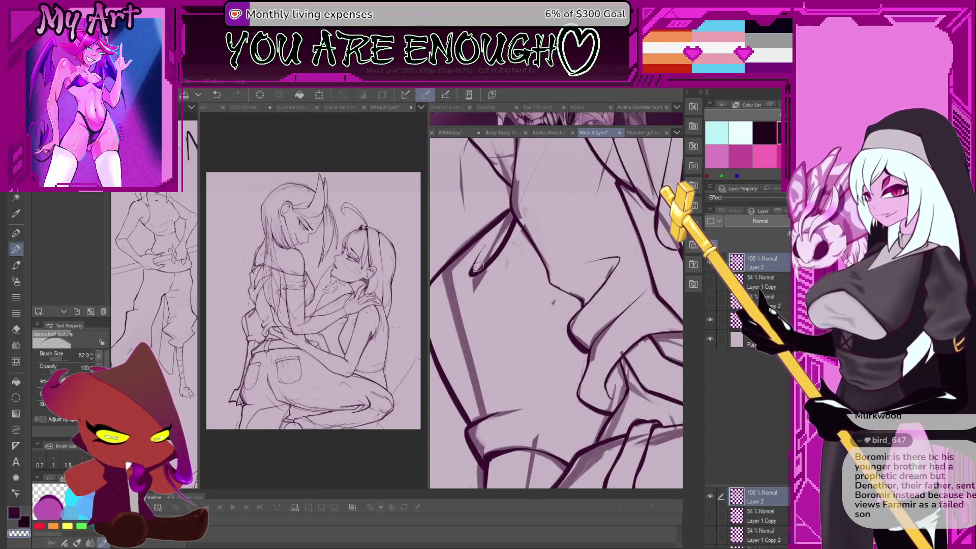
{"action": "key", "text": "ctrl+z"}
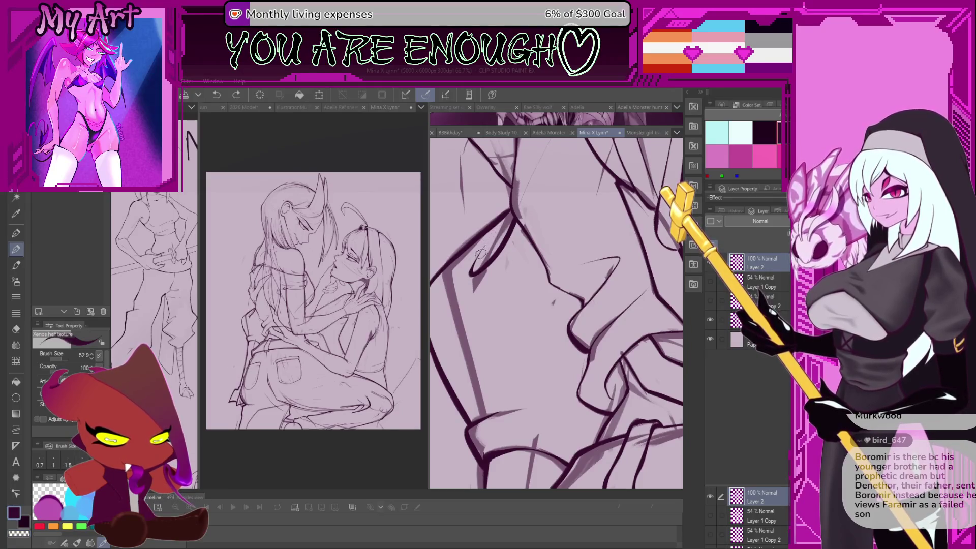
{"action": "left_click_drag", "start_coordinate": [481, 253], "coordinate": [503, 227]}
{"action": "scroll", "coordinate": [485, 258], "scroll_direction": "up", "scroll_amount": 2}
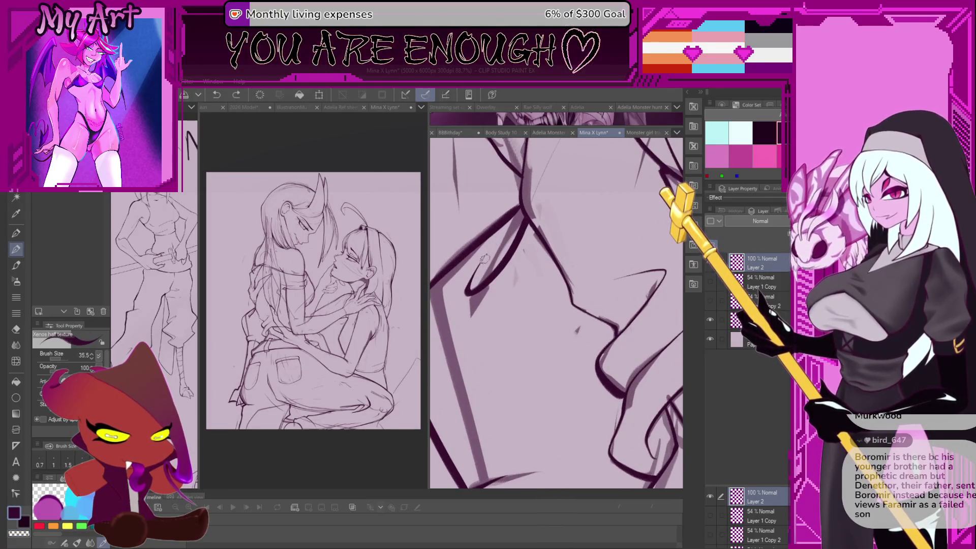
{"action": "left_click_drag", "start_coordinate": [486, 262], "coordinate": [509, 231]}
{"action": "key", "text": "ctrl+z"}
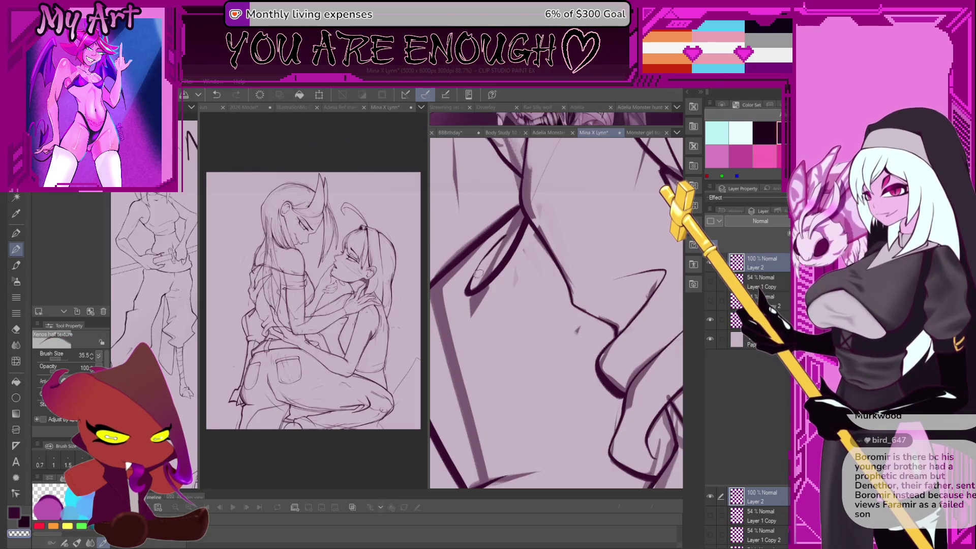
- Ink the curved wrist outline up toward the collar, redrawing it once, with the brush about 29.0
{"action": "mouse_move", "coordinate": [475, 281]}
{"action": "left_mouse_down"}
{"action": "mouse_move", "coordinate": [449, 236]}
{"action": "mouse_move", "coordinate": [543, 347]}
{"action": "mouse_move", "coordinate": [522, 383]}
{"action": "left_mouse_up"}
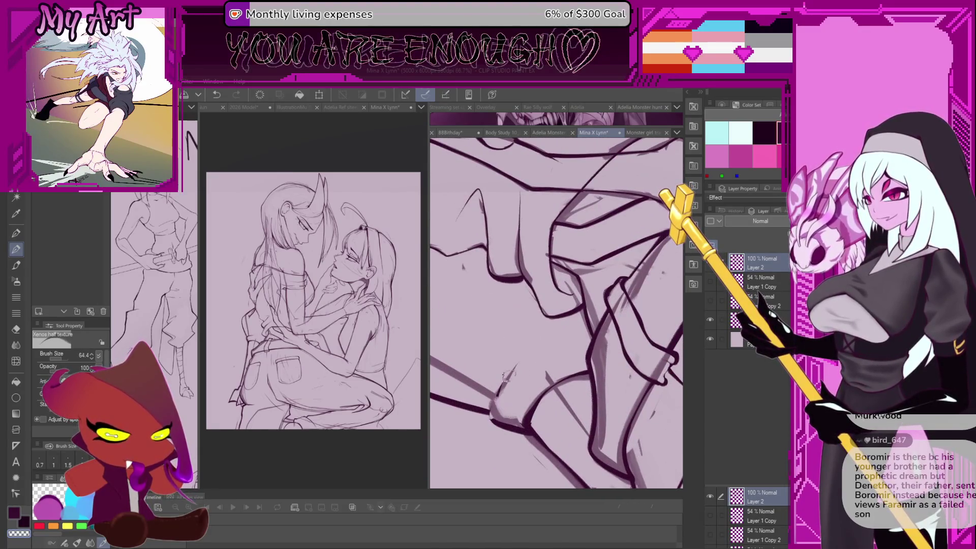
{"action": "mouse_move", "coordinate": [496, 414]}
{"action": "left_mouse_down"}
{"action": "mouse_move", "coordinate": [531, 349]}
{"action": "mouse_move", "coordinate": [575, 329]}
{"action": "left_mouse_up"}
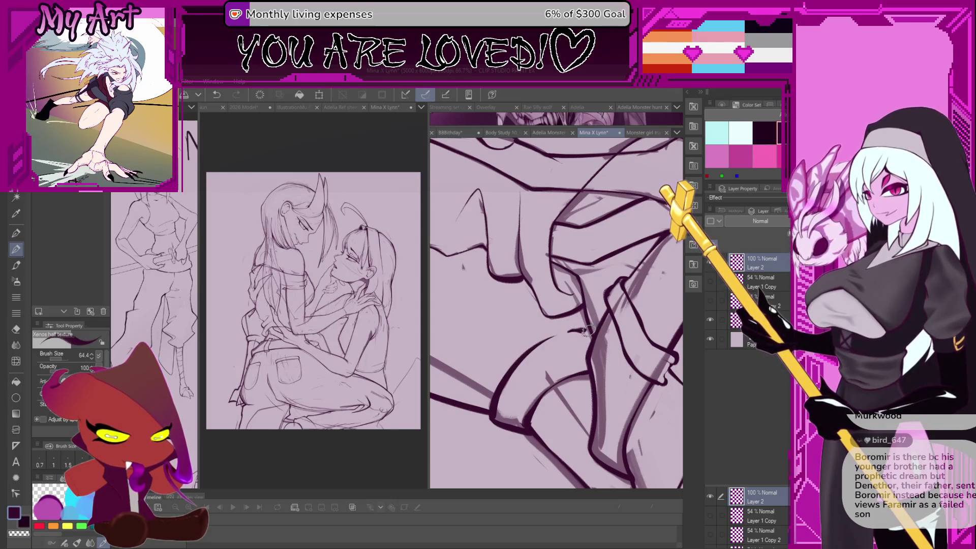
{"action": "key", "text": "ctrl+z"}
{"action": "left_click_drag", "start_coordinate": [496, 422], "coordinate": [541, 348]}
{"action": "scroll", "coordinate": [595, 350], "scroll_direction": "up", "scroll_amount": 1}
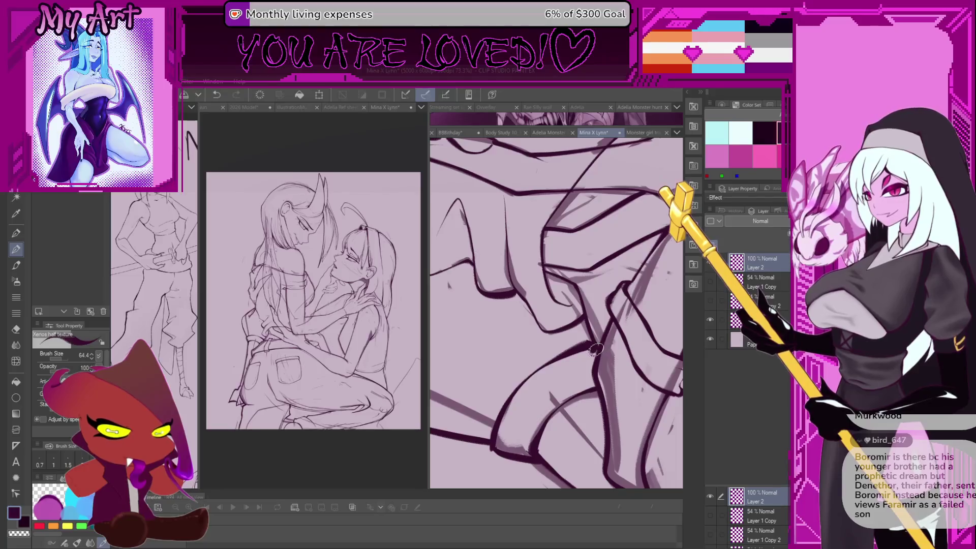
{"action": "scroll", "coordinate": [595, 349], "scroll_direction": "down", "scroll_amount": 3}
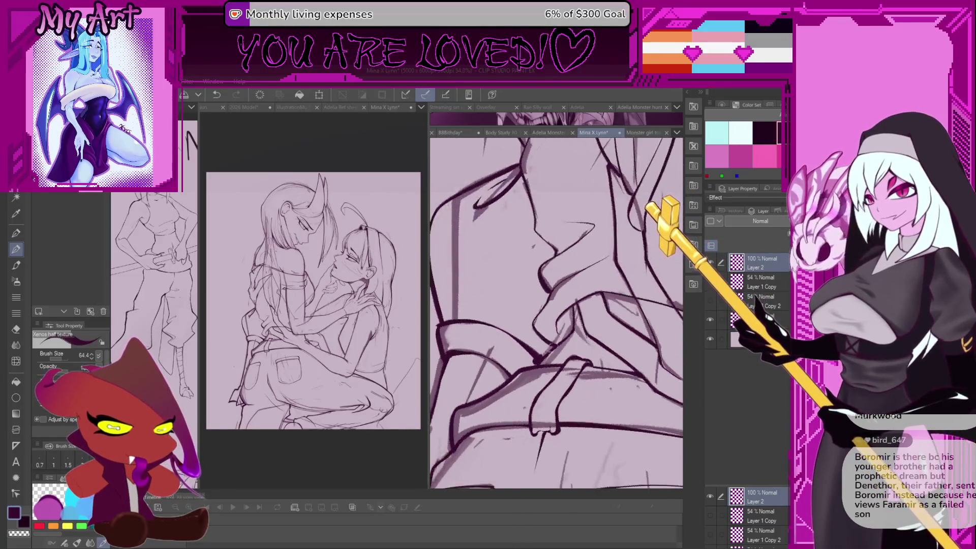
{"action": "scroll", "coordinate": [596, 350], "scroll_direction": "down", "scroll_amount": 2}
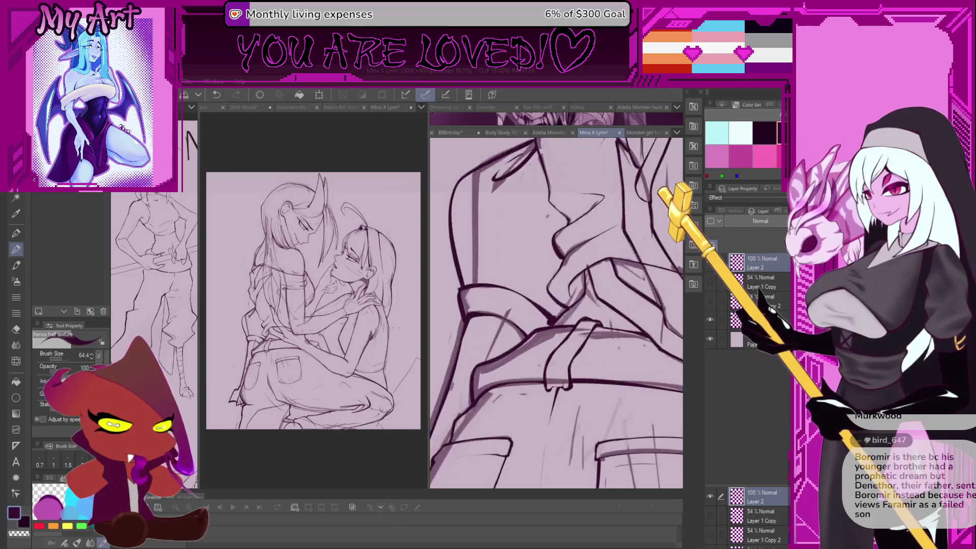
{"action": "scroll", "coordinate": [553, 321], "scroll_direction": "up", "scroll_amount": 5}
{"action": "scroll", "coordinate": [558, 308], "scroll_direction": "up", "scroll_amount": 4}
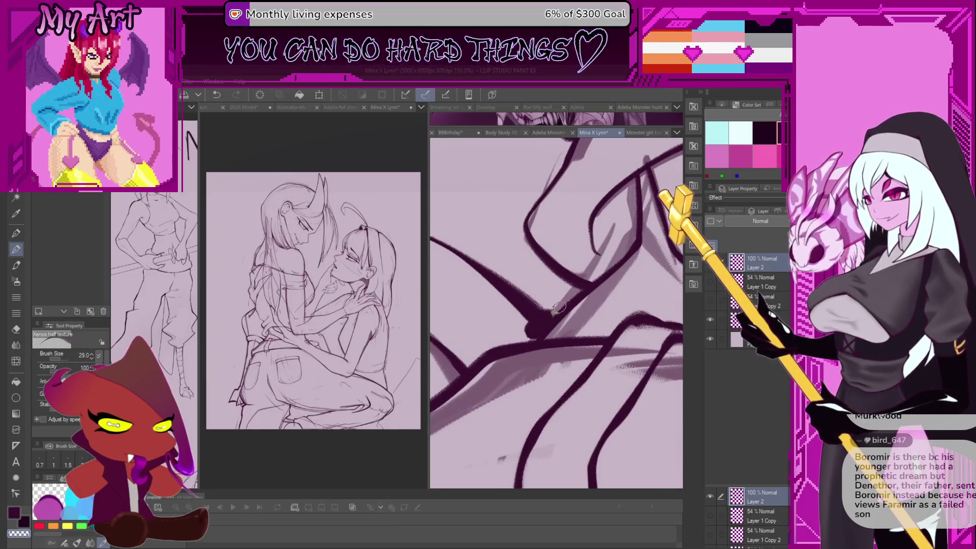
{"action": "left_click_drag", "start_coordinate": [558, 307], "coordinate": [587, 333]}
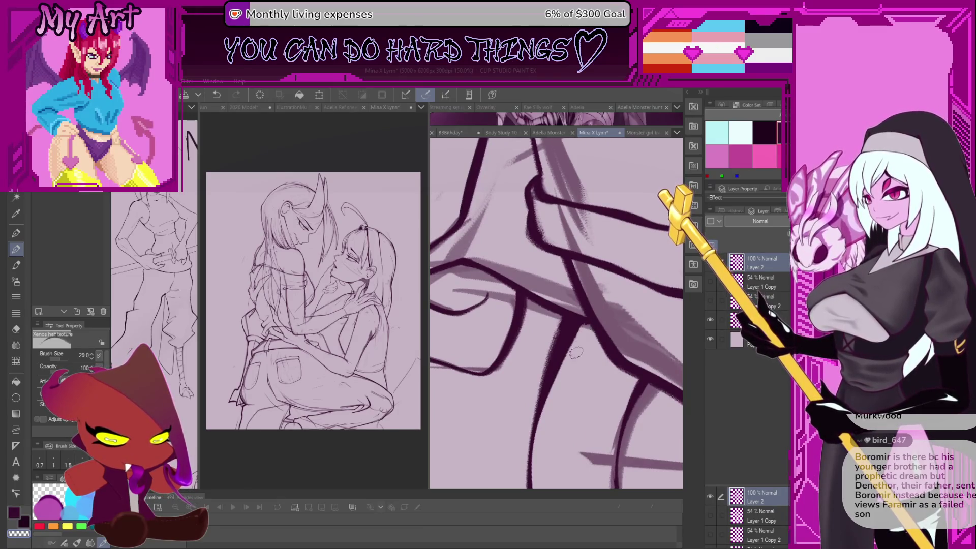
- Draw one long bold stroke from the back pocket up the hip, with the brush about 31.1
{"action": "scroll", "coordinate": [575, 351], "scroll_direction": "down", "scroll_amount": 2}
{"action": "scroll", "coordinate": [588, 334], "scroll_direction": "down", "scroll_amount": 5}
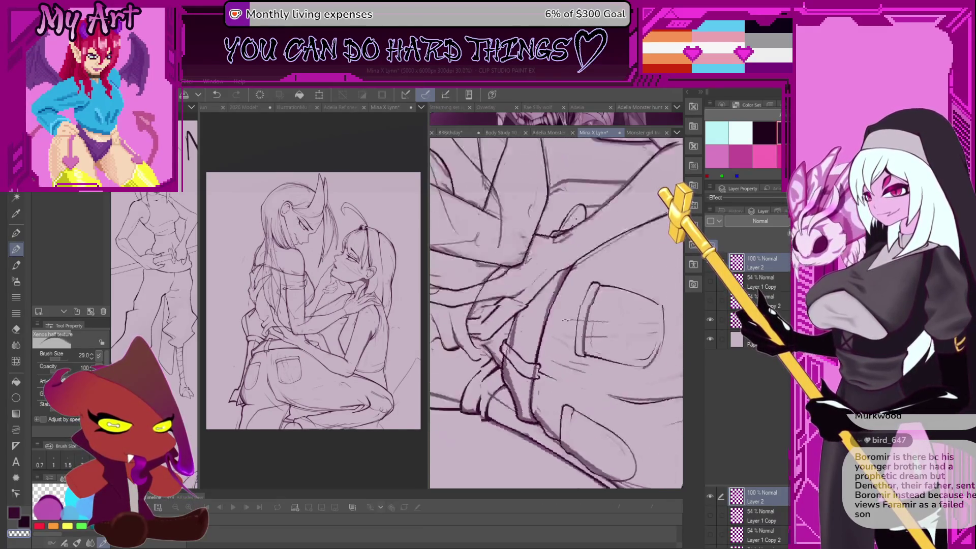
{"action": "scroll", "coordinate": [578, 386], "scroll_direction": "up", "scroll_amount": 5}
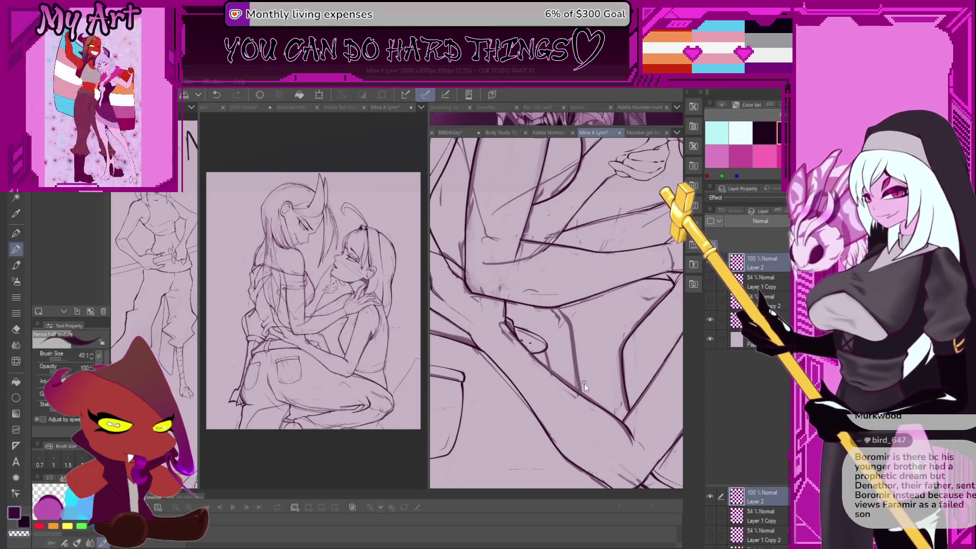
{"action": "scroll", "coordinate": [580, 389], "scroll_direction": "up", "scroll_amount": 3}
{"action": "mouse_move", "coordinate": [584, 402]}
{"action": "left_mouse_down"}
{"action": "mouse_move", "coordinate": [567, 292]}
{"action": "mouse_move", "coordinate": [547, 272]}
{"action": "left_mouse_up"}
{"action": "scroll", "coordinate": [576, 318], "scroll_direction": "down", "scroll_amount": 4}
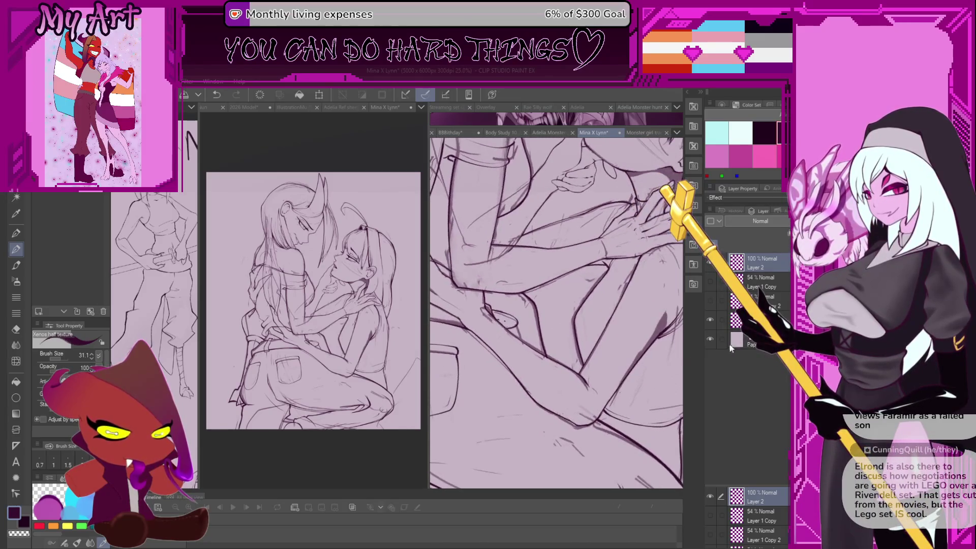
{"action": "scroll", "coordinate": [556, 324], "scroll_direction": "down", "scroll_amount": 2}
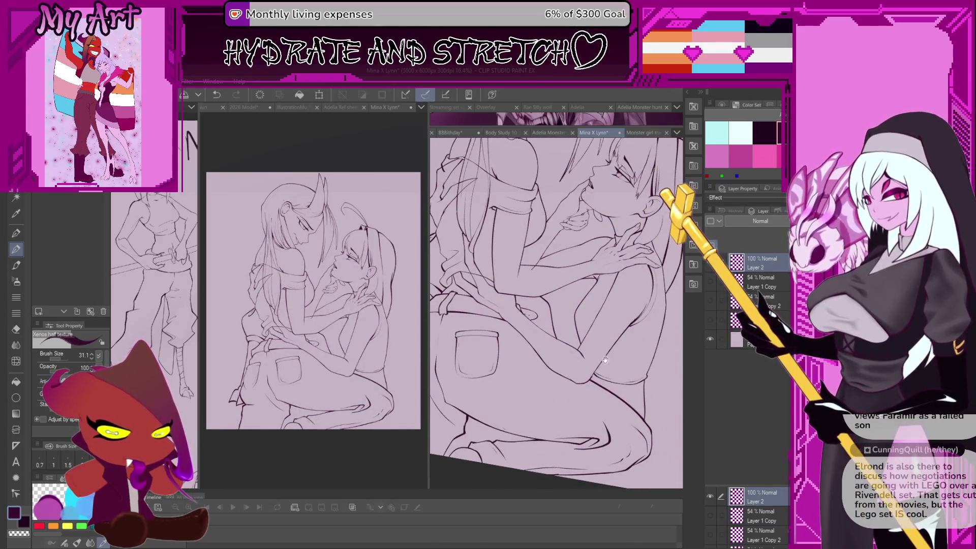
{"action": "mouse_move", "coordinate": [605, 360]}
{"action": "left_mouse_down"}
{"action": "mouse_move", "coordinate": [615, 382]}
{"action": "mouse_move", "coordinate": [676, 406]}
{"action": "left_mouse_up"}
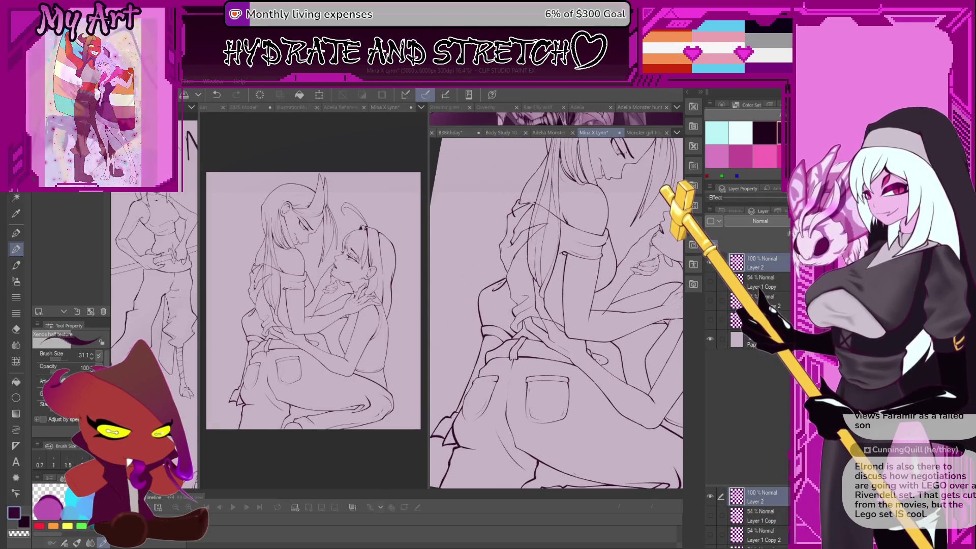
- Ink the pocket and hip lines, enlarging the brush to about 75.9
{"action": "scroll", "coordinate": [556, 314], "scroll_direction": "down", "scroll_amount": 2}
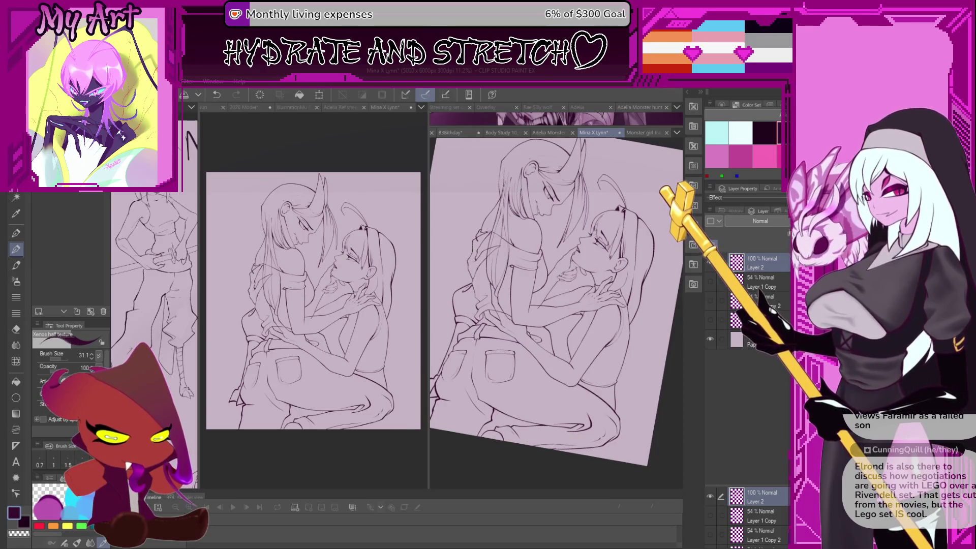
{"action": "scroll", "coordinate": [549, 392], "scroll_direction": "up", "scroll_amount": 4}
{"action": "key", "text": "ctrl+z"}
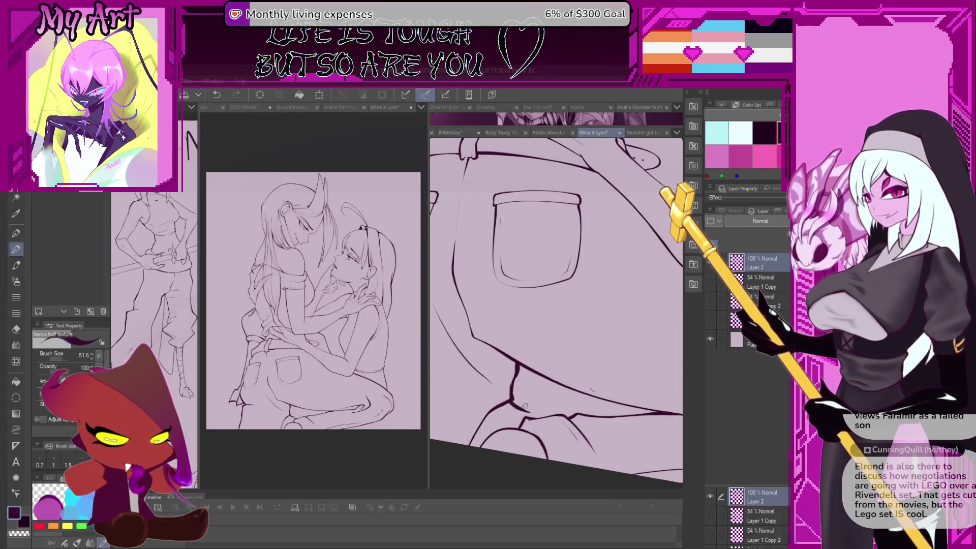
{"action": "mouse_move", "coordinate": [515, 391]}
{"action": "left_mouse_down"}
{"action": "mouse_move", "coordinate": [485, 414]}
{"action": "mouse_move", "coordinate": [467, 407]}
{"action": "mouse_move", "coordinate": [515, 425]}
{"action": "left_mouse_up"}
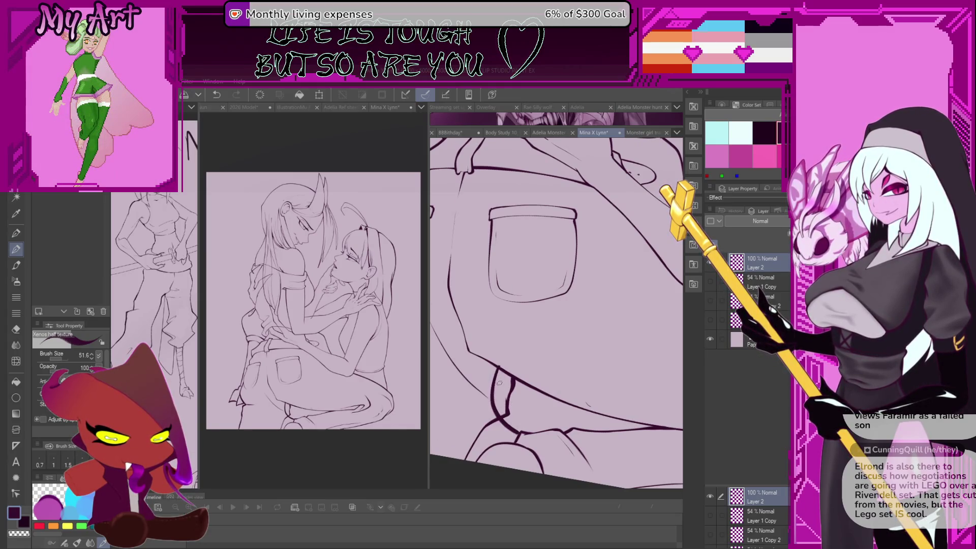
{"action": "left_click_drag", "start_coordinate": [499, 383], "coordinate": [529, 400]}
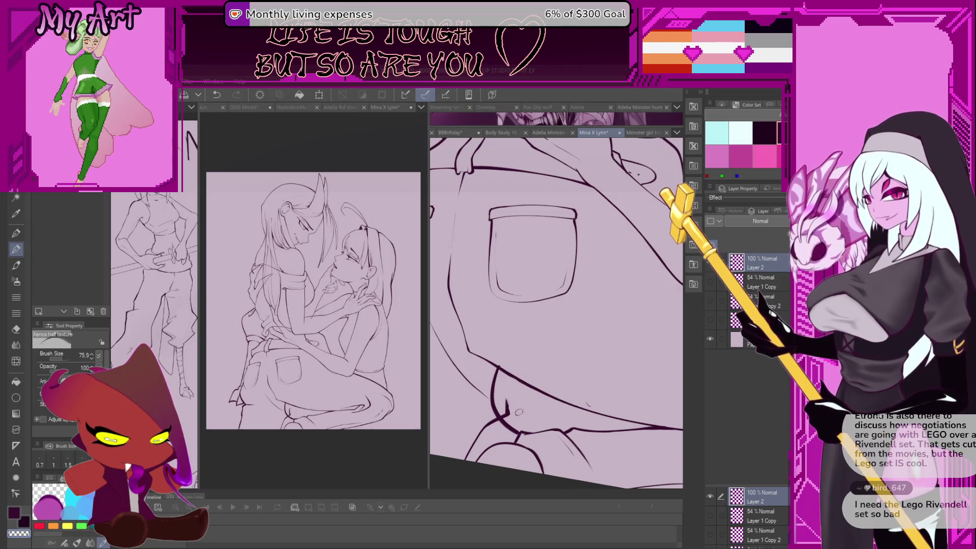
{"action": "key", "text": "ctrl+z"}
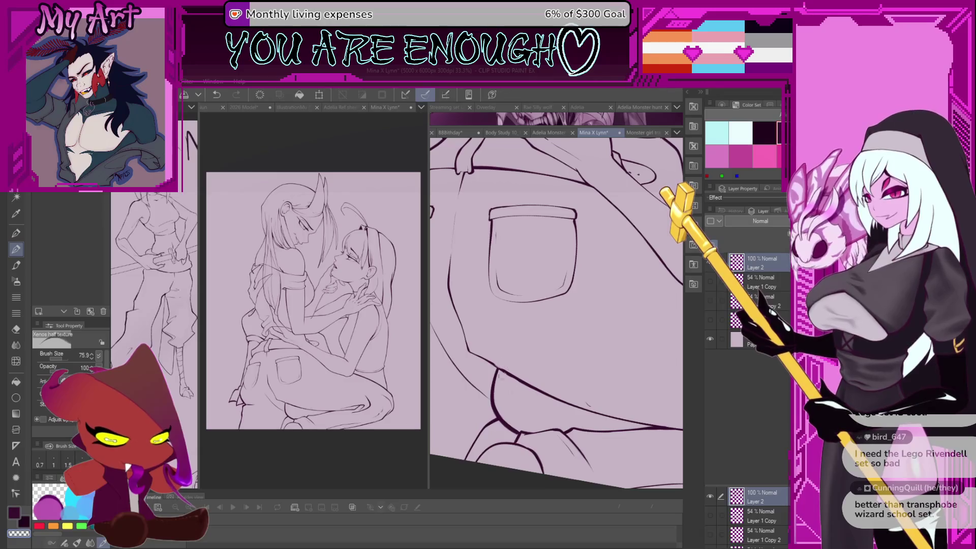
{"action": "mouse_move", "coordinate": [507, 415]}
{"action": "left_mouse_down"}
{"action": "mouse_move", "coordinate": [530, 398]}
{"action": "mouse_move", "coordinate": [542, 423]}
{"action": "mouse_move", "coordinate": [530, 423]}
{"action": "left_mouse_up"}
- Turn the rough sketch layer's visibility back on
{"action": "scroll", "coordinate": [525, 336], "scroll_direction": "down", "scroll_amount": 2}
{"action": "scroll", "coordinate": [524, 376], "scroll_direction": "up", "scroll_amount": 3}
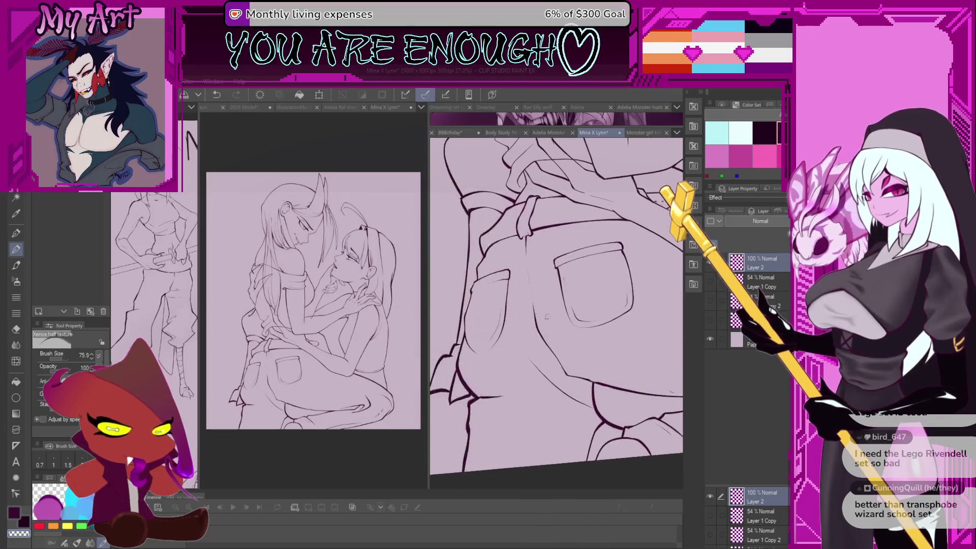
{"action": "left_click", "coordinate": [736, 320]}
{"action": "left_click", "coordinate": [710, 319]}
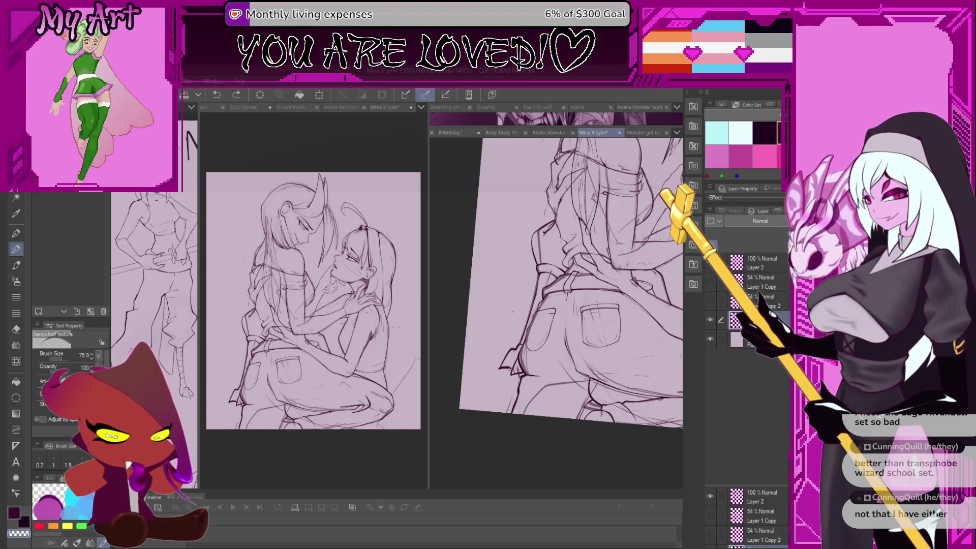
{"action": "scroll", "coordinate": [520, 373], "scroll_direction": "up", "scroll_amount": 3}
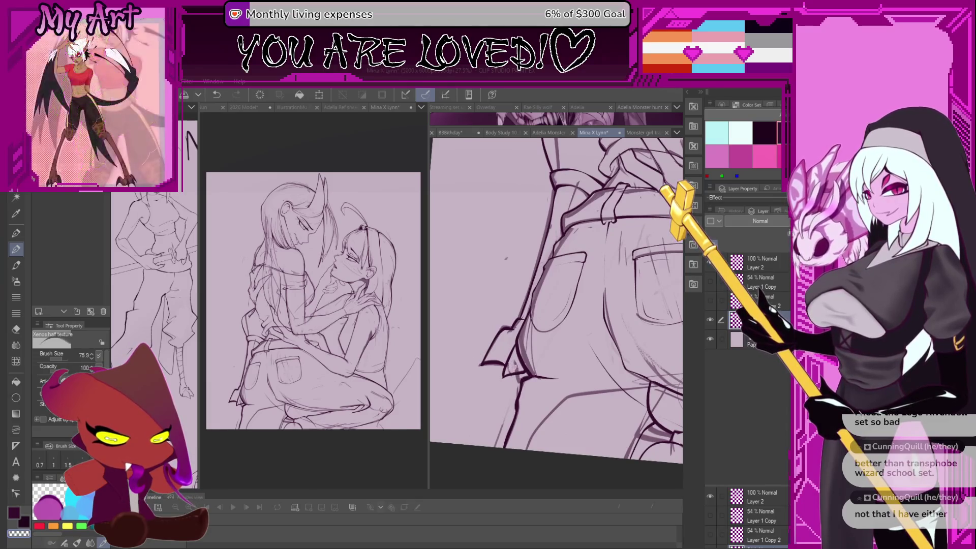
{"action": "mouse_move", "coordinate": [477, 362]}
{"action": "left_mouse_down"}
{"action": "mouse_move", "coordinate": [527, 383]}
{"action": "mouse_move", "coordinate": [578, 333]}
{"action": "left_mouse_up"}
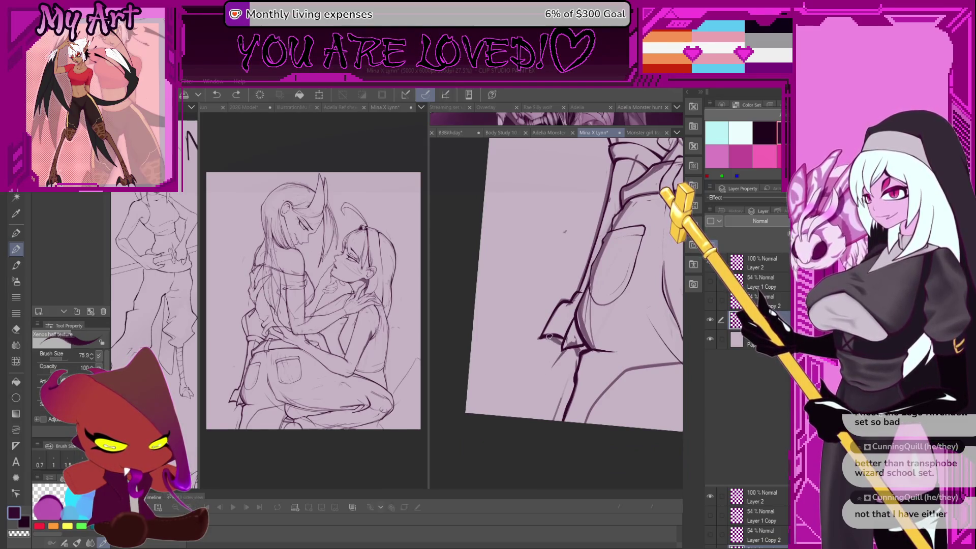
{"action": "left_click_drag", "start_coordinate": [549, 336], "coordinate": [575, 352]}
{"action": "scroll", "coordinate": [482, 310], "scroll_direction": "down", "scroll_amount": 5}
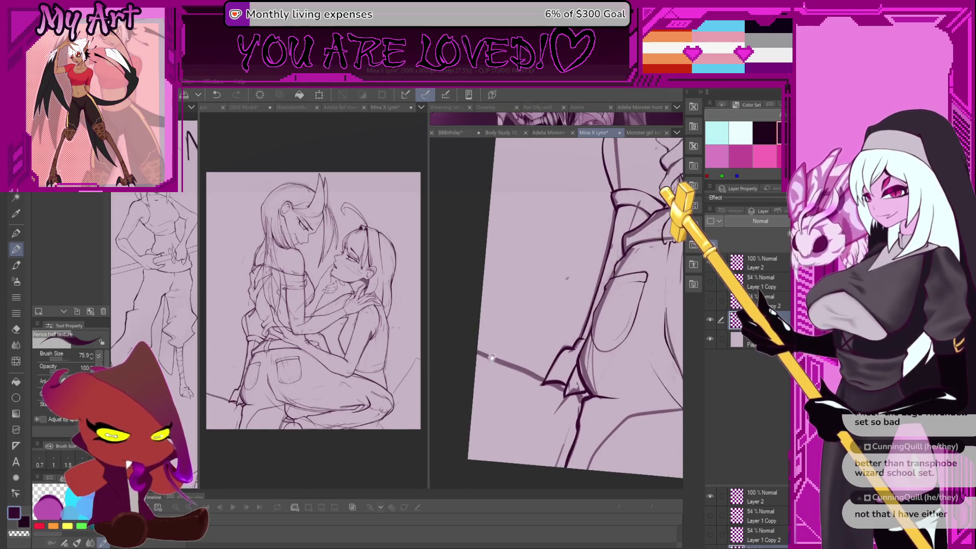
{"action": "left_click_drag", "start_coordinate": [489, 327], "coordinate": [507, 355]}
{"action": "key", "text": "ctrl+z"}
{"action": "scroll", "coordinate": [507, 355], "scroll_direction": "up", "scroll_amount": 1}
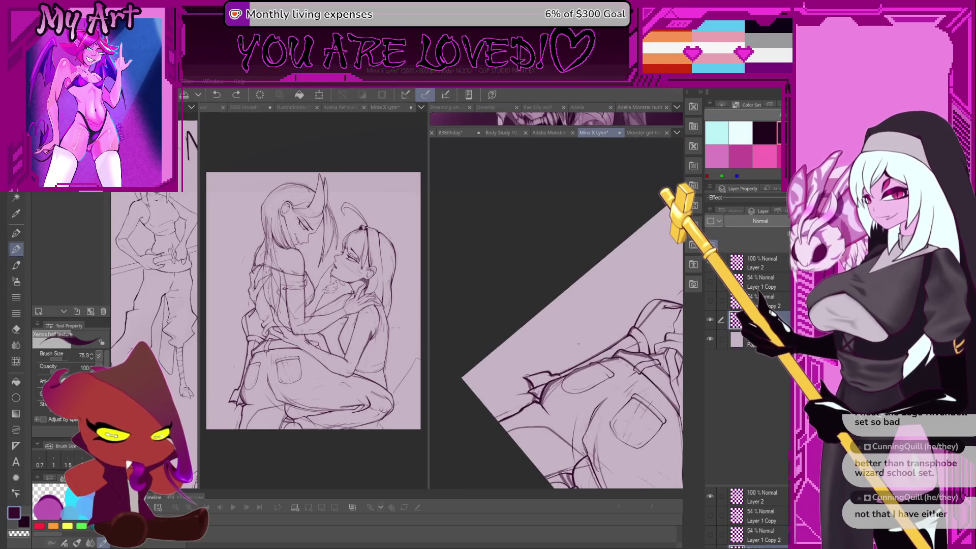
{"action": "mouse_move", "coordinate": [502, 320]}
{"action": "left_mouse_down"}
{"action": "mouse_move", "coordinate": [578, 339]}
{"action": "mouse_move", "coordinate": [510, 314]}
{"action": "mouse_move", "coordinate": [484, 330]}
{"action": "mouse_move", "coordinate": [485, 349]}
{"action": "left_mouse_up"}
{"action": "scroll", "coordinate": [523, 326], "scroll_direction": "down", "scroll_amount": 3}
{"action": "scroll", "coordinate": [510, 314], "scroll_direction": "up", "scroll_amount": 1}
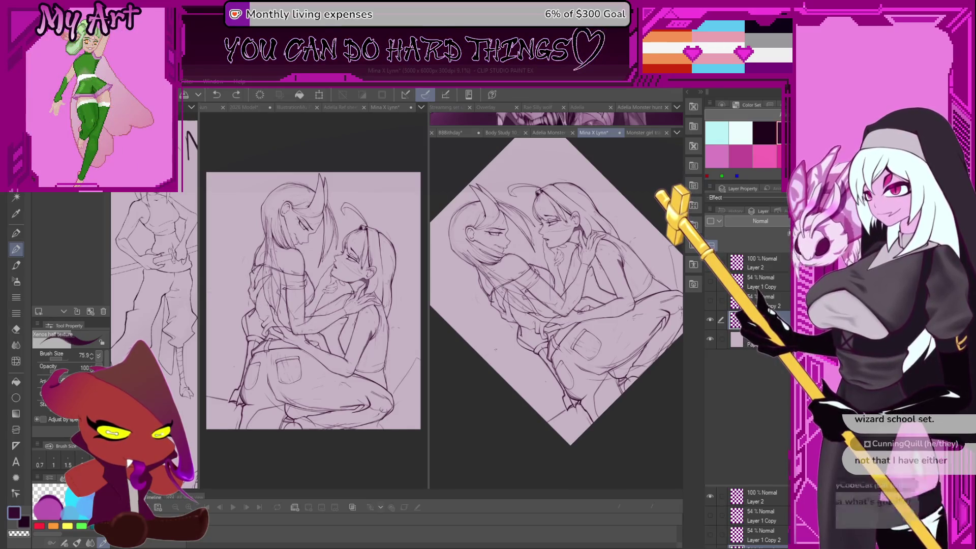
- Extend the curved sketch line along the back, with the brush shrunk to about 117
{"action": "left_click_drag", "start_coordinate": [636, 305], "coordinate": [605, 326]}
{"action": "scroll", "coordinate": [605, 326], "scroll_direction": "up", "scroll_amount": 2}
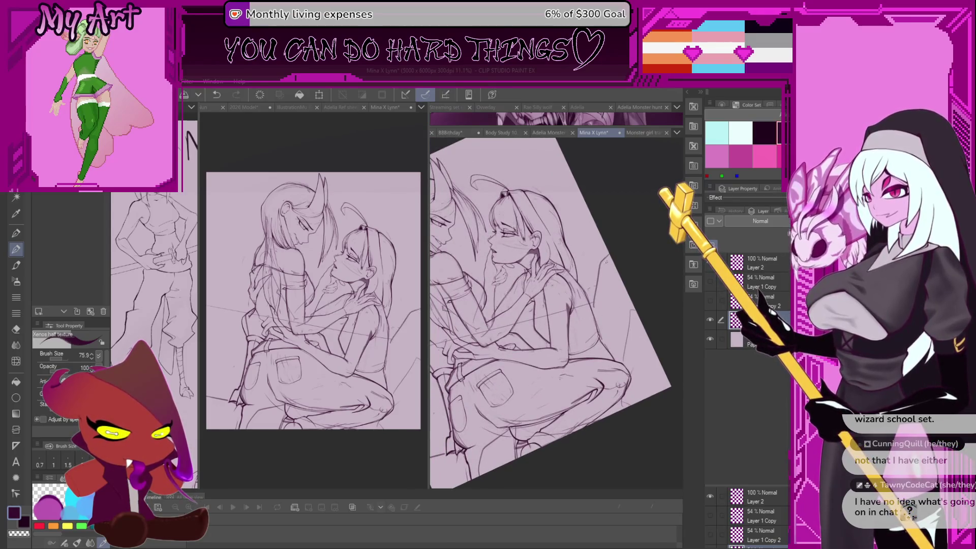
{"action": "scroll", "coordinate": [605, 271], "scroll_direction": "up", "scroll_amount": 2}
{"action": "key", "text": "ctrl+z"}
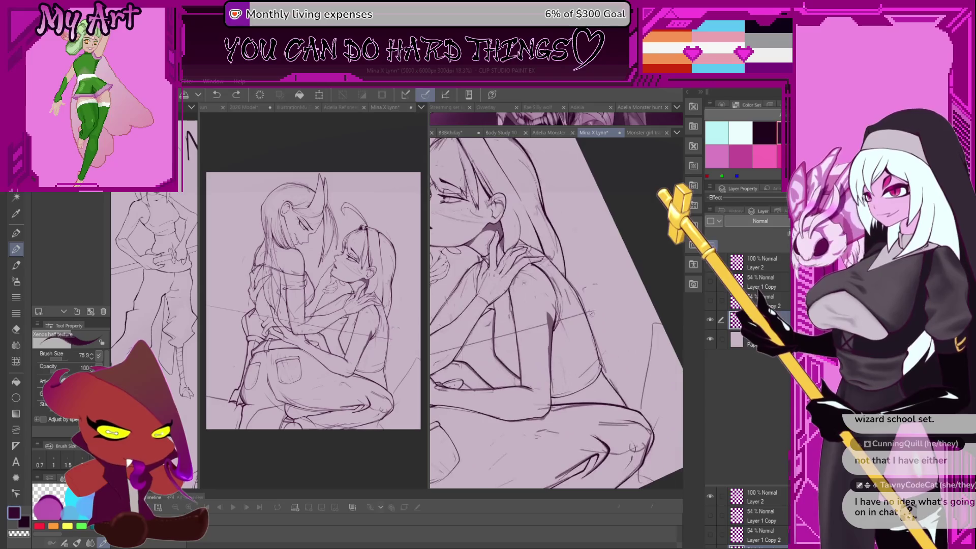
{"action": "left_click_drag", "start_coordinate": [593, 318], "coordinate": [624, 342]}
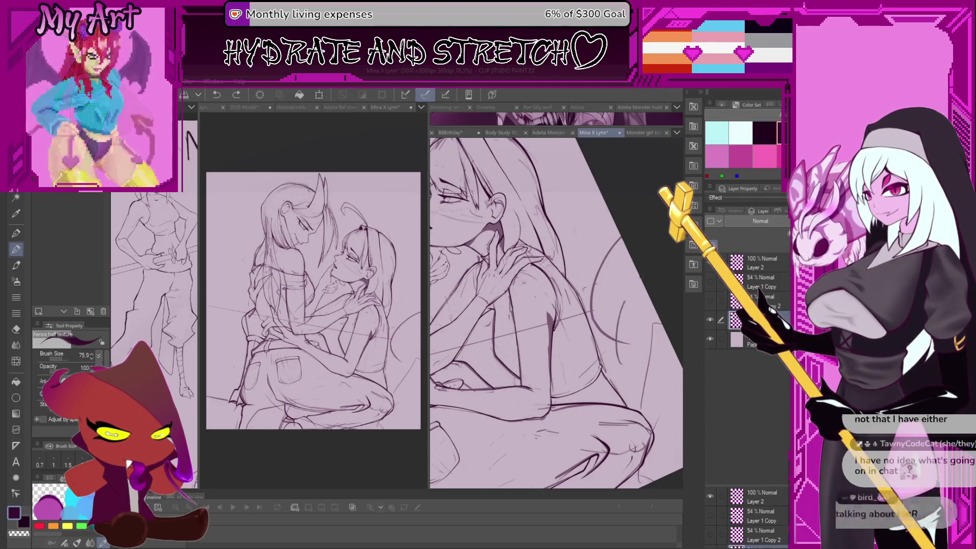
{"action": "left_click_drag", "start_coordinate": [601, 366], "coordinate": [620, 279]}
{"action": "scroll", "coordinate": [607, 265], "scroll_direction": "up", "scroll_amount": 1}
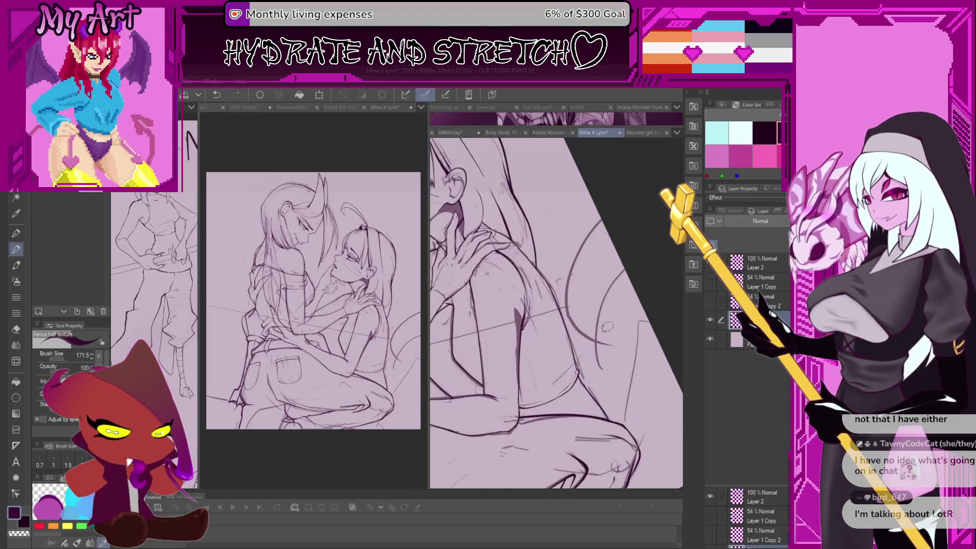
{"action": "key", "text": "ctrl+z"}
{"action": "key", "text": "bracketleft"}
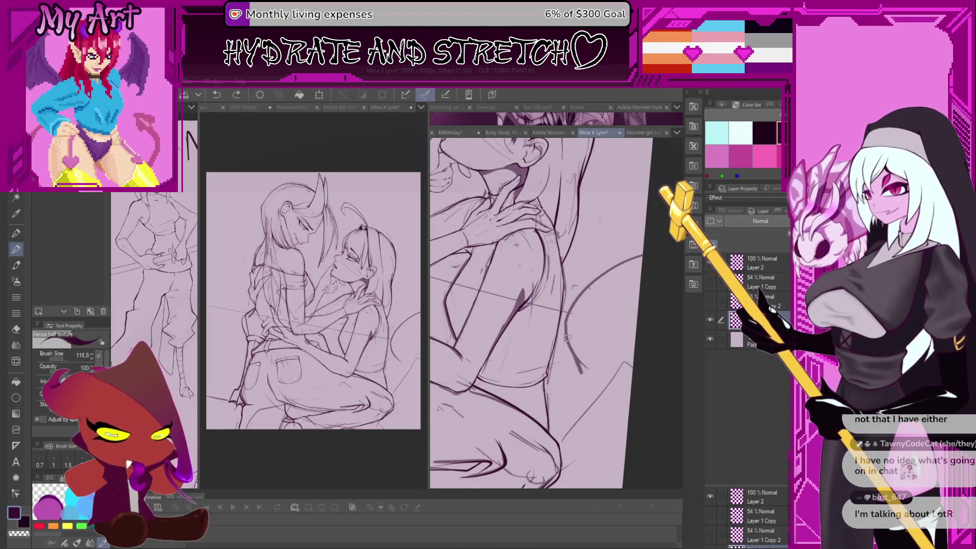
{"action": "left_click_drag", "start_coordinate": [566, 331], "coordinate": [579, 367]}
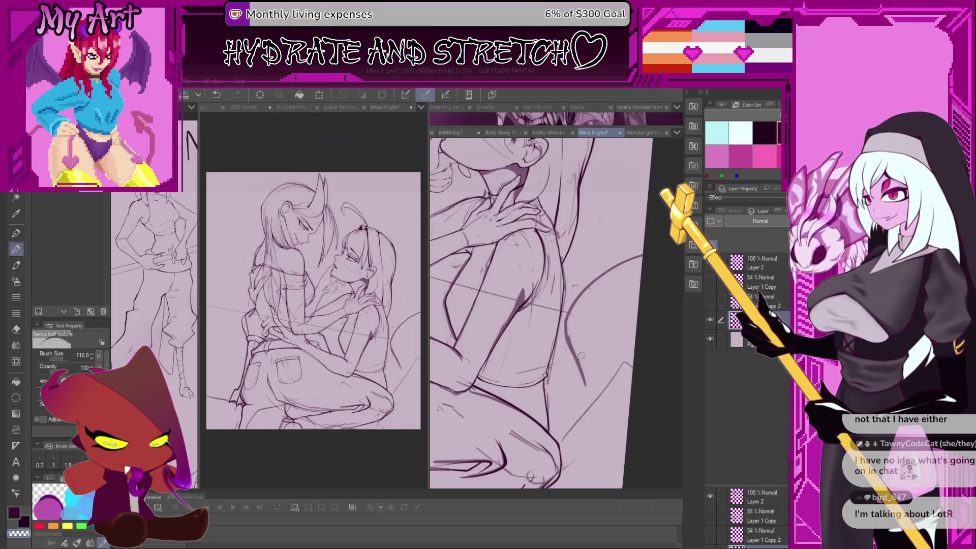
{"action": "key", "text": "ctrl+z"}
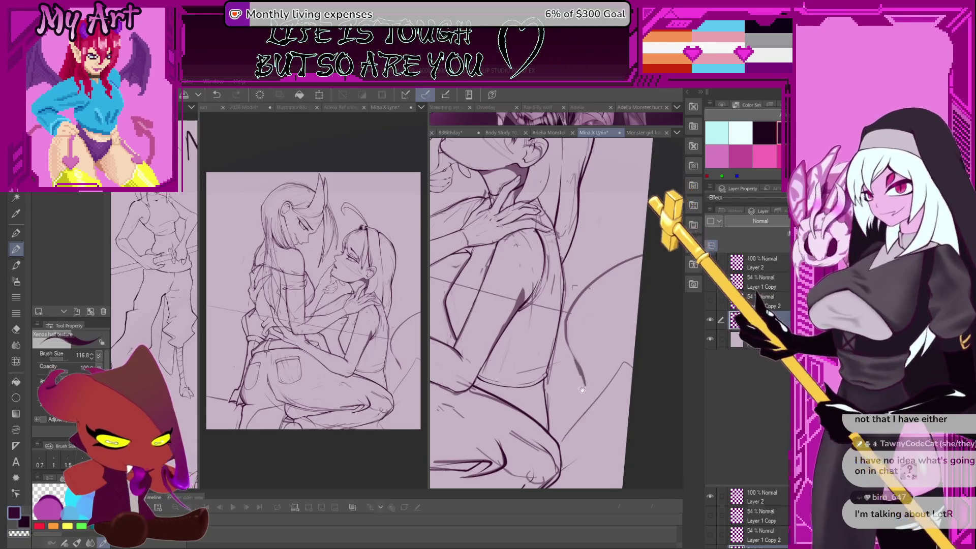
- Extend the sketch line around the thigh and knee, discarding a failed stroke
{"action": "left_click_drag", "start_coordinate": [570, 353], "coordinate": [572, 342]}
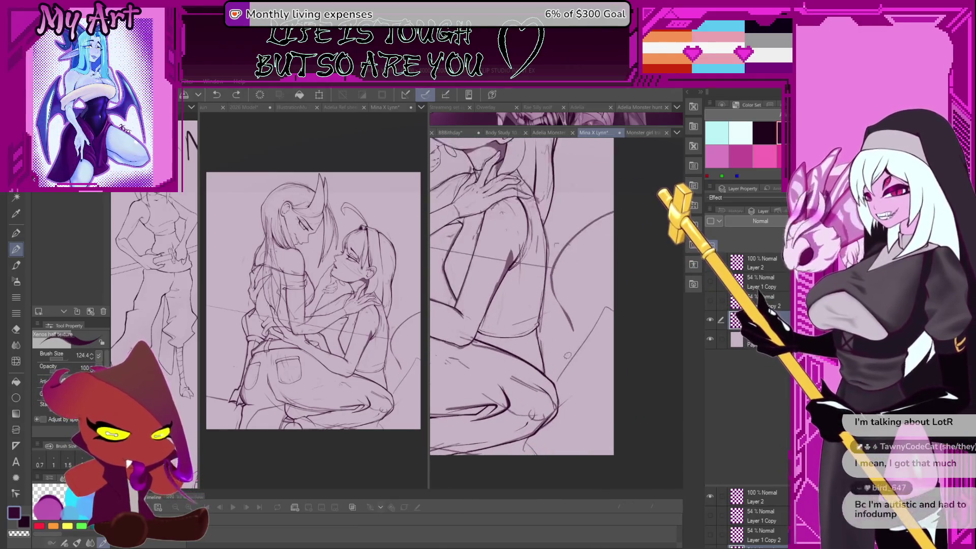
{"action": "scroll", "coordinate": [554, 379], "scroll_direction": "up", "scroll_amount": 1}
{"action": "left_click_drag", "start_coordinate": [534, 413], "coordinate": [554, 422]}
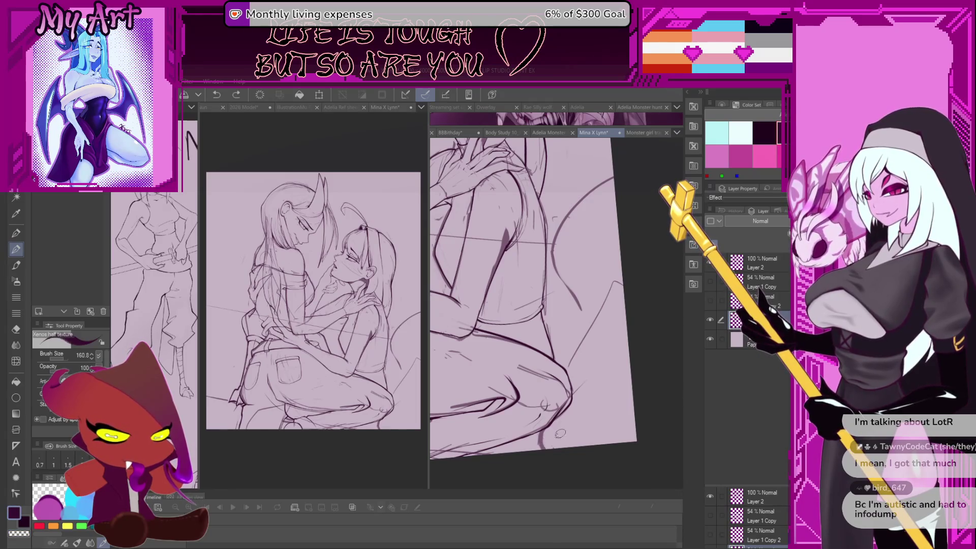
{"action": "mouse_move", "coordinate": [559, 413]}
{"action": "left_mouse_down"}
{"action": "mouse_move", "coordinate": [566, 402]}
{"action": "mouse_move", "coordinate": [527, 405]}
{"action": "mouse_move", "coordinate": [545, 416]}
{"action": "mouse_move", "coordinate": [565, 378]}
{"action": "left_mouse_up"}
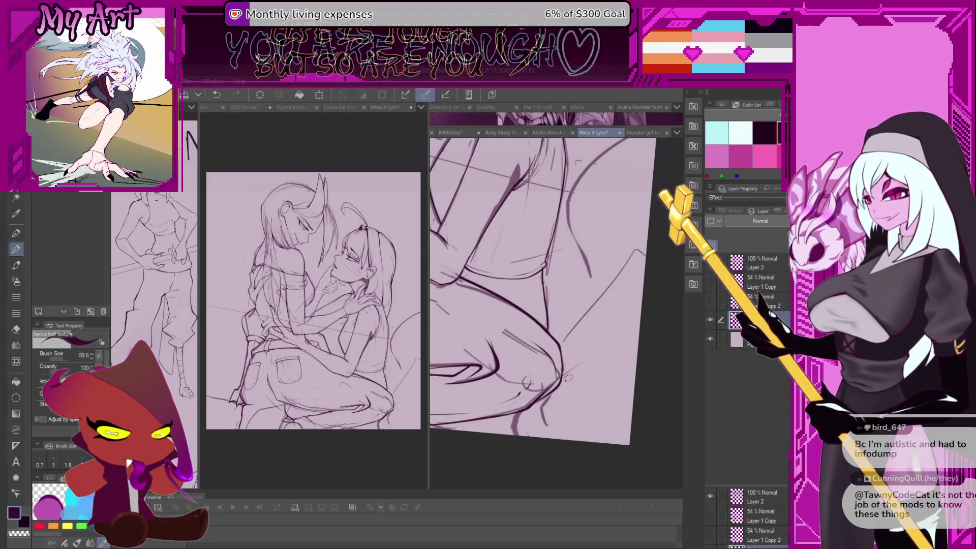
{"action": "key", "text": "ctrl+z"}
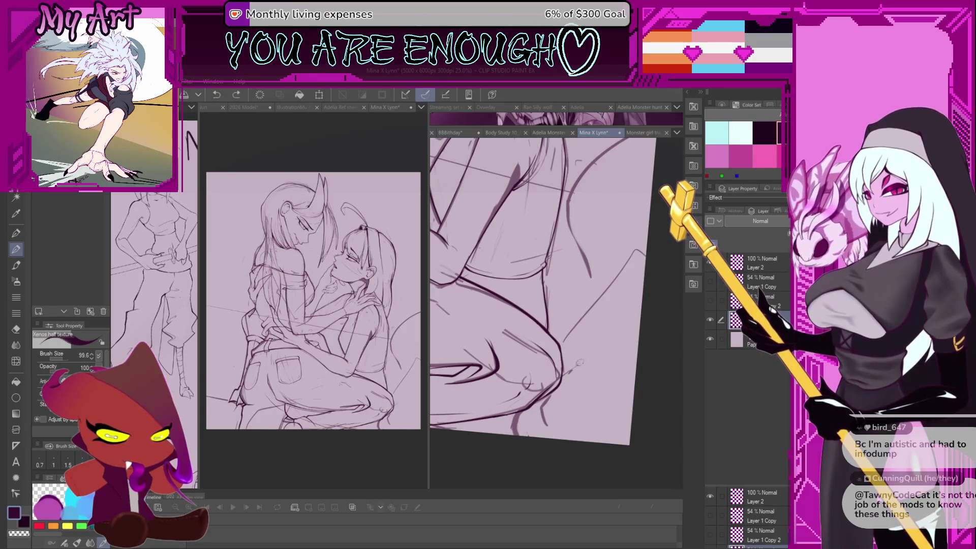
{"action": "mouse_move", "coordinate": [589, 337]}
{"action": "left_mouse_down"}
{"action": "mouse_move", "coordinate": [612, 330]}
{"action": "mouse_move", "coordinate": [608, 401]}
{"action": "left_mouse_up"}
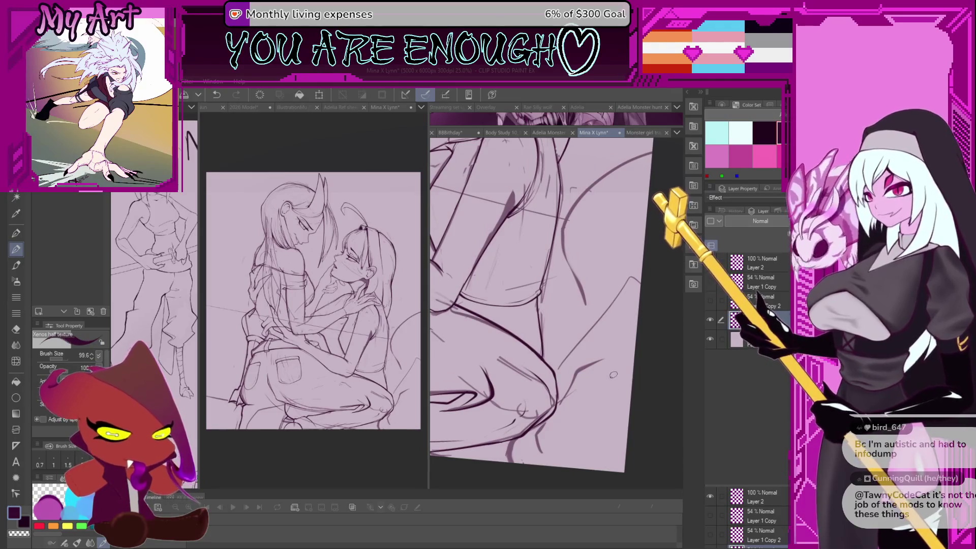
{"action": "left_click_drag", "start_coordinate": [582, 335], "coordinate": [583, 345]}
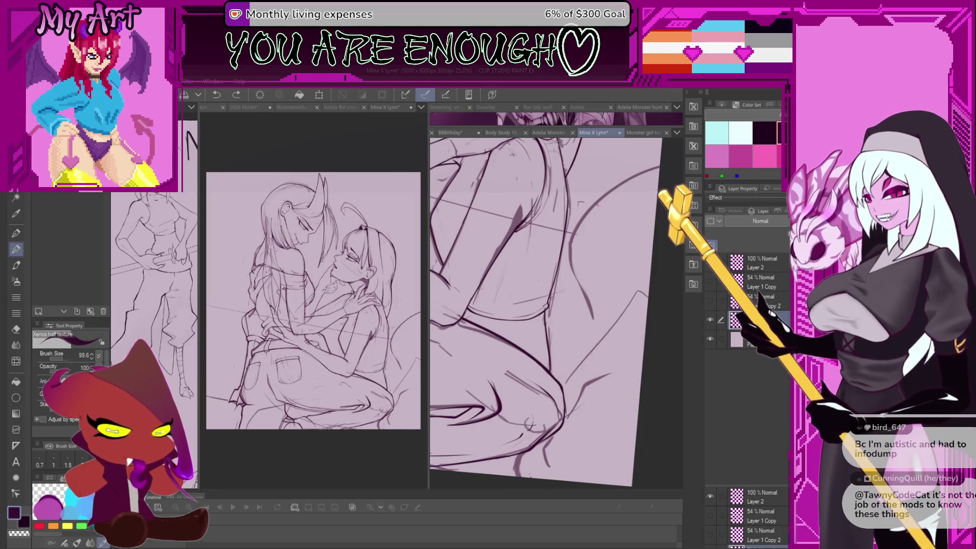
{"action": "left_click_drag", "start_coordinate": [560, 377], "coordinate": [605, 323]}
{"action": "key", "text": "ctrl+z"}
{"action": "key", "text": "ctrl+z"}
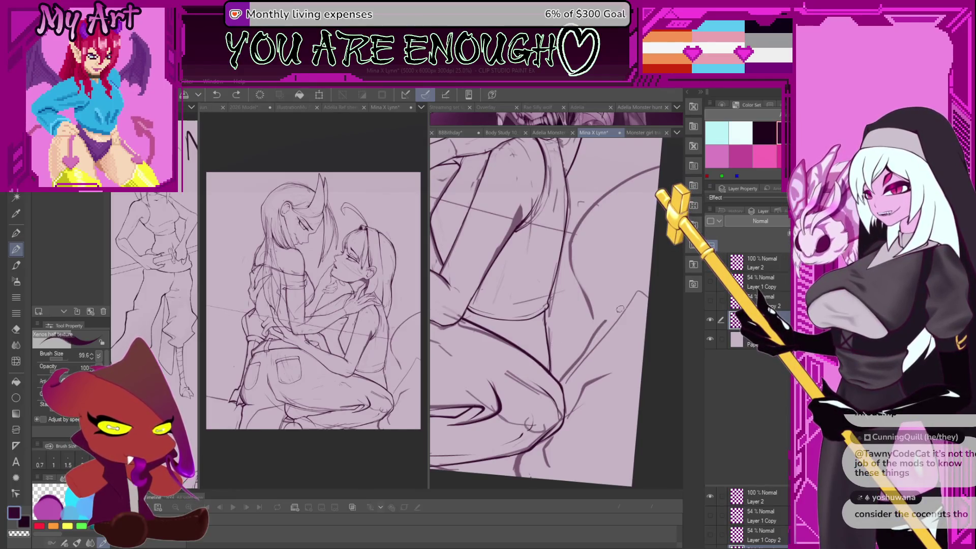
- Ink a bold stroke at the knee's right edge, then move toward the thigh
{"action": "mouse_move", "coordinate": [603, 321]}
{"action": "left_mouse_down"}
{"action": "mouse_move", "coordinate": [637, 295]}
{"action": "mouse_move", "coordinate": [654, 300]}
{"action": "left_mouse_up"}
{"action": "scroll", "coordinate": [627, 329], "scroll_direction": "up", "scroll_amount": 2}
{"action": "key", "text": "ctrl+z"}
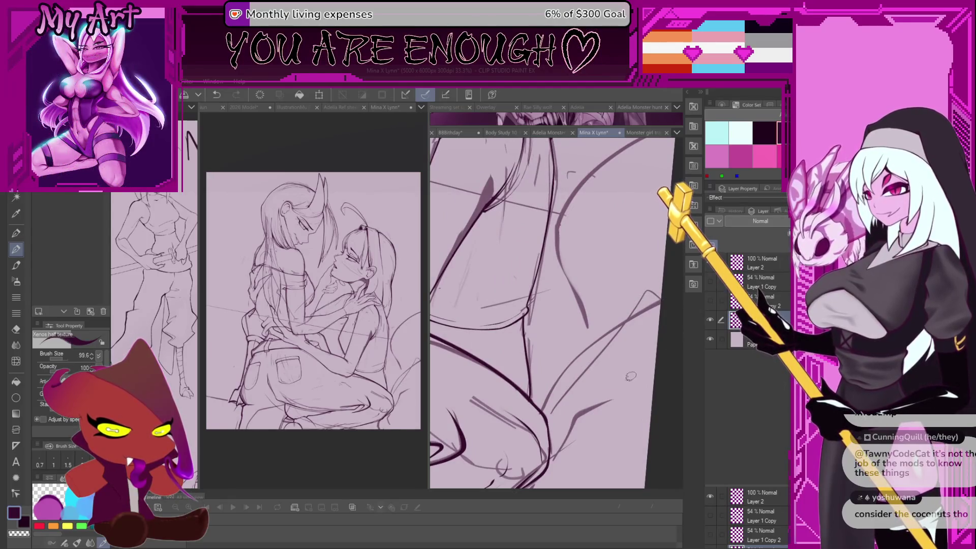
{"action": "left_click_drag", "start_coordinate": [630, 376], "coordinate": [516, 361]}
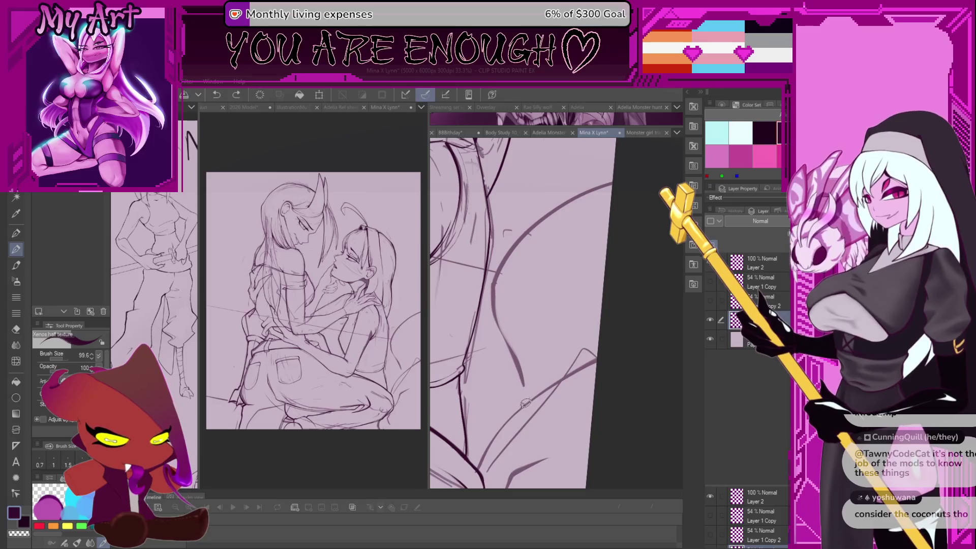
{"action": "scroll", "coordinate": [523, 388], "scroll_direction": "down", "scroll_amount": 3}
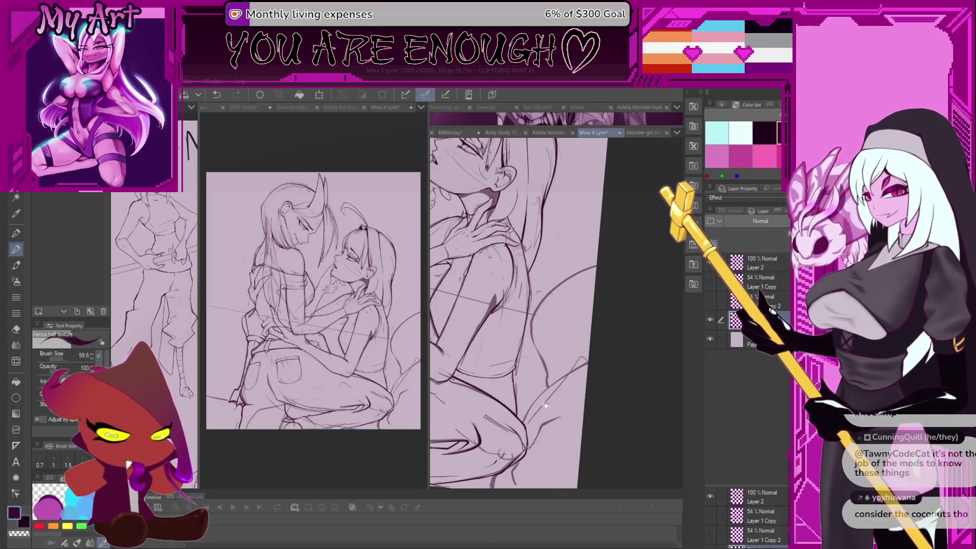
{"action": "left_click_drag", "start_coordinate": [545, 405], "coordinate": [524, 374]}
- Trace the thigh outline in bold ink, with the brush growing to about 124.3
{"action": "scroll", "coordinate": [502, 405], "scroll_direction": "up", "scroll_amount": 3}
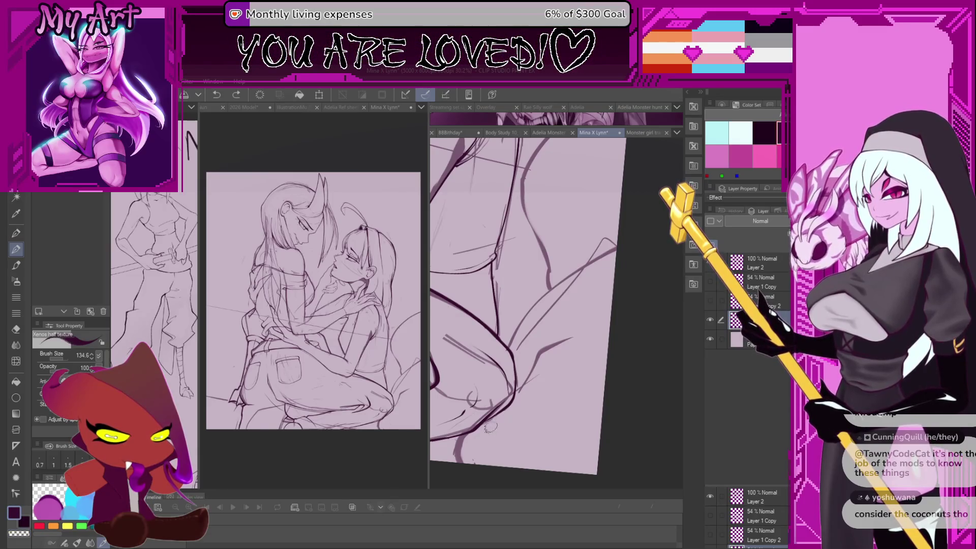
{"action": "left_click_drag", "start_coordinate": [490, 428], "coordinate": [531, 392]}
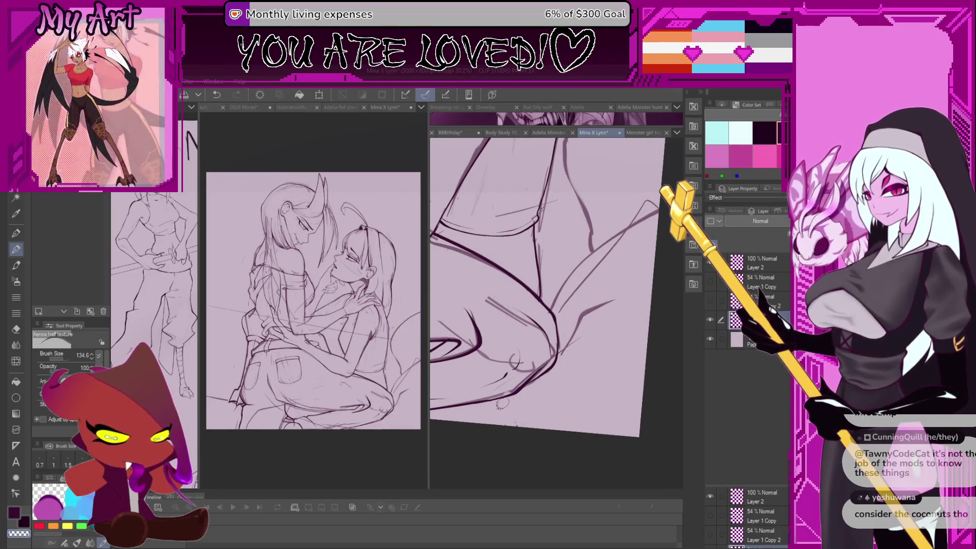
{"action": "key", "text": "ctrl+z"}
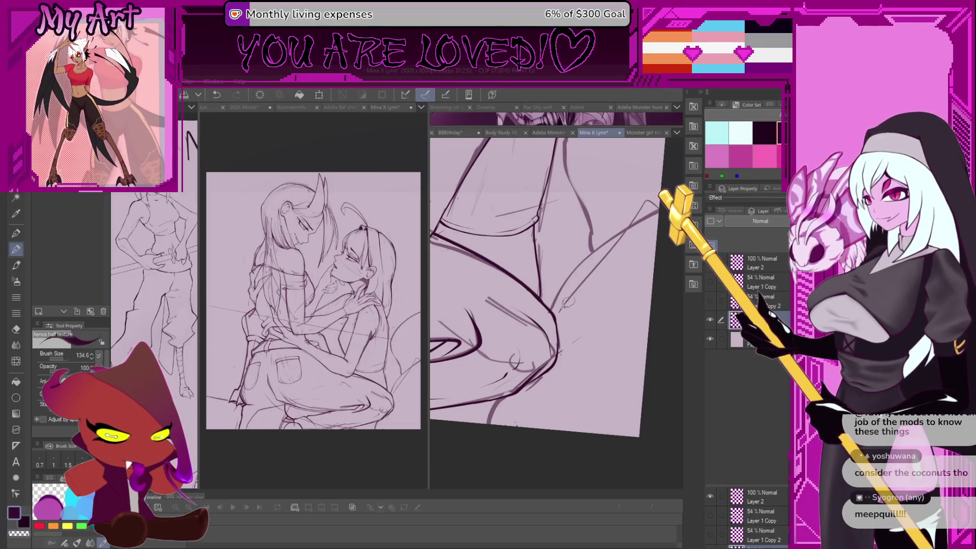
{"action": "left_click_drag", "start_coordinate": [566, 302], "coordinate": [560, 335]}
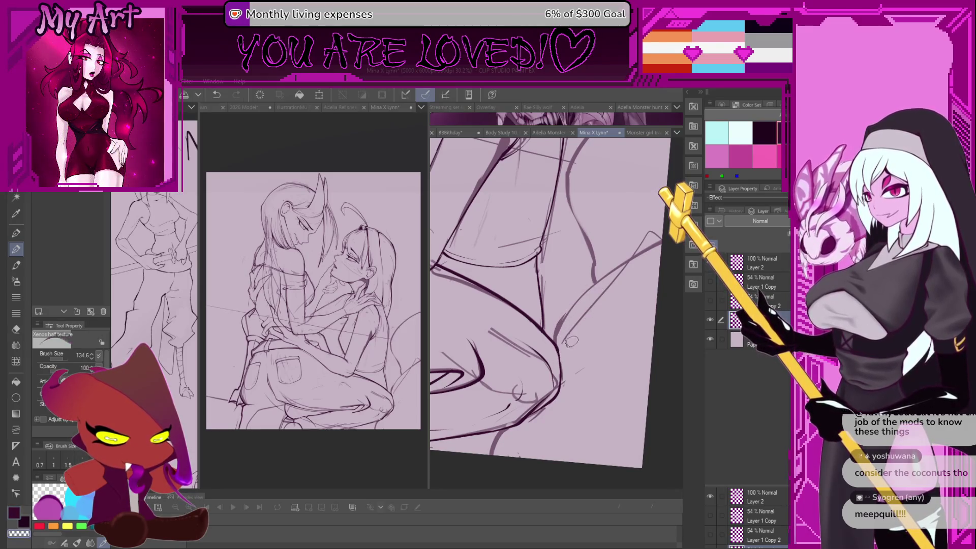
{"action": "key", "text": "ctrl+z"}
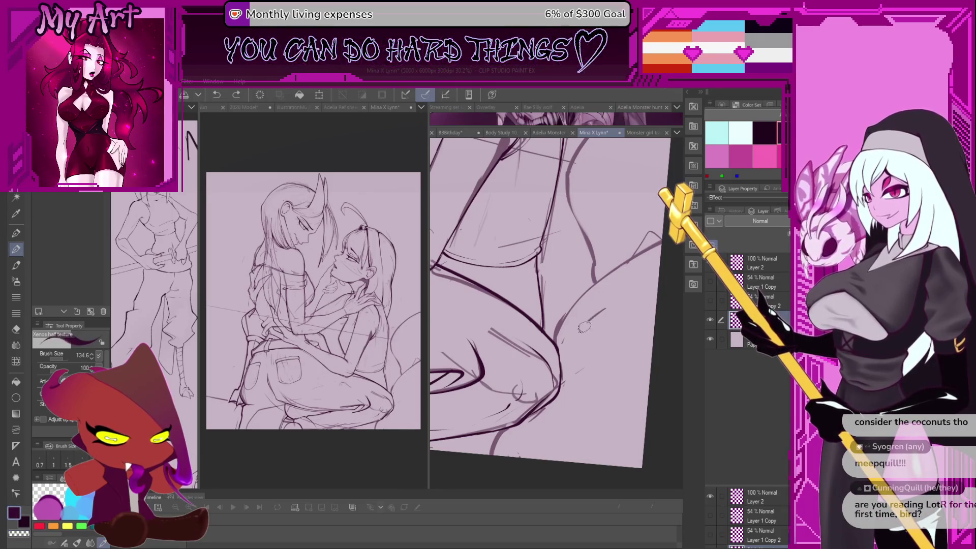
{"action": "scroll", "coordinate": [569, 373], "scroll_direction": "down", "scroll_amount": 2}
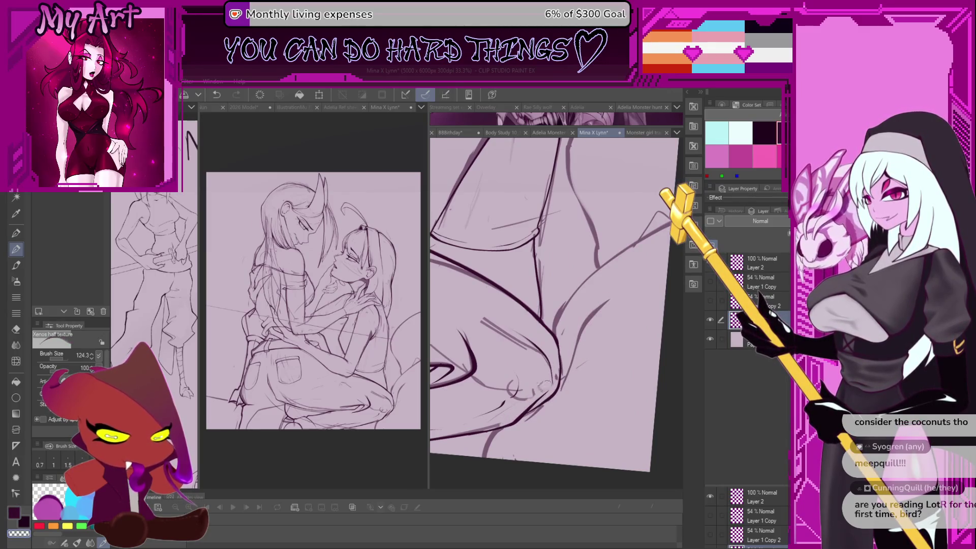
{"action": "scroll", "coordinate": [544, 385], "scroll_direction": "down", "scroll_amount": 3}
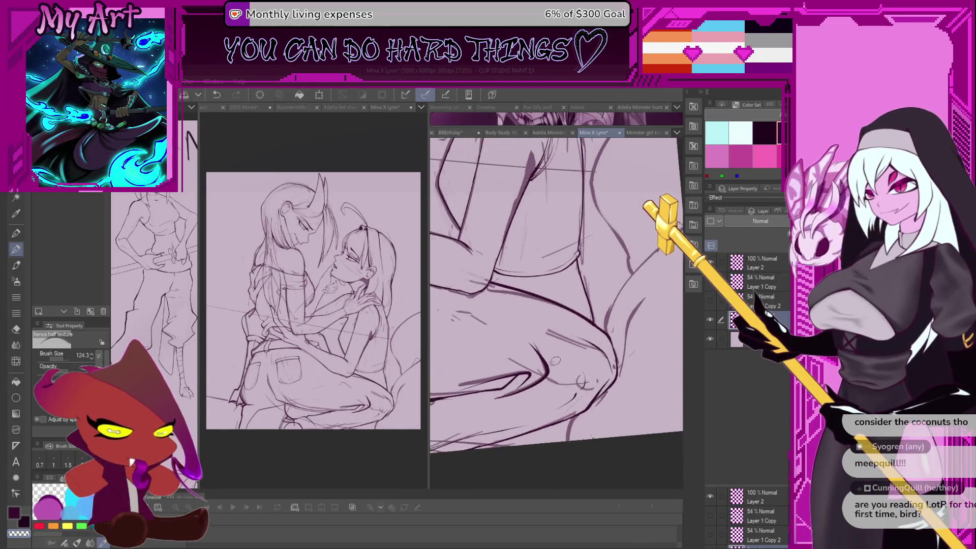
- Ink the pocket edge and a curved outline rising from the pocket corner
{"action": "scroll", "coordinate": [481, 355], "scroll_direction": "up", "scroll_amount": 2}
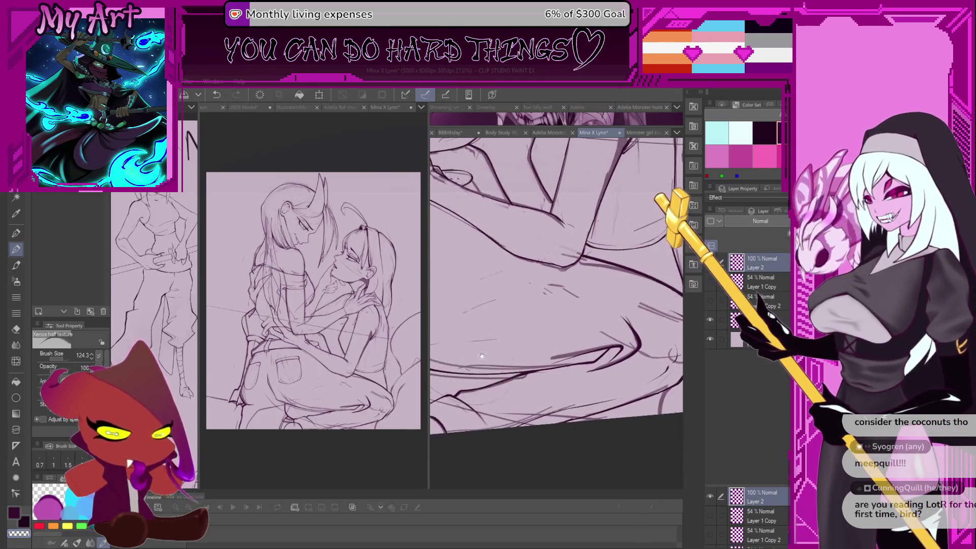
{"action": "left_click_drag", "start_coordinate": [481, 355], "coordinate": [535, 367]}
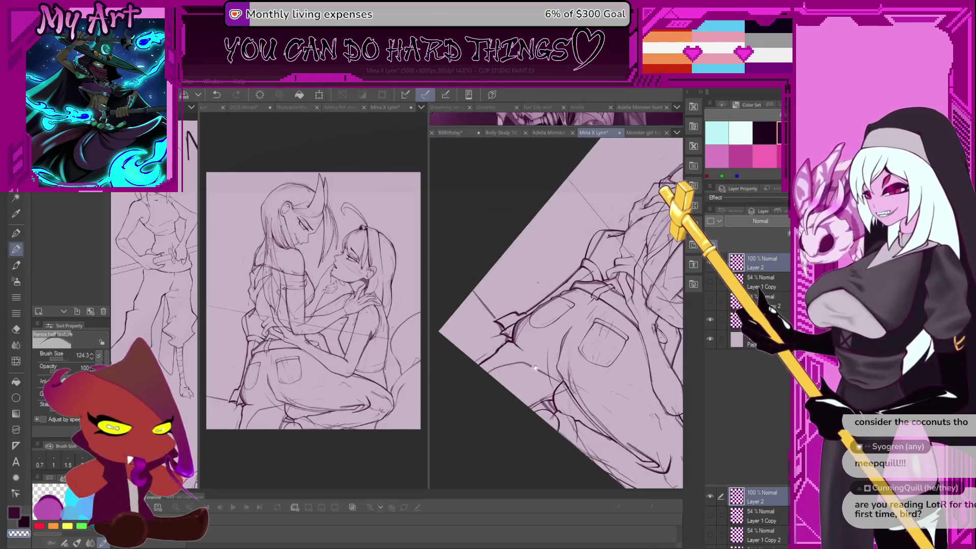
{"action": "scroll", "coordinate": [528, 358], "scroll_direction": "up", "scroll_amount": 4}
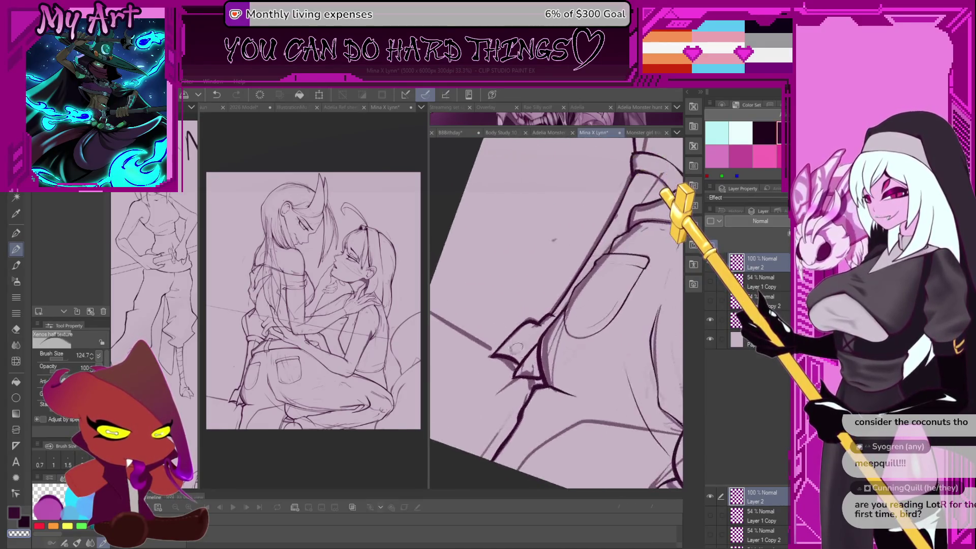
{"action": "scroll", "coordinate": [516, 347], "scroll_direction": "up", "scroll_amount": 3}
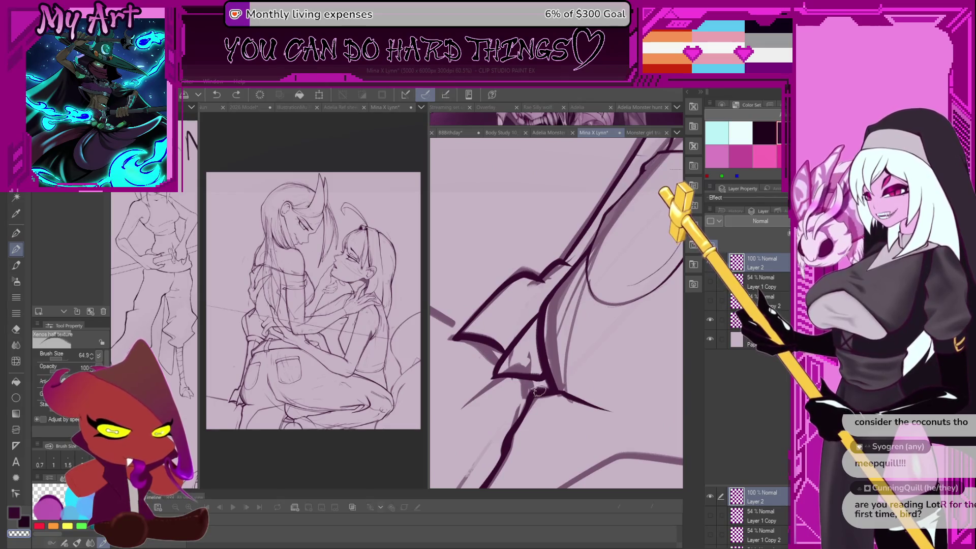
{"action": "mouse_move", "coordinate": [527, 362]}
{"action": "left_mouse_down"}
{"action": "mouse_move", "coordinate": [494, 378]}
{"action": "mouse_move", "coordinate": [527, 370]}
{"action": "mouse_move", "coordinate": [472, 331]}
{"action": "mouse_move", "coordinate": [503, 399]}
{"action": "left_mouse_up"}
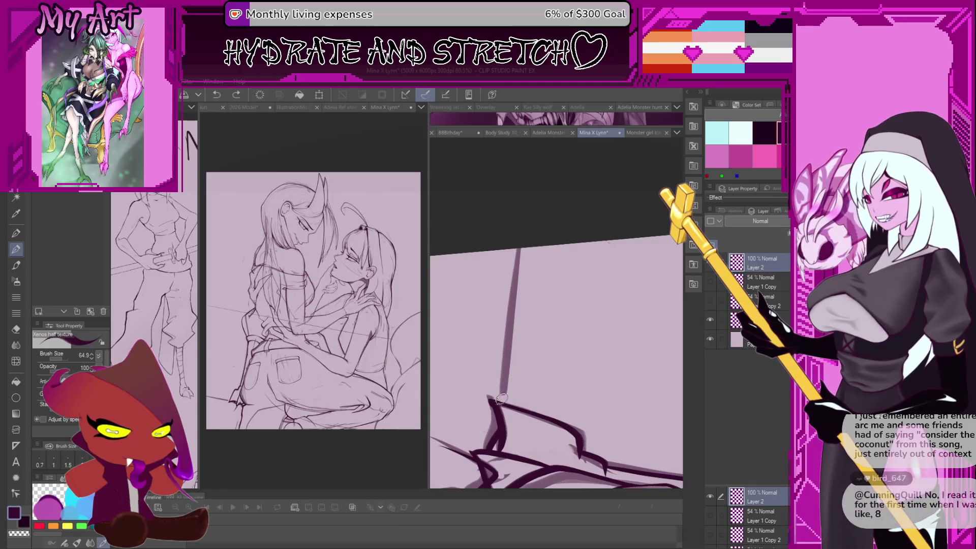
{"action": "left_click_drag", "start_coordinate": [461, 295], "coordinate": [552, 342]}
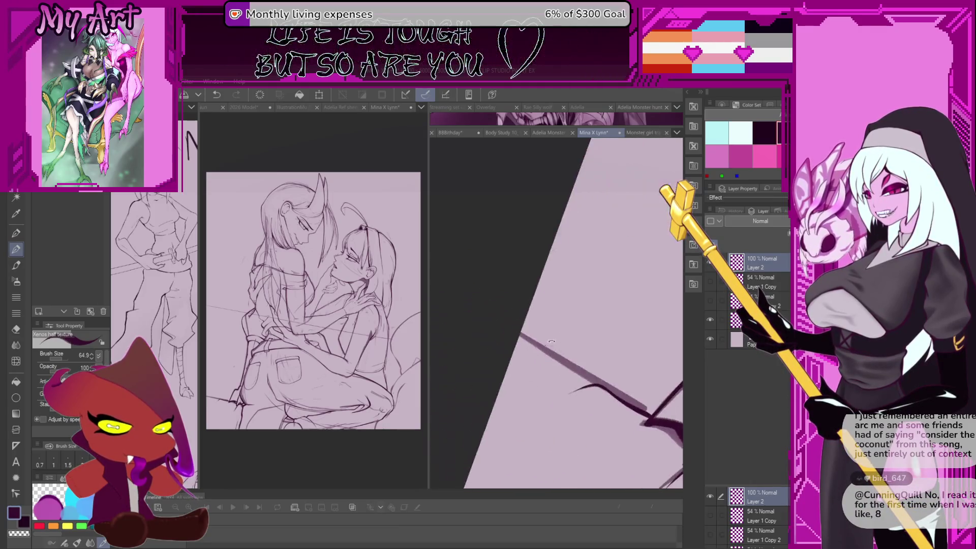
{"action": "key", "text": "ctrl+z"}
{"action": "left_click_drag", "start_coordinate": [555, 403], "coordinate": [582, 354]}
- Switch to the transparent colour and erase the overlong line ends near the junction
{"action": "left_click_drag", "start_coordinate": [514, 336], "coordinate": [551, 336]}
{"action": "left_click_drag", "start_coordinate": [559, 340], "coordinate": [647, 290]}
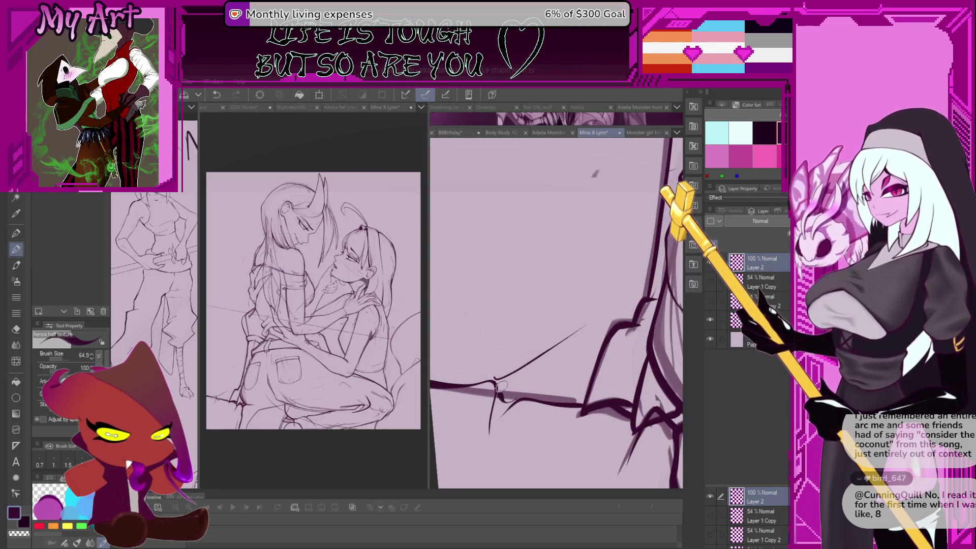
{"action": "key", "text": "ctrl+z"}
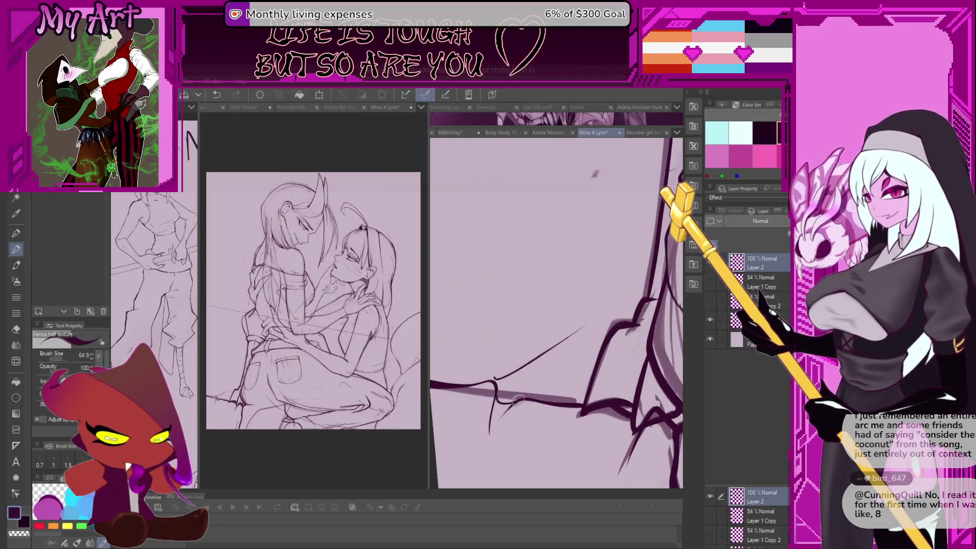
{"action": "left_click", "coordinate": [503, 399]}
{"action": "key", "text": "c"}
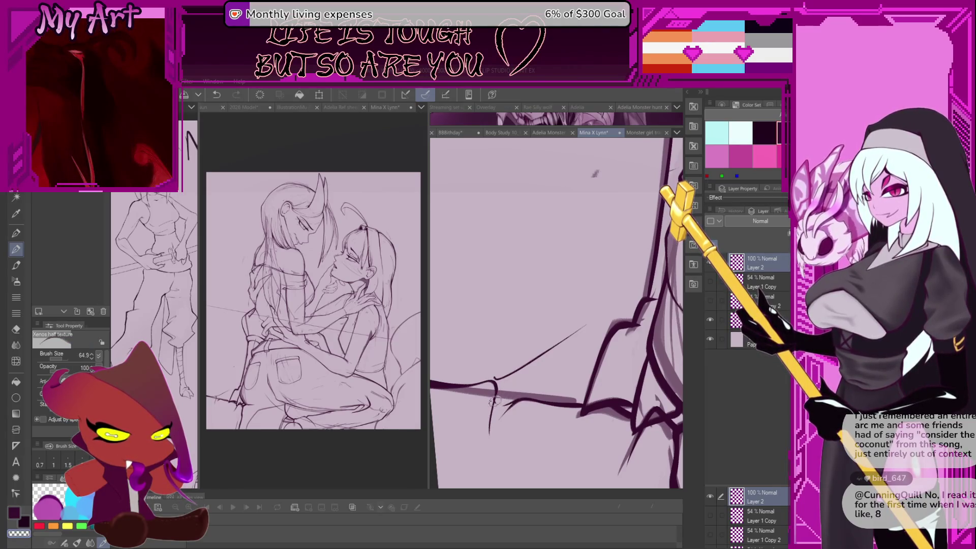
{"action": "left_click_drag", "start_coordinate": [487, 414], "coordinate": [509, 342]}
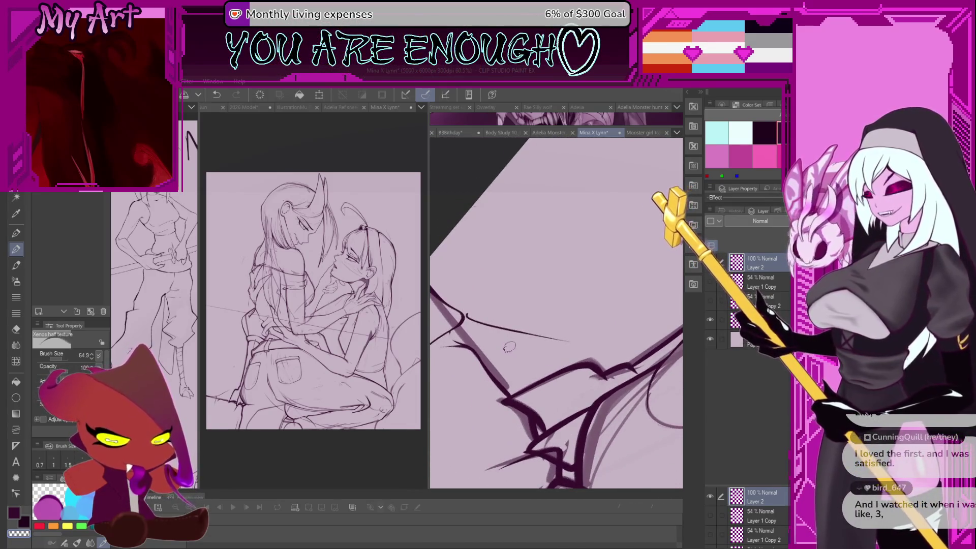
{"action": "mouse_move", "coordinate": [510, 346]}
{"action": "left_mouse_down"}
{"action": "mouse_move", "coordinate": [521, 331]}
{"action": "mouse_move", "coordinate": [530, 376]}
{"action": "mouse_move", "coordinate": [584, 282]}
{"action": "left_mouse_up"}
{"action": "key", "text": "ctrl+z"}
{"action": "key", "text": "ctrl+z"}
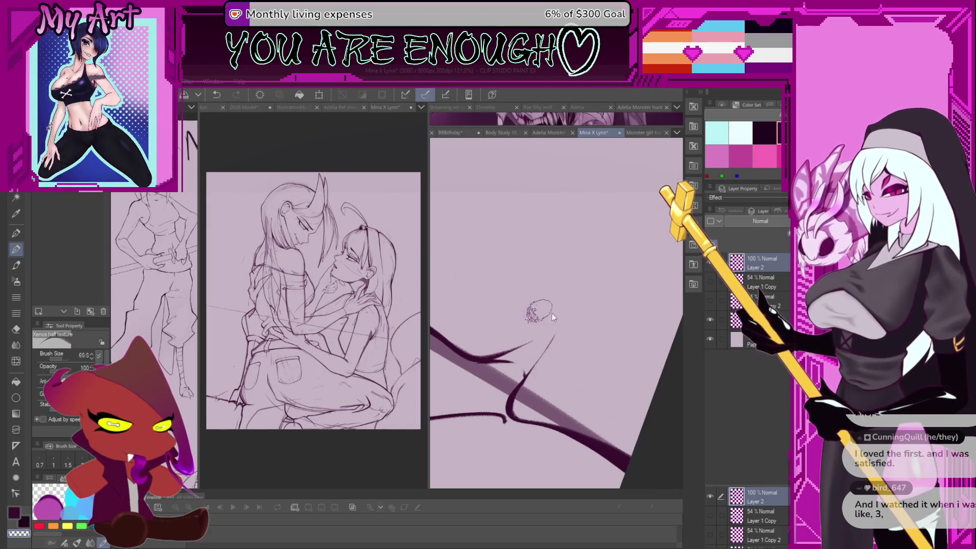
- Ink a thin upward line along the leg edge, trimming its lower end
{"action": "mouse_move", "coordinate": [566, 309]}
{"action": "left_mouse_down"}
{"action": "mouse_move", "coordinate": [521, 295]}
{"action": "mouse_move", "coordinate": [595, 293]}
{"action": "mouse_move", "coordinate": [600, 323]}
{"action": "left_mouse_up"}
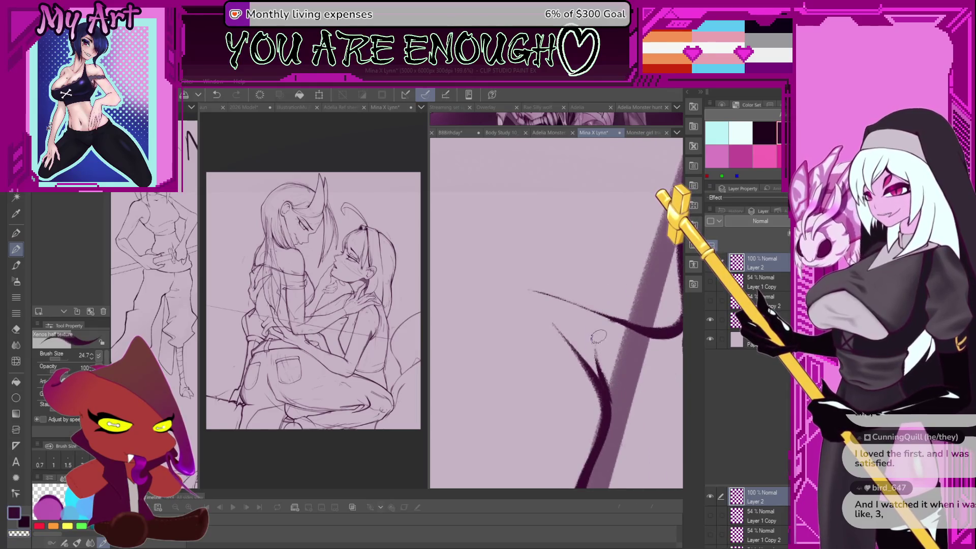
{"action": "left_click_drag", "start_coordinate": [600, 379], "coordinate": [622, 314]}
{"action": "key", "text": "ctrl+z"}
{"action": "mouse_move", "coordinate": [597, 359]}
{"action": "left_mouse_down"}
{"action": "mouse_move", "coordinate": [617, 319]}
{"action": "mouse_move", "coordinate": [576, 294]}
{"action": "left_mouse_up"}
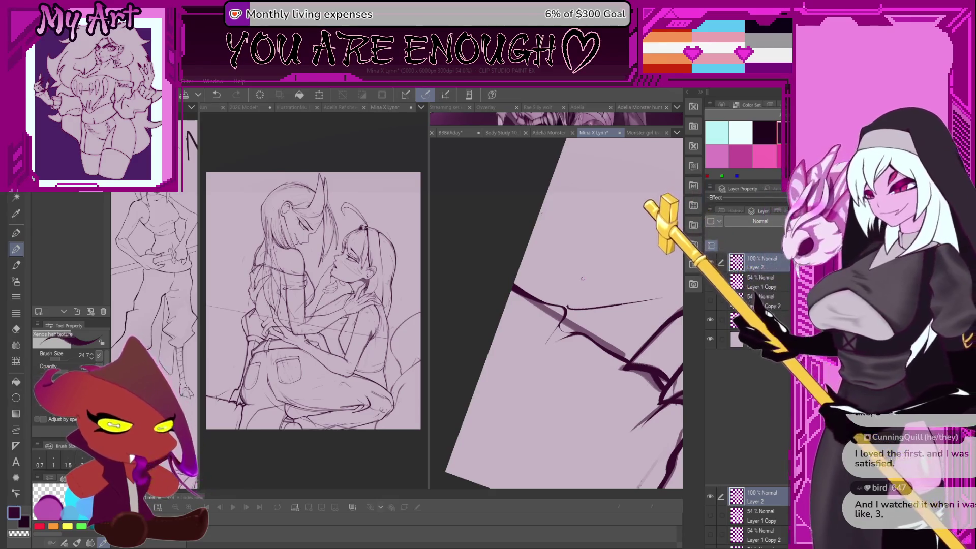
{"action": "mouse_move", "coordinate": [583, 278]}
{"action": "left_mouse_down"}
{"action": "mouse_move", "coordinate": [561, 309]}
{"action": "mouse_move", "coordinate": [559, 264]}
{"action": "mouse_move", "coordinate": [544, 337]}
{"action": "left_mouse_up"}
{"action": "key", "text": "ctrl+z"}
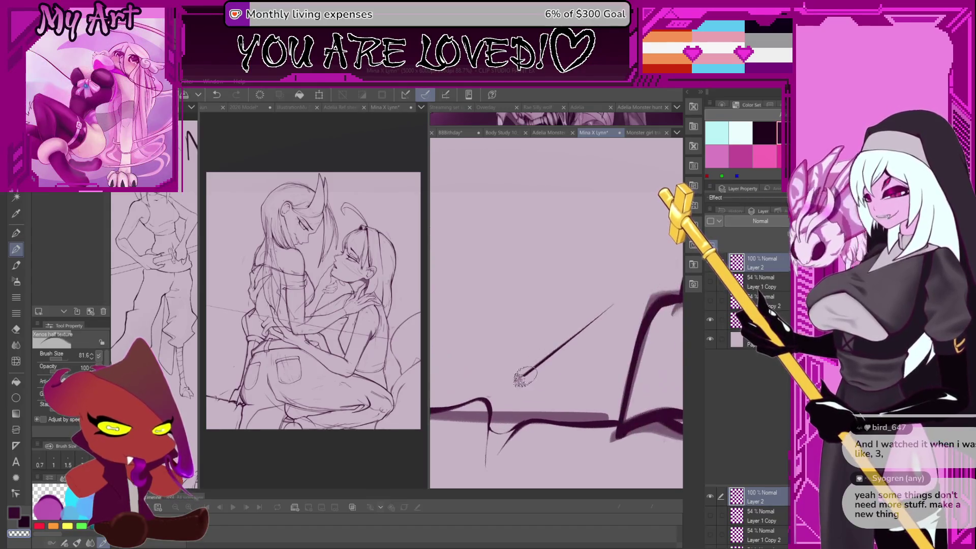
{"action": "mouse_move", "coordinate": [505, 371]}
{"action": "left_mouse_down"}
{"action": "mouse_move", "coordinate": [484, 377]}
{"action": "mouse_move", "coordinate": [502, 375]}
{"action": "left_mouse_up"}
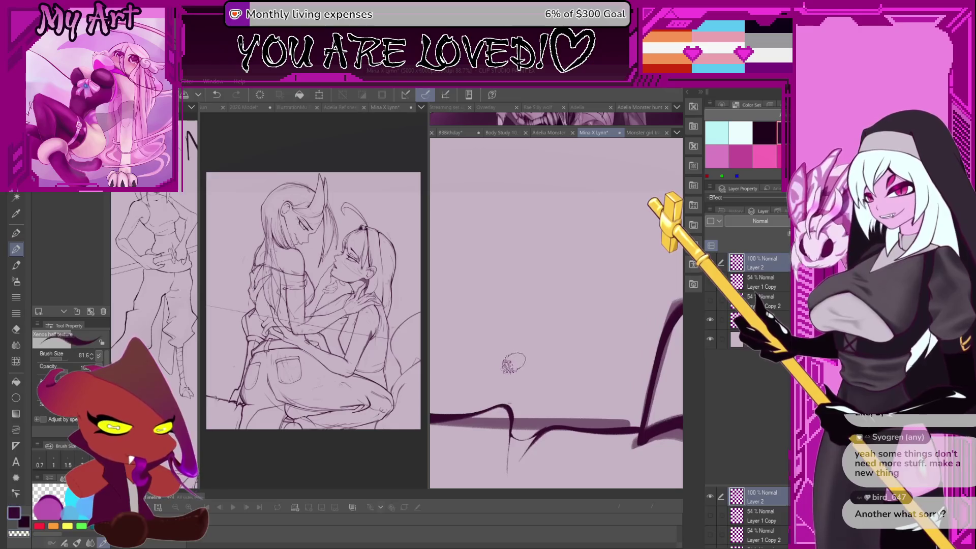
- Shrink the brush to about 63.6 and reframe the view on the pocket and leg lines
{"action": "key", "text": "bracketleft"}
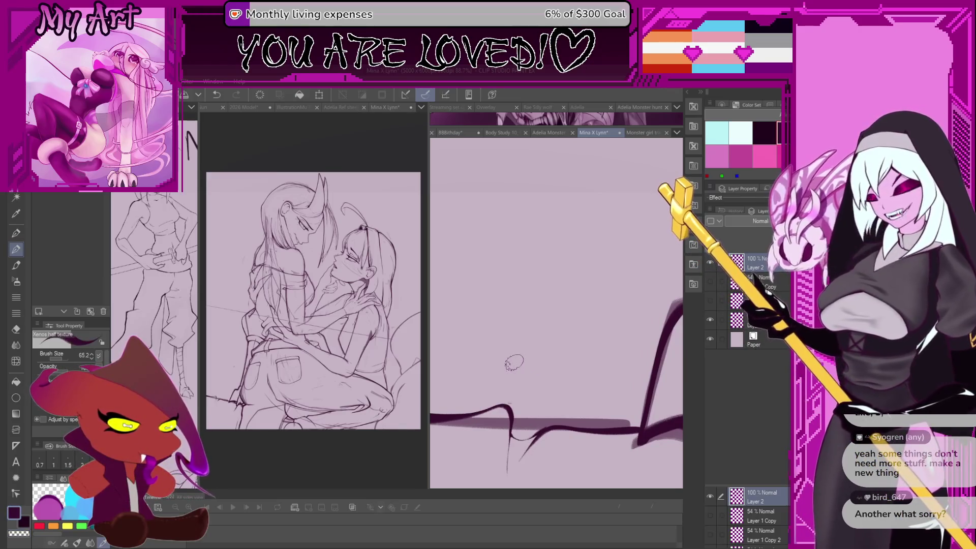
{"action": "mouse_move", "coordinate": [475, 375]}
{"action": "left_mouse_down"}
{"action": "mouse_move", "coordinate": [525, 375]}
{"action": "mouse_move", "coordinate": [626, 266]}
{"action": "left_mouse_up"}
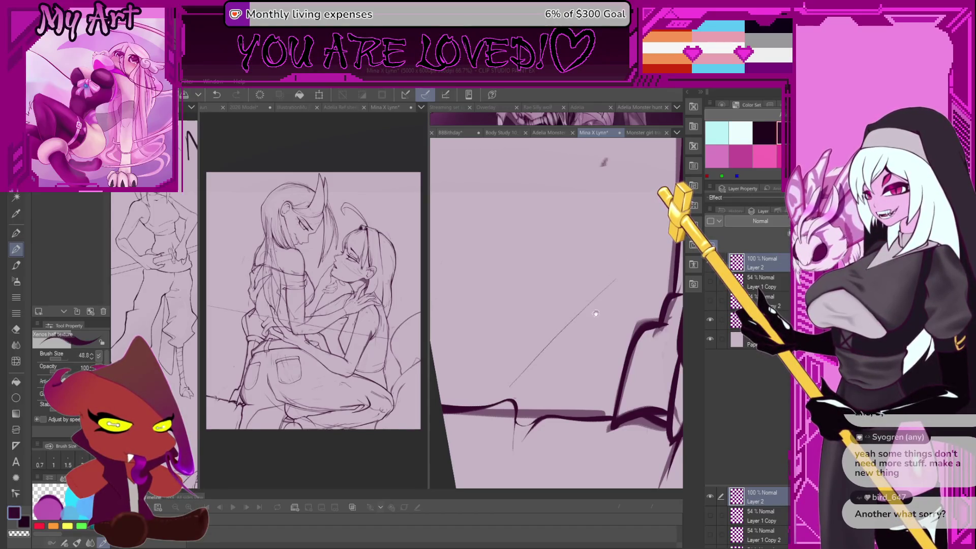
{"action": "scroll", "coordinate": [596, 314], "scroll_direction": "down", "scroll_amount": 3}
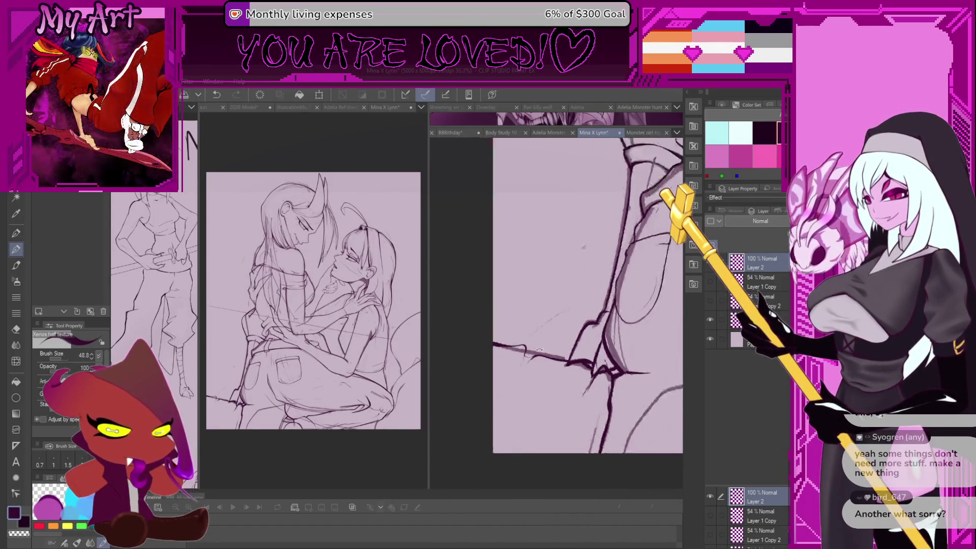
{"action": "left_click_drag", "start_coordinate": [539, 350], "coordinate": [469, 447]}
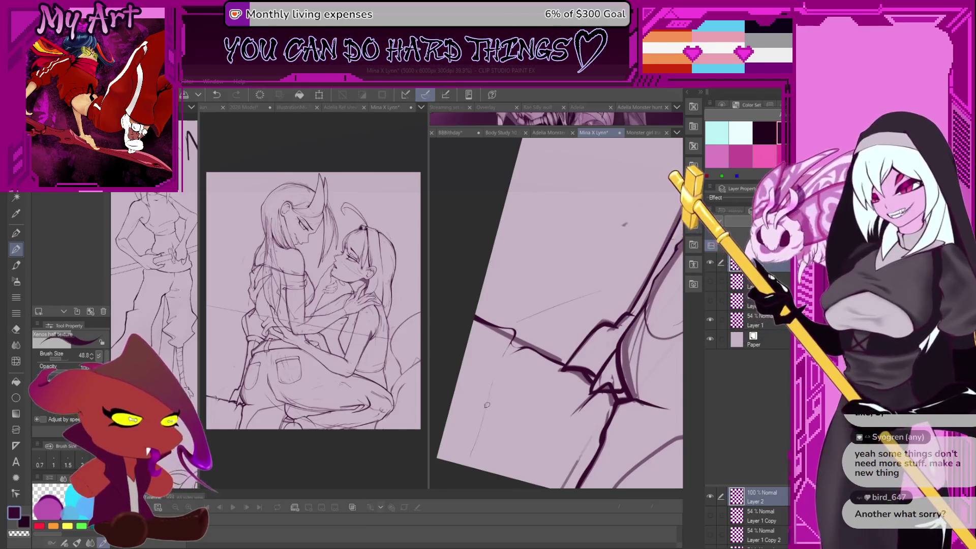
{"action": "left_click_drag", "start_coordinate": [487, 405], "coordinate": [592, 324]}
{"action": "scroll", "coordinate": [592, 324], "scroll_direction": "down", "scroll_amount": 2}
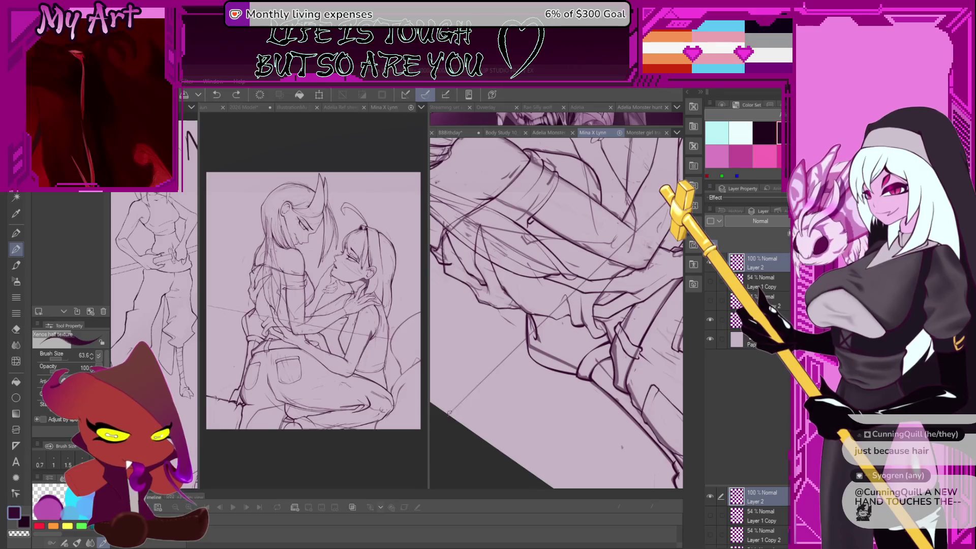
- Undo a bad stroke and ink a short dark line and small mark on the arm
{"action": "left_click_drag", "start_coordinate": [505, 352], "coordinate": [497, 380]}
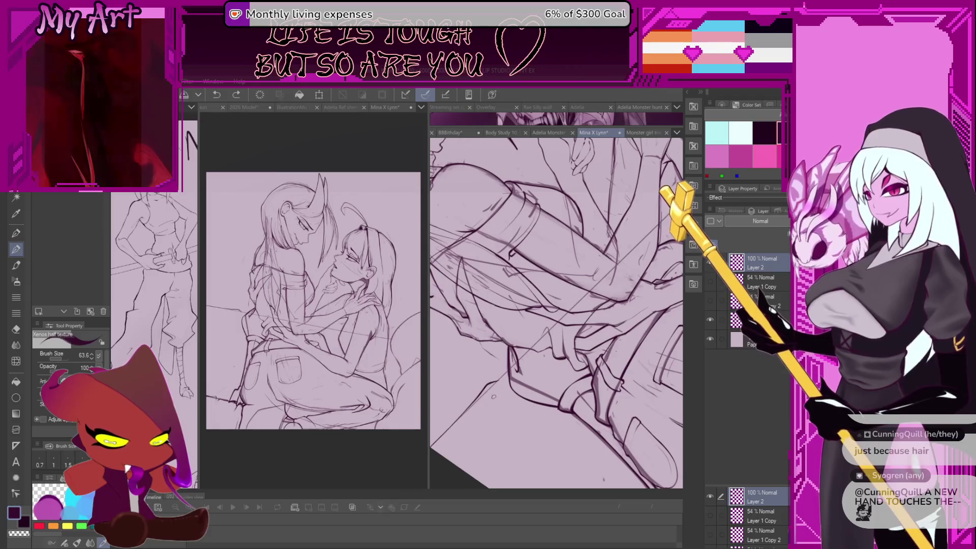
{"action": "key", "text": "ctrl+z"}
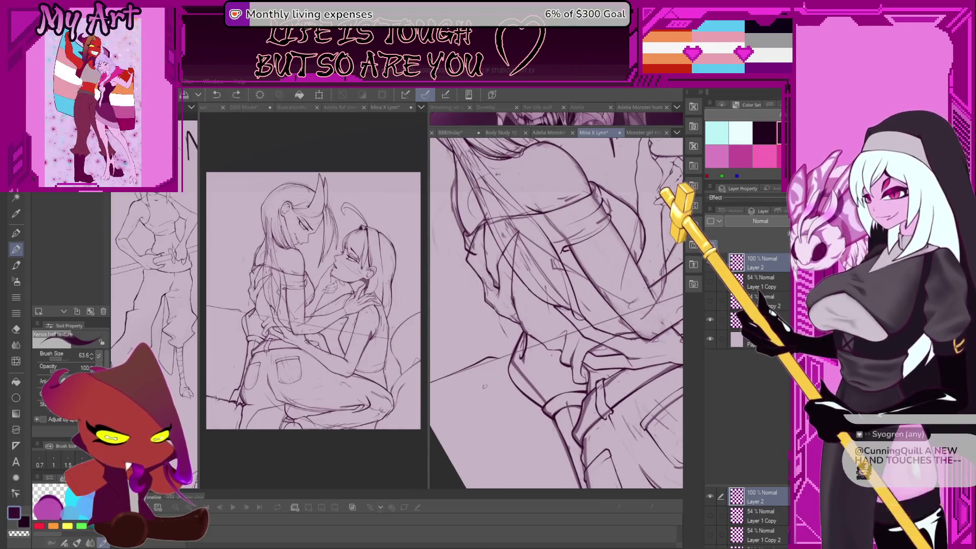
{"action": "left_click_drag", "start_coordinate": [485, 386], "coordinate": [496, 371]}
{"action": "left_click", "coordinate": [507, 352]}
{"action": "scroll", "coordinate": [508, 351], "scroll_direction": "up", "scroll_amount": 5}
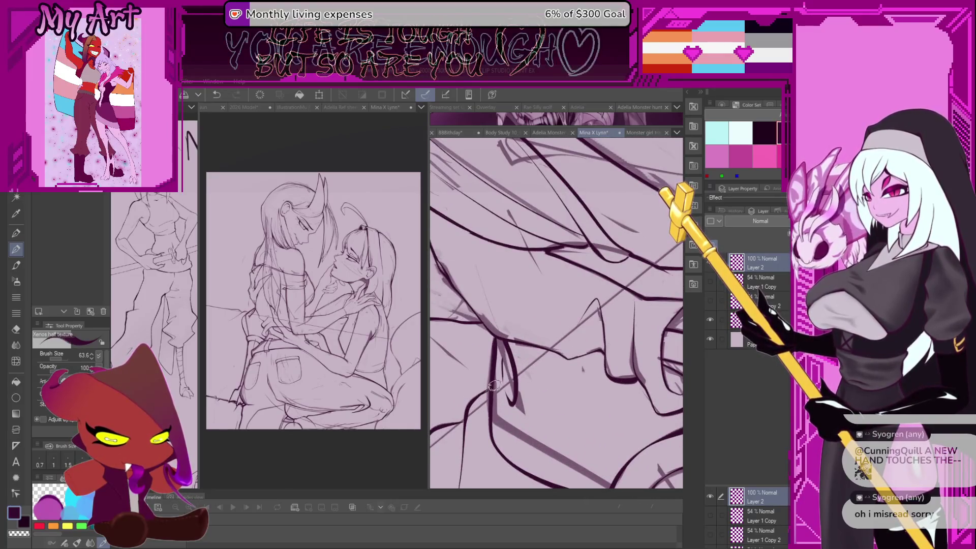
{"action": "scroll", "coordinate": [590, 358], "scroll_direction": "down", "scroll_amount": 5}
{"action": "scroll", "coordinate": [589, 359], "scroll_direction": "up", "scroll_amount": 5}
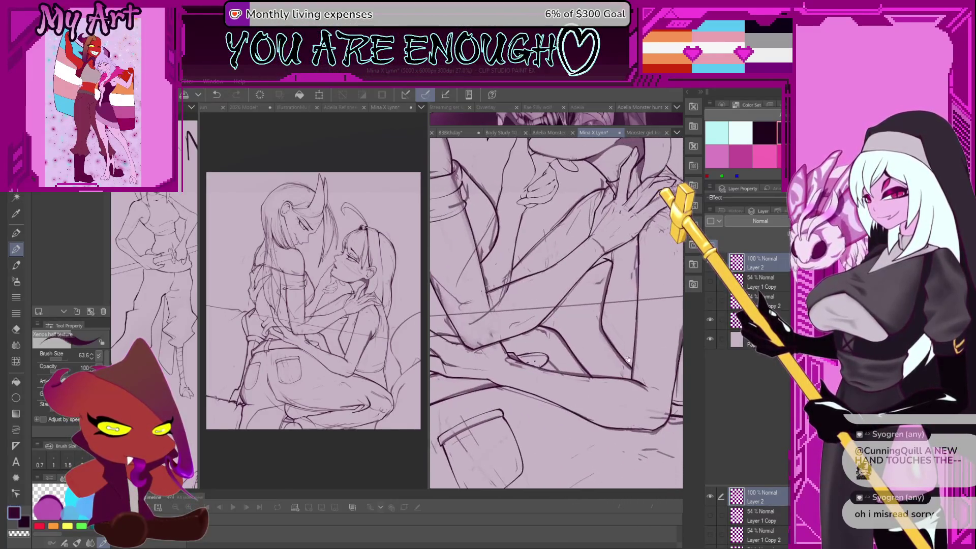
- Rotate the canvas clockwise and redraw the bold curve stroke over the leg
{"action": "left_click_drag", "start_coordinate": [533, 301], "coordinate": [517, 328]}
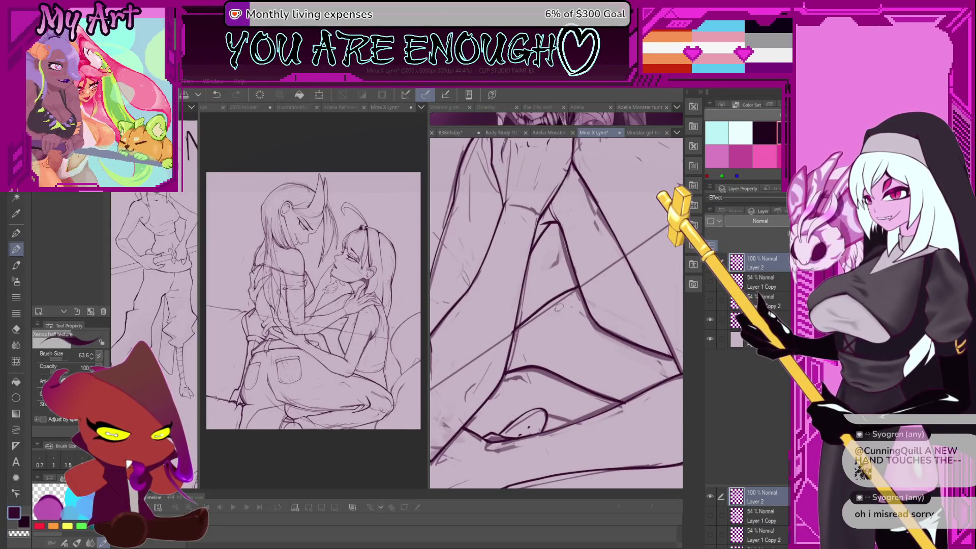
{"action": "scroll", "coordinate": [519, 325], "scroll_direction": "up", "scroll_amount": 2}
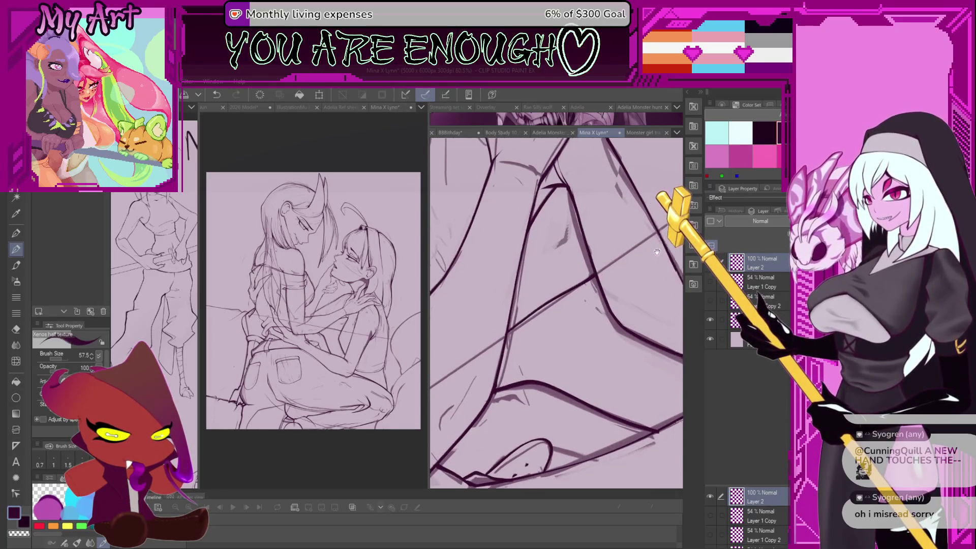
{"action": "scroll", "coordinate": [603, 272], "scroll_direction": "up", "scroll_amount": 3}
{"action": "key", "text": "asciicircum"}
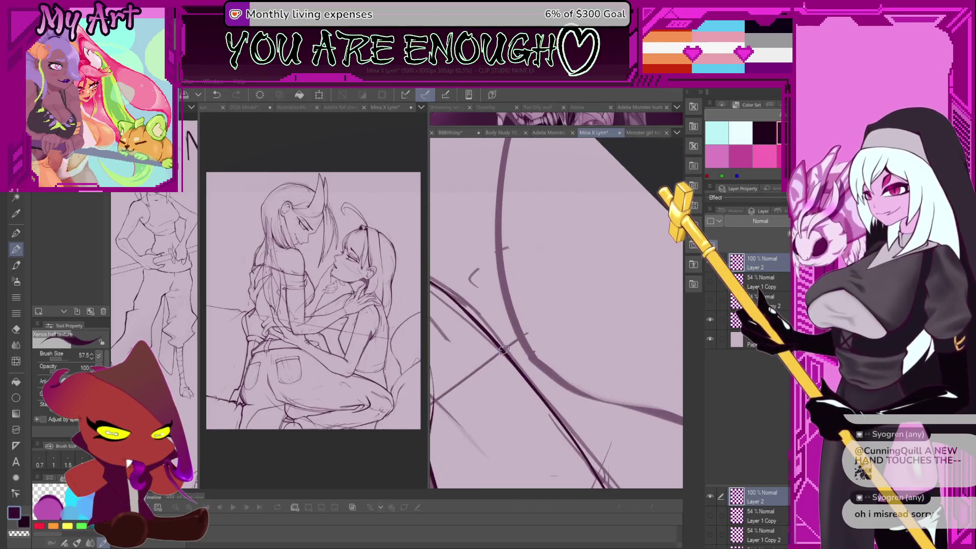
{"action": "key", "text": "asciicircum"}
{"action": "left_click_drag", "start_coordinate": [515, 315], "coordinate": [512, 367]}
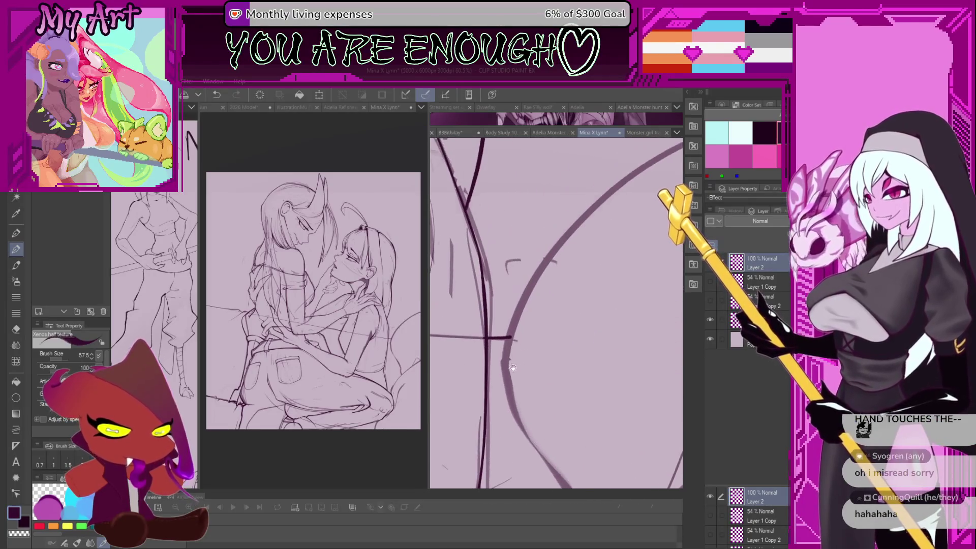
{"action": "scroll", "coordinate": [504, 375], "scroll_direction": "down", "scroll_amount": 3}
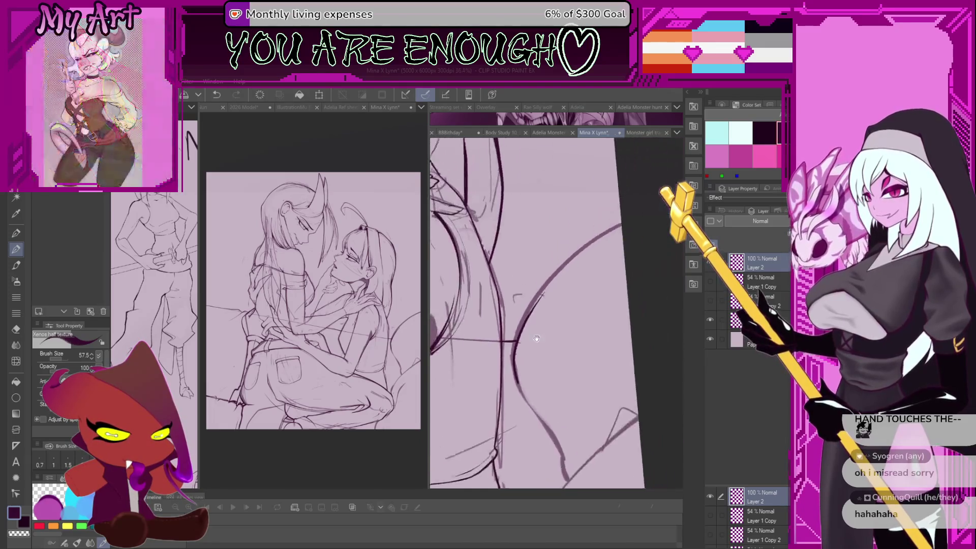
{"action": "key", "text": "ctrl+z"}
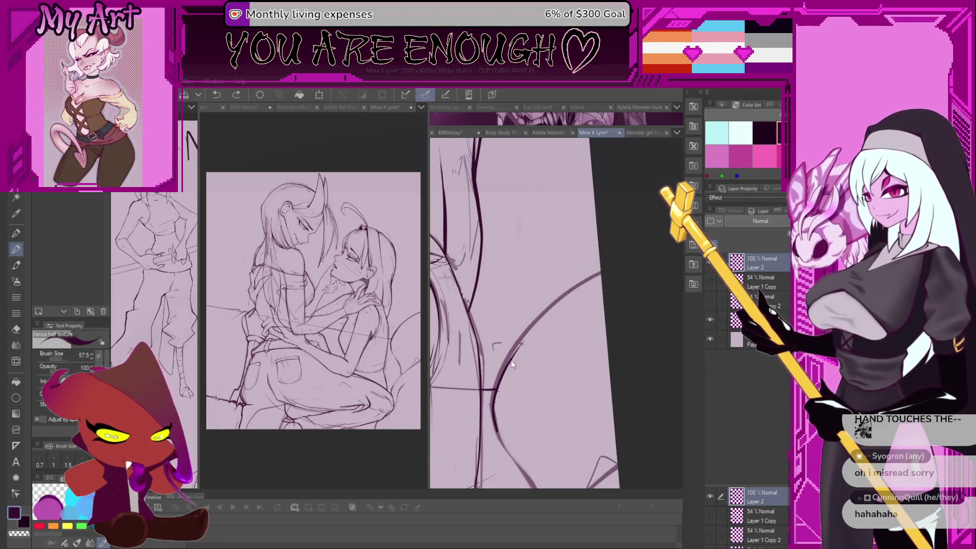
{"action": "left_click_drag", "start_coordinate": [509, 360], "coordinate": [601, 277]}
- Undo the stray leg segment and re-ink the leg outline over the sketch
{"action": "scroll", "coordinate": [498, 319], "scroll_direction": "up", "scroll_amount": 3}
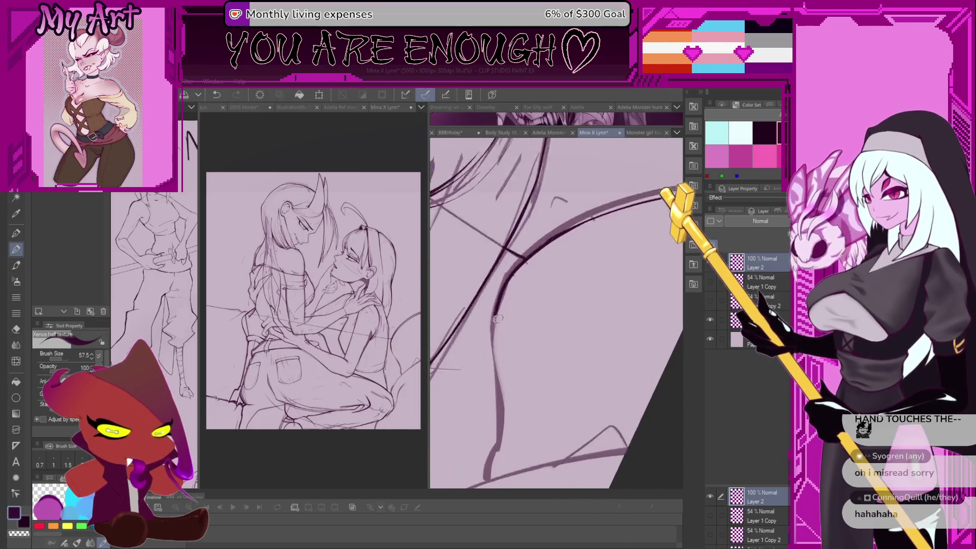
{"action": "key", "text": "ctrl+z"}
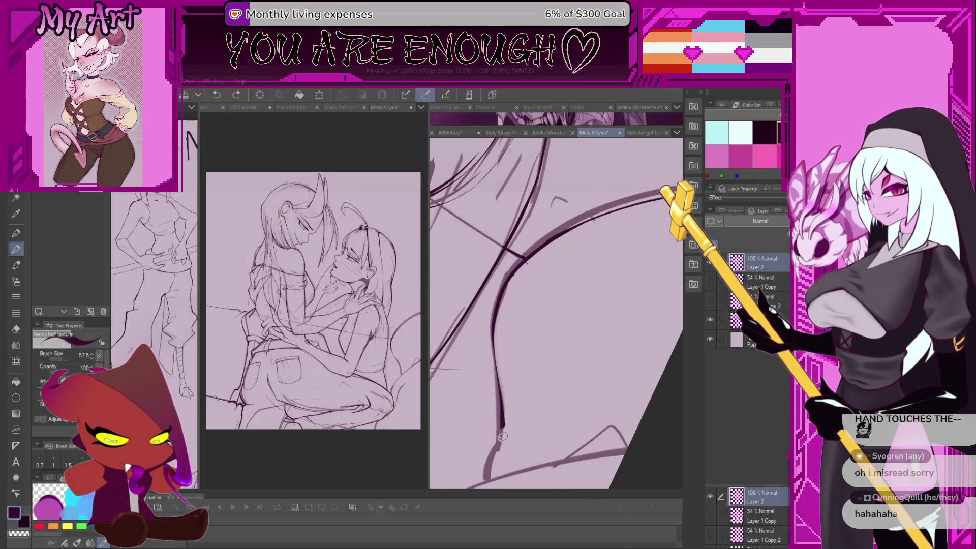
{"action": "left_click_drag", "start_coordinate": [492, 468], "coordinate": [507, 403]}
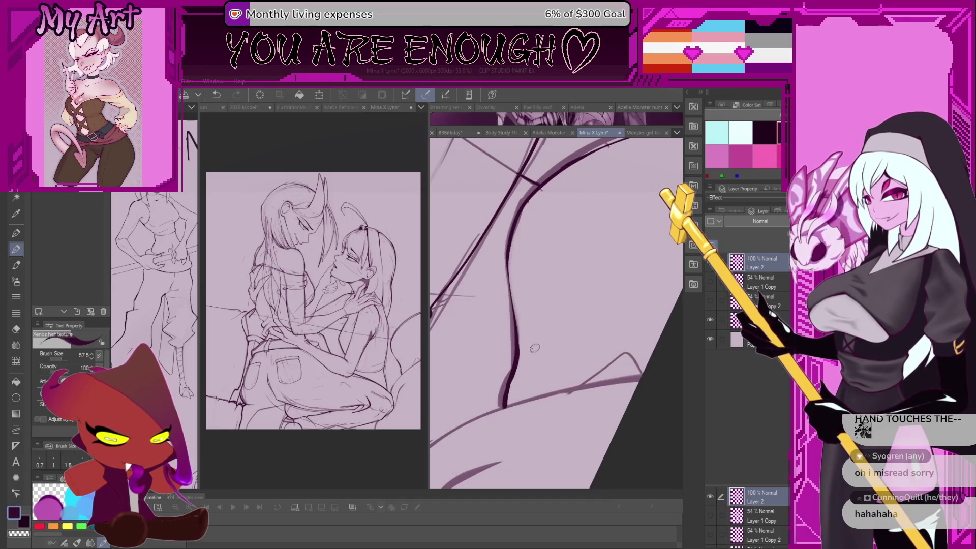
{"action": "left_click_drag", "start_coordinate": [586, 369], "coordinate": [638, 393]}
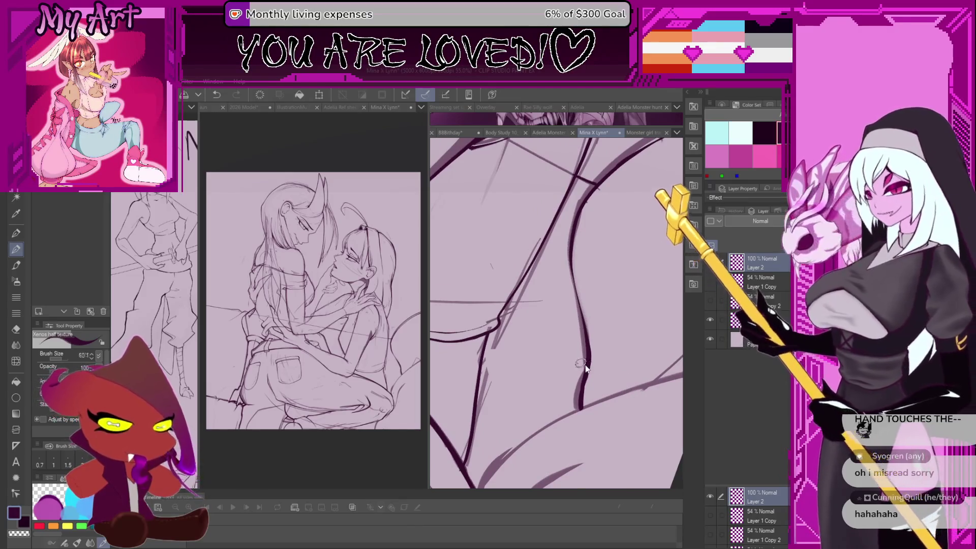
{"action": "key", "text": "minus"}
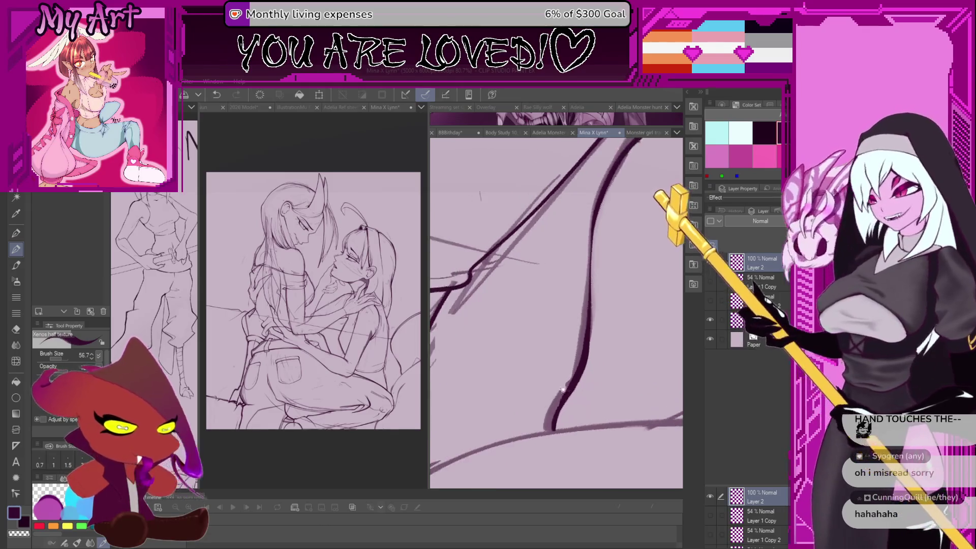
{"action": "key", "text": "minus"}
{"action": "key", "text": "minus"}
{"action": "key", "text": "minus"}
{"action": "scroll", "coordinate": [605, 410], "scroll_direction": "up", "scroll_amount": 5}
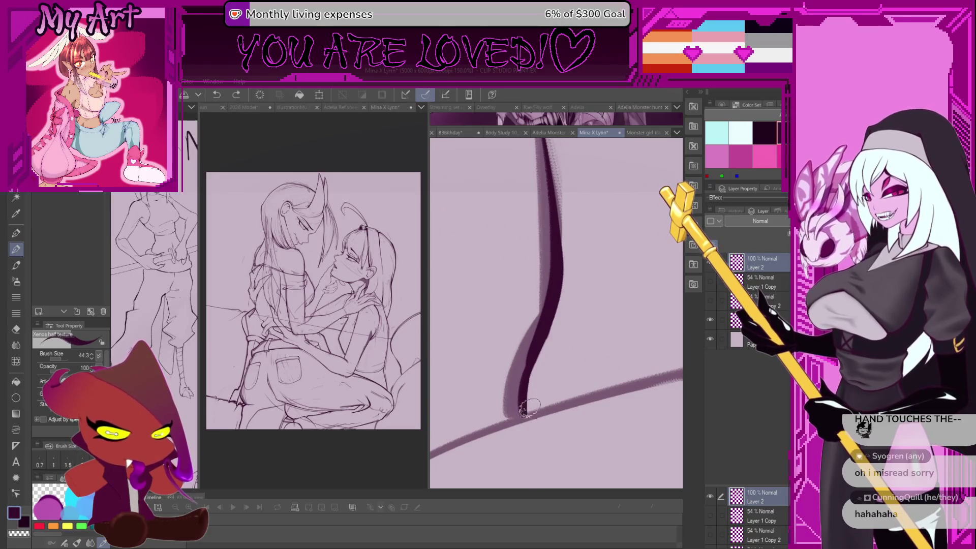
{"action": "scroll", "coordinate": [530, 415], "scroll_direction": "down", "scroll_amount": 4}
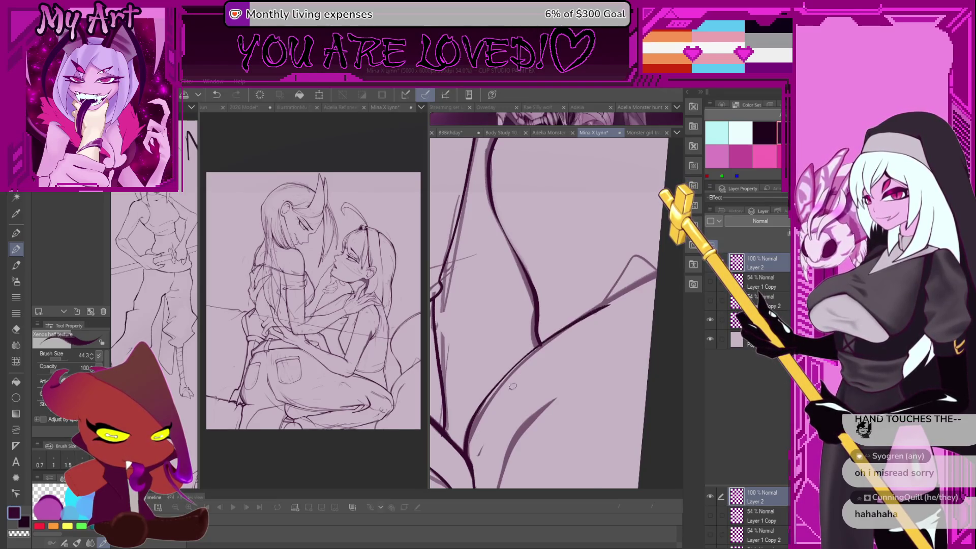
- Replace the last leg stroke with a bold long diagonal leg line and the upper-right curve
{"action": "key", "text": "ctrl+z"}
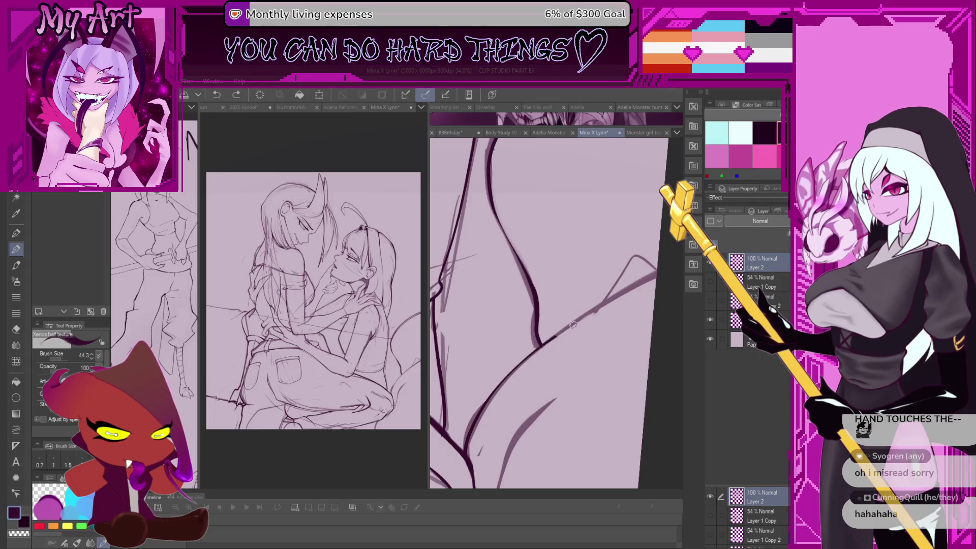
{"action": "left_click_drag", "start_coordinate": [462, 437], "coordinate": [654, 278]}
{"action": "left_click_drag", "start_coordinate": [581, 381], "coordinate": [530, 392]}
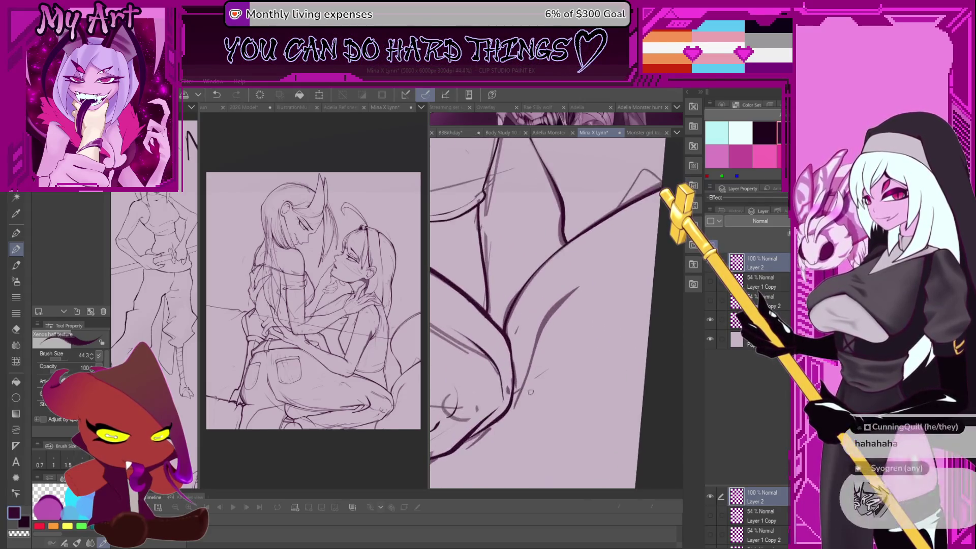
{"action": "left_click_drag", "start_coordinate": [537, 328], "coordinate": [604, 269]}
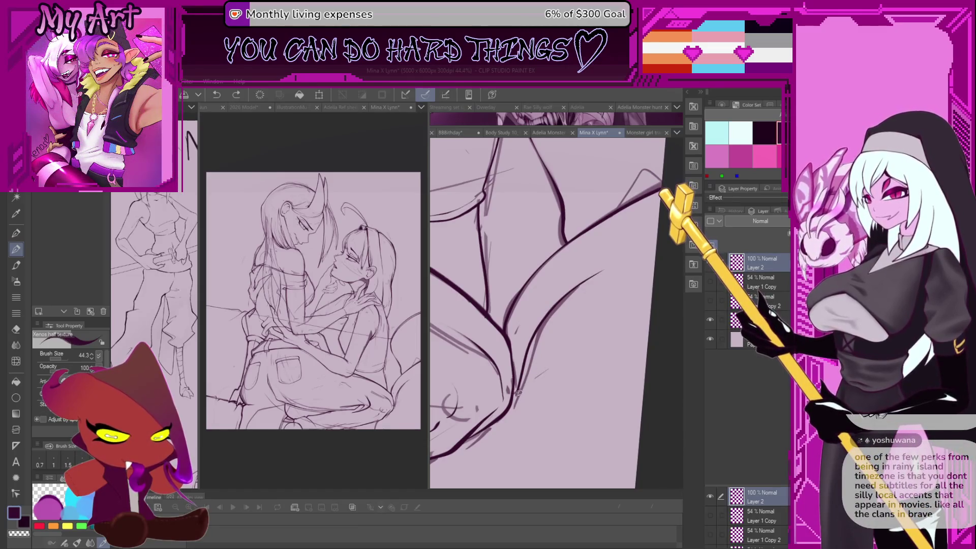
{"action": "scroll", "coordinate": [518, 392], "scroll_direction": "up", "scroll_amount": 2}
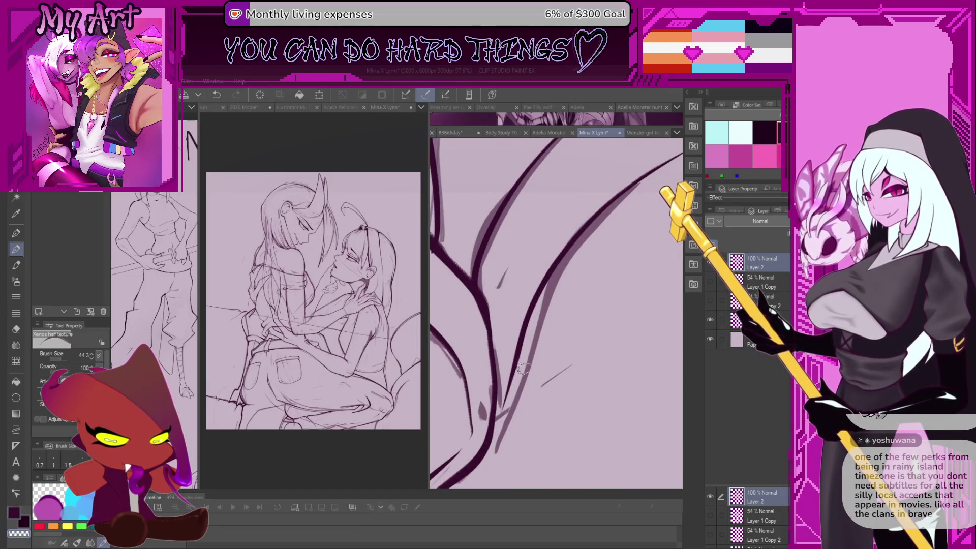
{"action": "scroll", "coordinate": [536, 390], "scroll_direction": "down", "scroll_amount": 2}
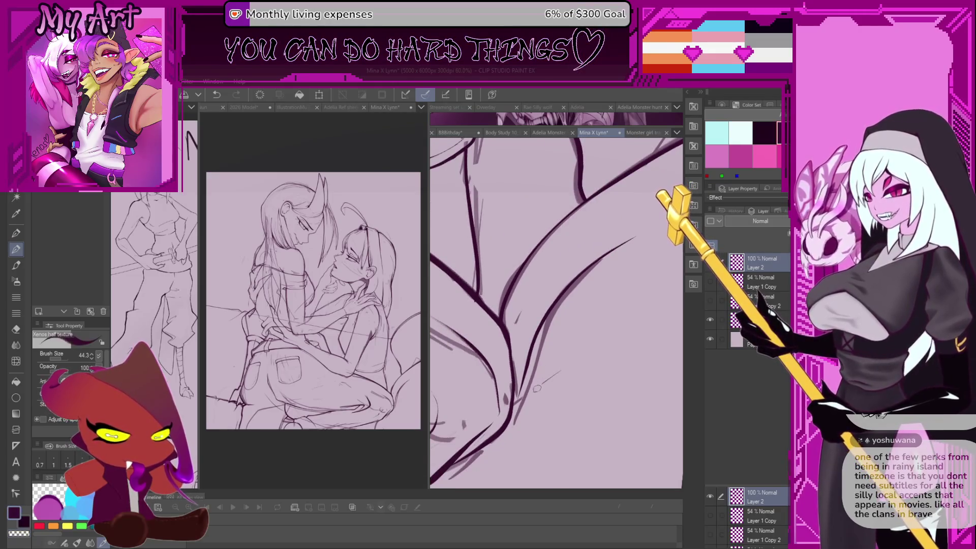
- Try thin test strokes along the leg, then undo them
{"action": "left_click_drag", "start_coordinate": [524, 401], "coordinate": [626, 285]}
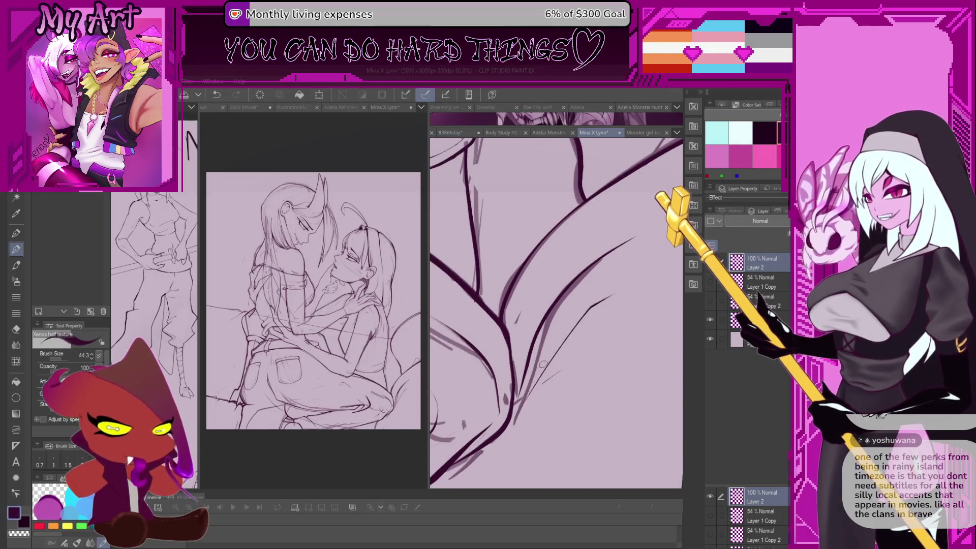
{"action": "scroll", "coordinate": [542, 378], "scroll_direction": "up", "scroll_amount": 2}
{"action": "scroll", "coordinate": [542, 377], "scroll_direction": "down", "scroll_amount": 2}
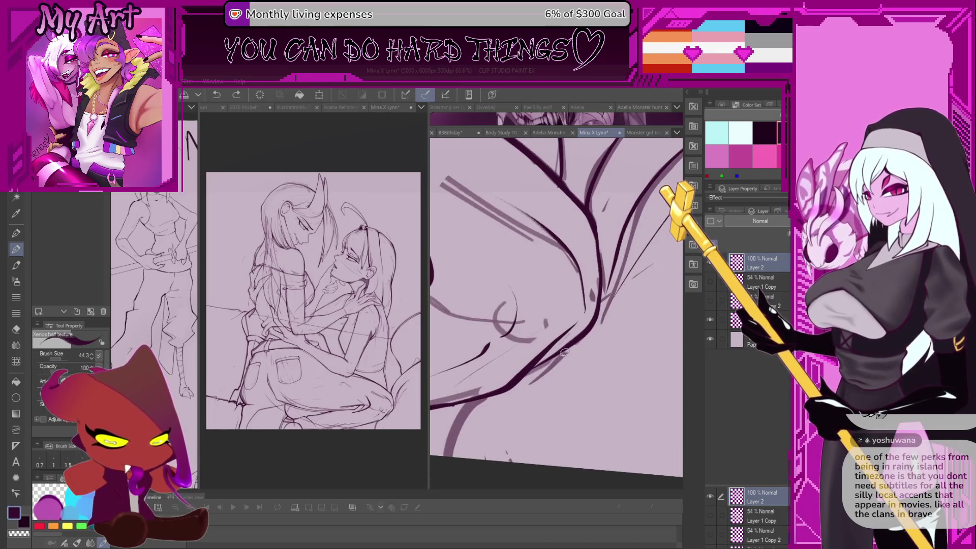
{"action": "mouse_move", "coordinate": [565, 352]}
{"action": "left_mouse_down"}
{"action": "mouse_move", "coordinate": [531, 381]}
{"action": "mouse_move", "coordinate": [512, 421]}
{"action": "mouse_move", "coordinate": [538, 381]}
{"action": "left_mouse_up"}
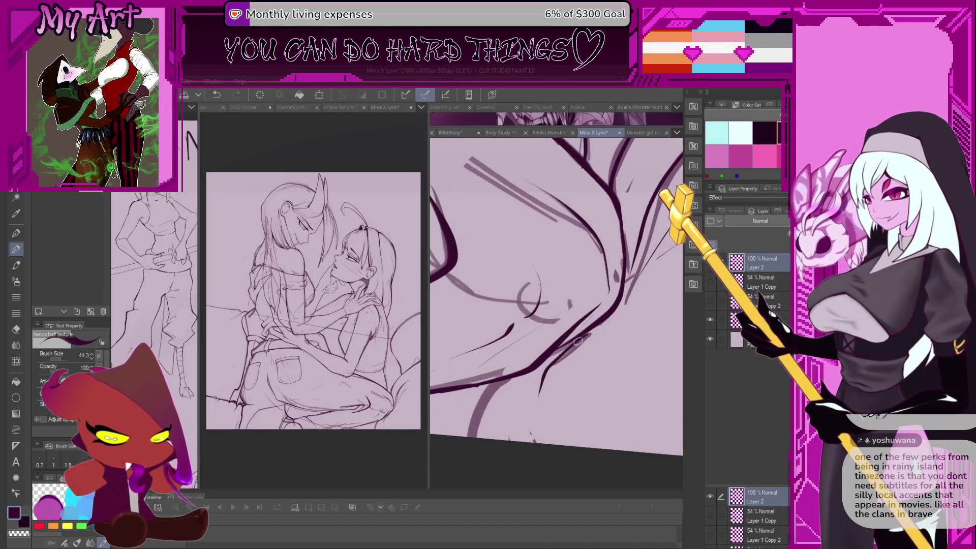
{"action": "key", "text": "ctrl+z"}
{"action": "key", "text": "ctrl+z"}
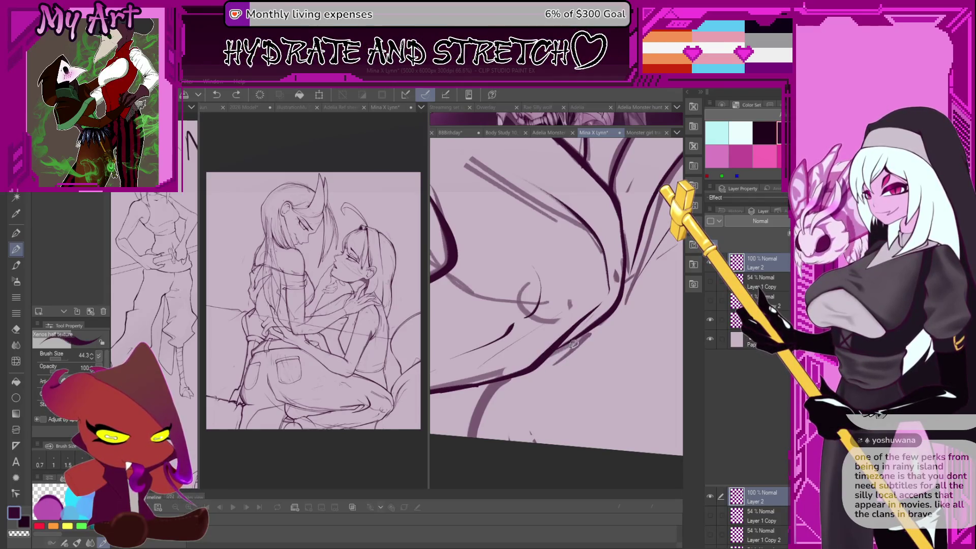
{"action": "mouse_move", "coordinate": [471, 436]}
{"action": "left_mouse_down"}
{"action": "mouse_move", "coordinate": [491, 393]}
{"action": "mouse_move", "coordinate": [471, 426]}
{"action": "left_mouse_up"}
{"action": "key", "text": "ctrl+z"}
{"action": "key", "text": "ctrl+z"}
{"action": "key", "text": "ctrl+z"}
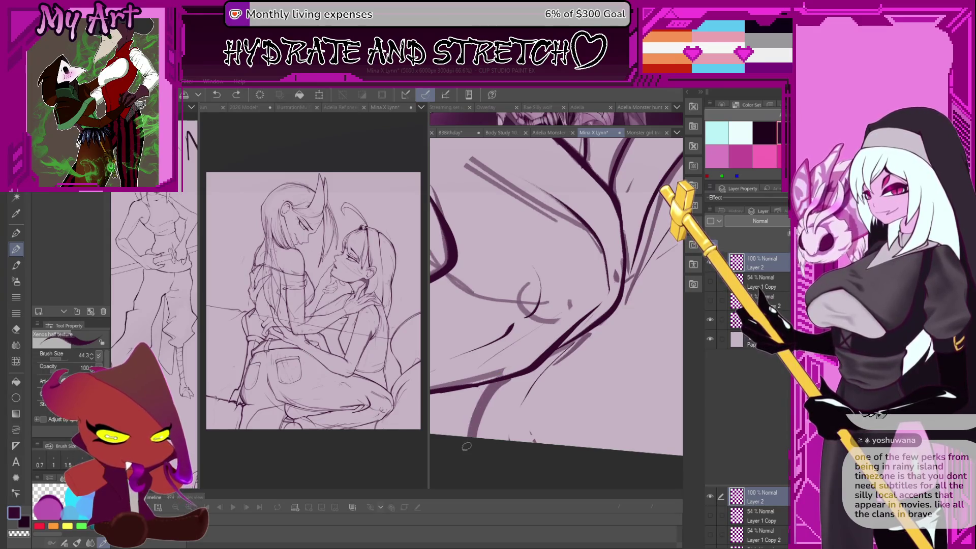
{"action": "scroll", "coordinate": [496, 381], "scroll_direction": "down", "scroll_amount": 2}
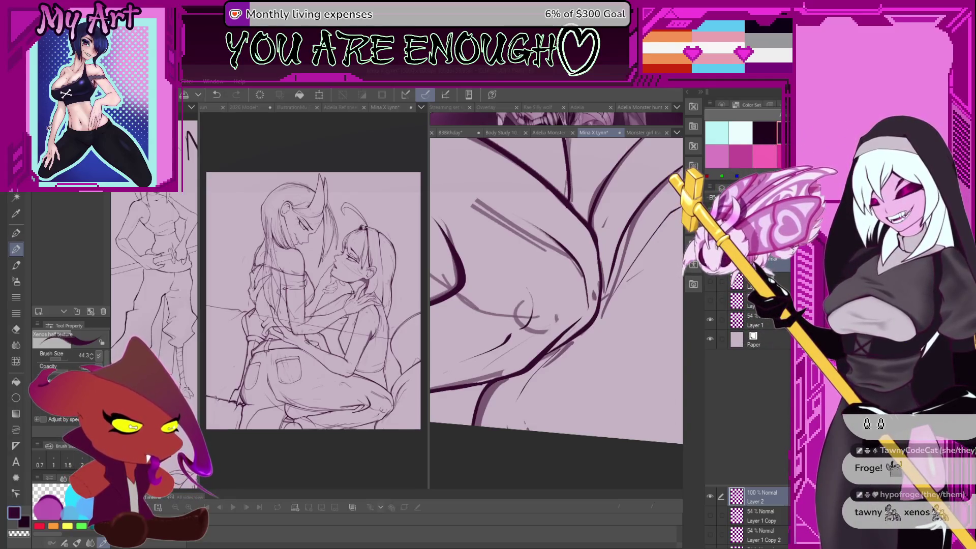
- Raise the brush size from about 102.3 to about 274.5
{"action": "scroll", "coordinate": [553, 342], "scroll_direction": "down", "scroll_amount": 6}
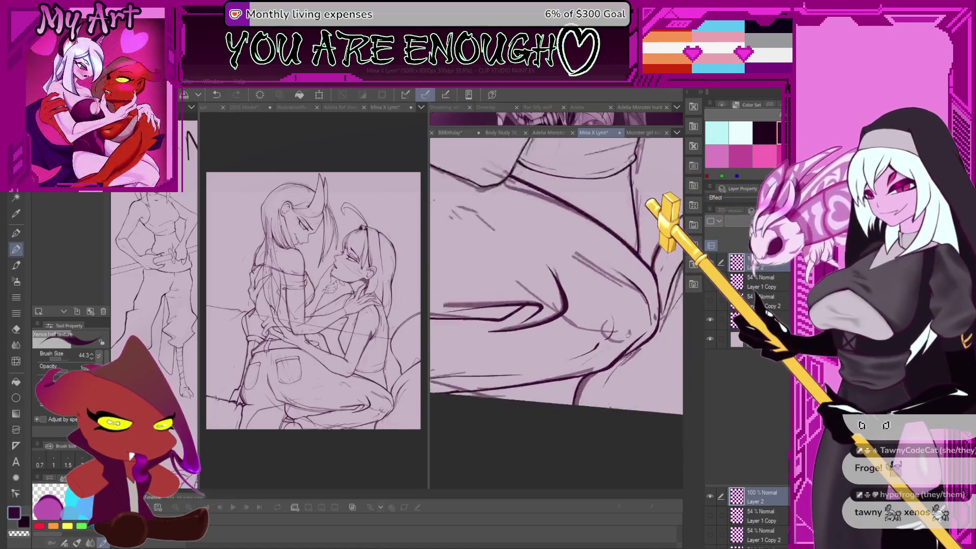
{"action": "scroll", "coordinate": [577, 379], "scroll_direction": "up", "scroll_amount": 2}
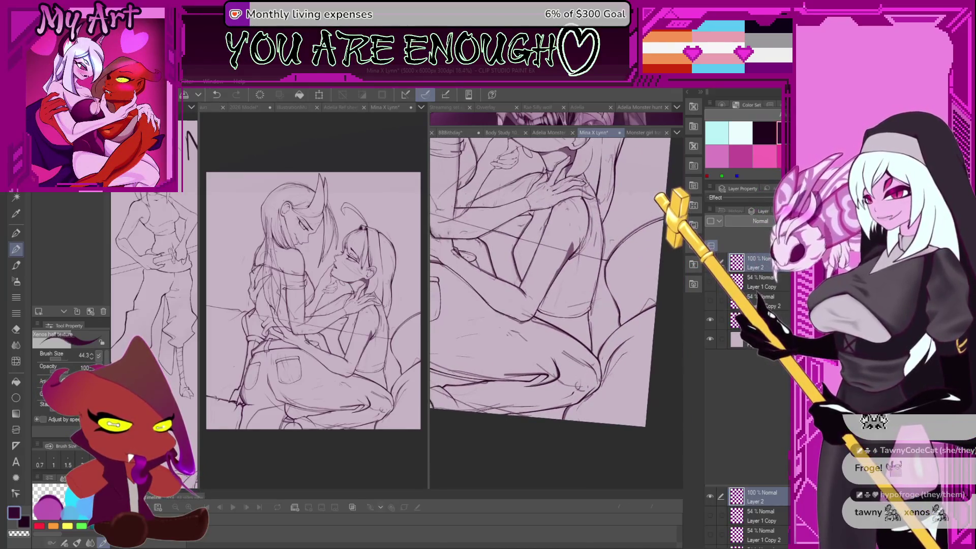
{"action": "scroll", "coordinate": [556, 285], "scroll_direction": "down", "scroll_amount": 3}
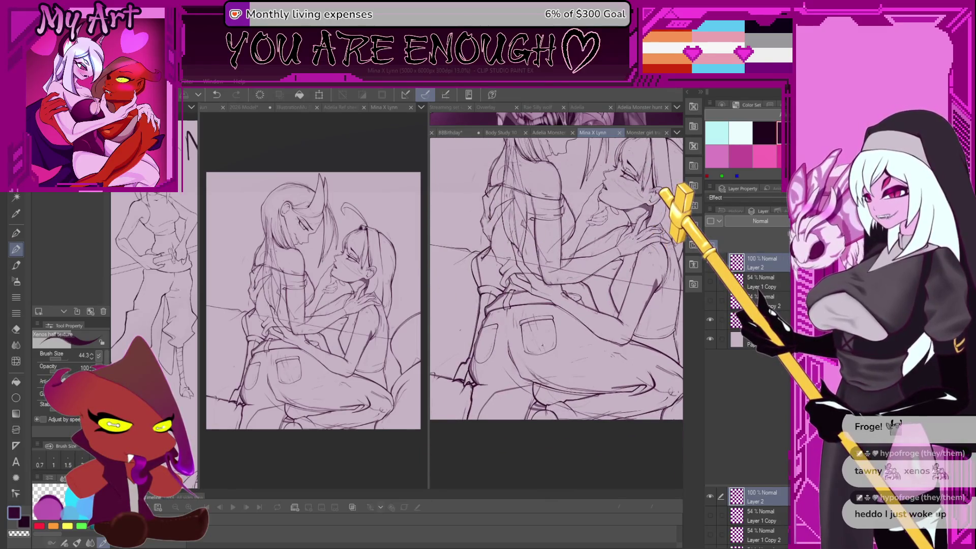
{"action": "scroll", "coordinate": [542, 346], "scroll_direction": "up", "scroll_amount": 5}
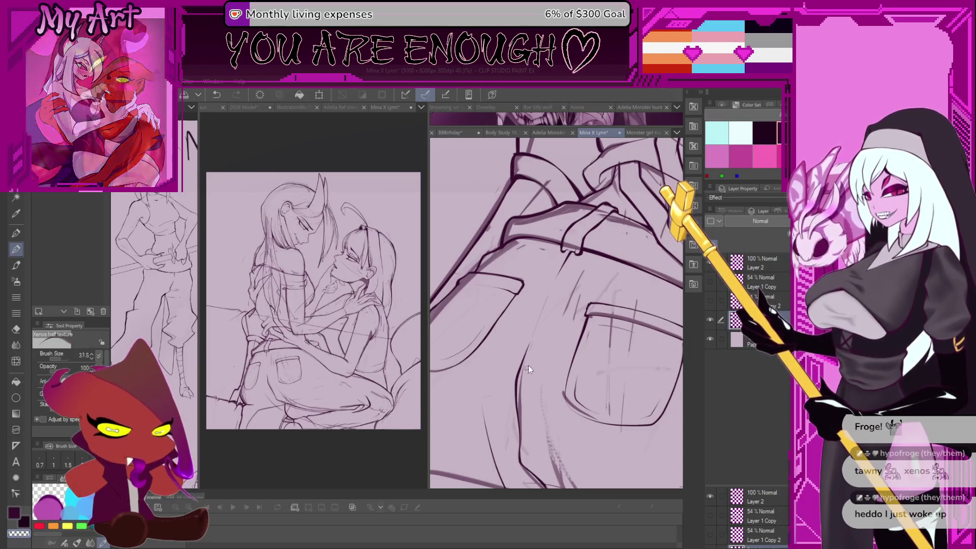
{"action": "left_click", "coordinate": [523, 373]}
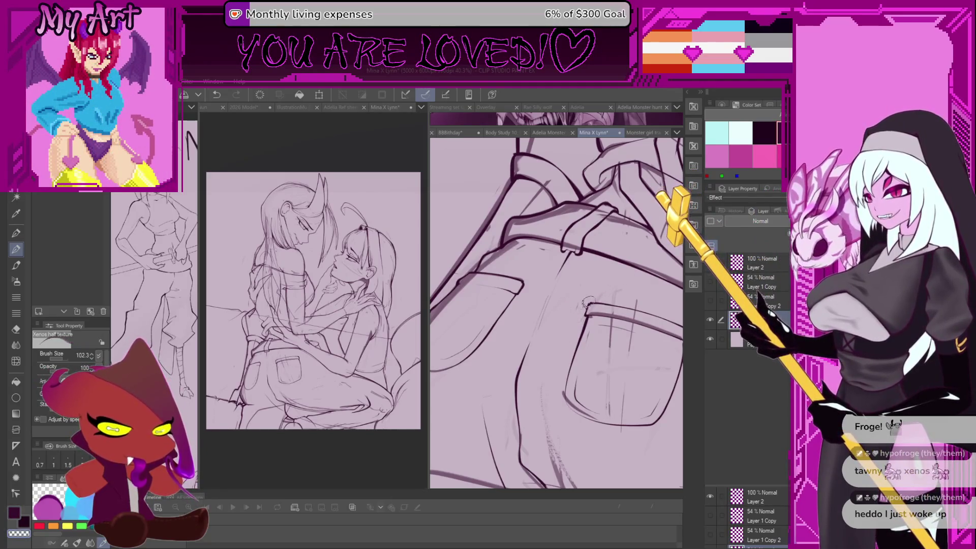
- Reset the canvas rotation with Ctrl+0 and pan to show the whole drawing upright
{"action": "left_click_drag", "start_coordinate": [614, 295], "coordinate": [566, 346]}
{"action": "key", "text": "ctrl+0"}
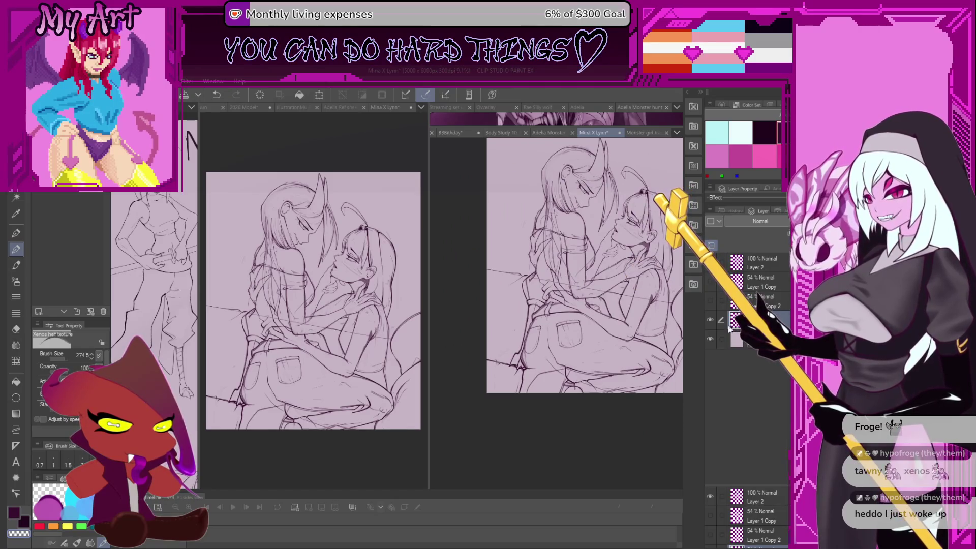
{"action": "left_click_drag", "start_coordinate": [628, 370], "coordinate": [571, 370]}
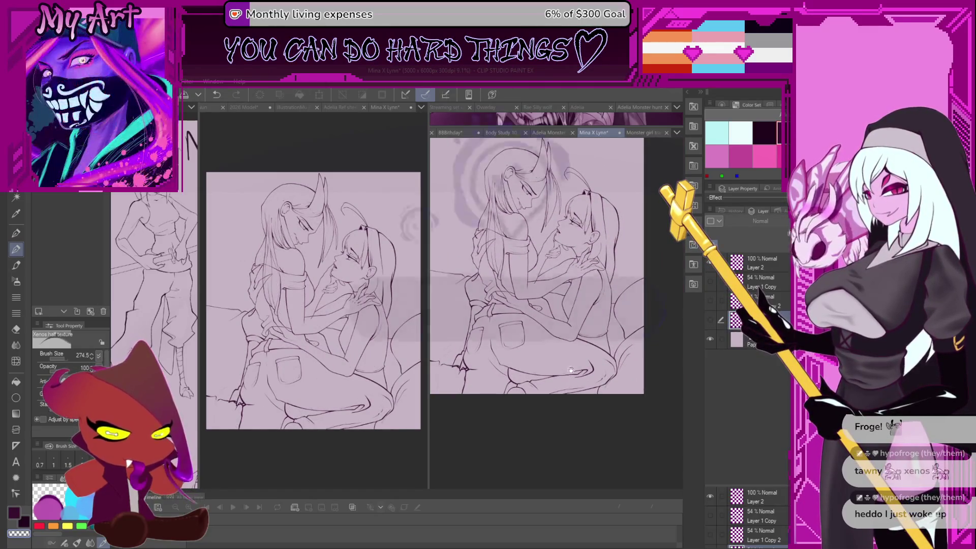
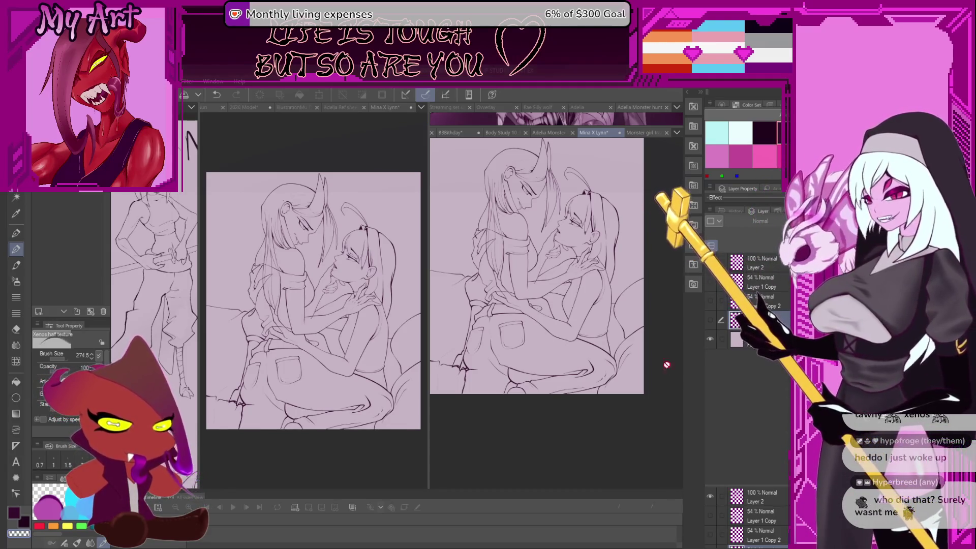
- Add Layer 3 above the Paper layer and enable Tone to make it a 60 LPI screentone layer
{"action": "left_click_drag", "start_coordinate": [543, 327], "coordinate": [589, 332]}
{"action": "scroll", "coordinate": [589, 332], "scroll_direction": "down", "scroll_amount": 1}
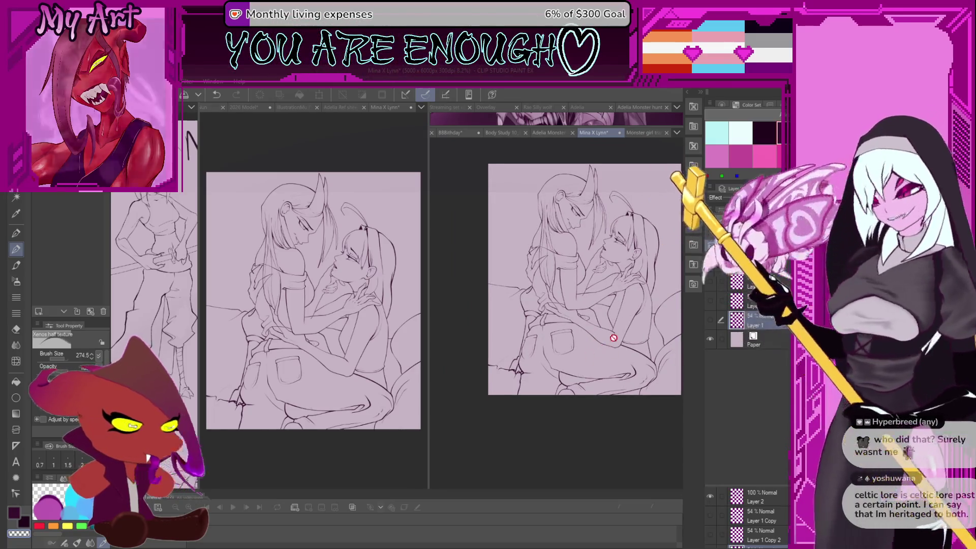
{"action": "scroll", "coordinate": [609, 296], "scroll_direction": "up", "scroll_amount": 2}
{"action": "left_click_drag", "start_coordinate": [610, 297], "coordinate": [599, 316]}
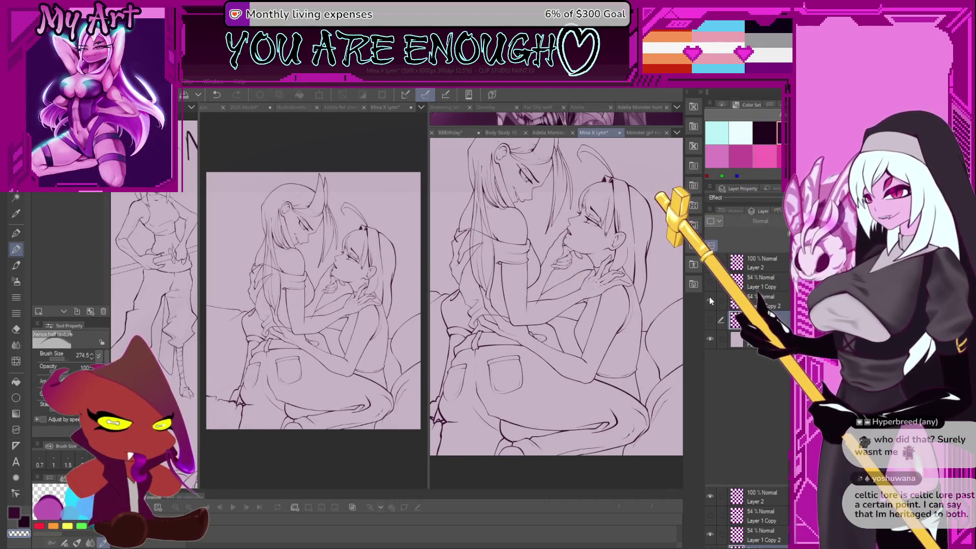
{"action": "left_click", "coordinate": [746, 339]}
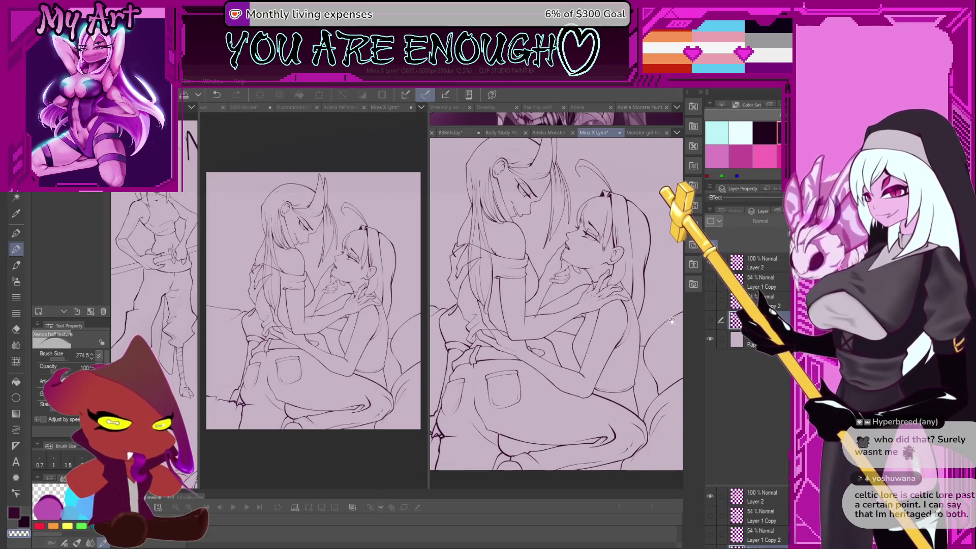
{"action": "left_click", "coordinate": [711, 245]}
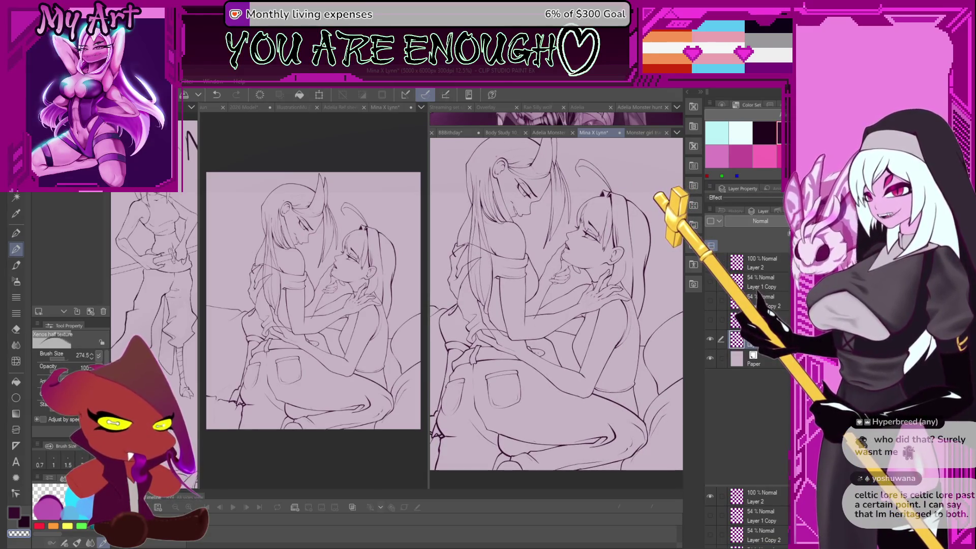
{"action": "key", "text": "ctrl+z"}
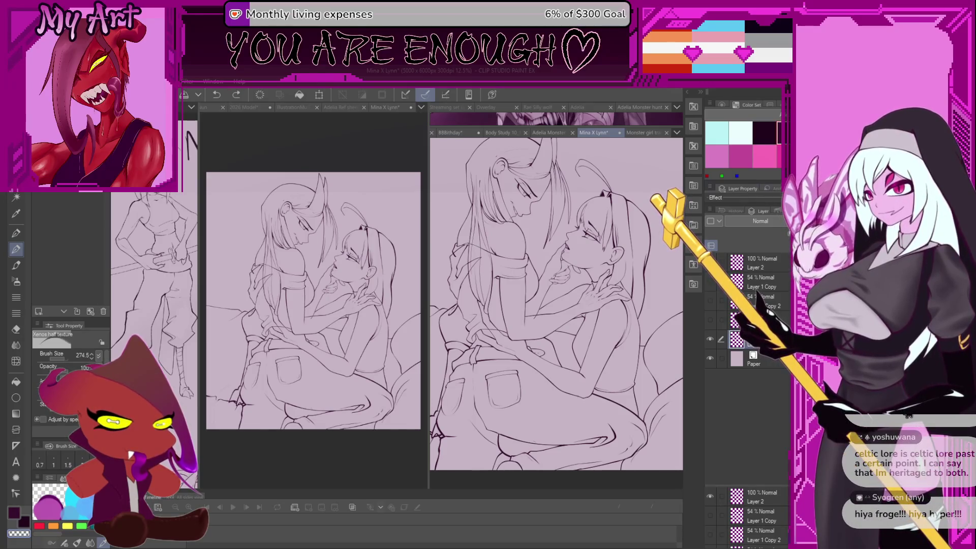
{"action": "left_click", "coordinate": [747, 205]}
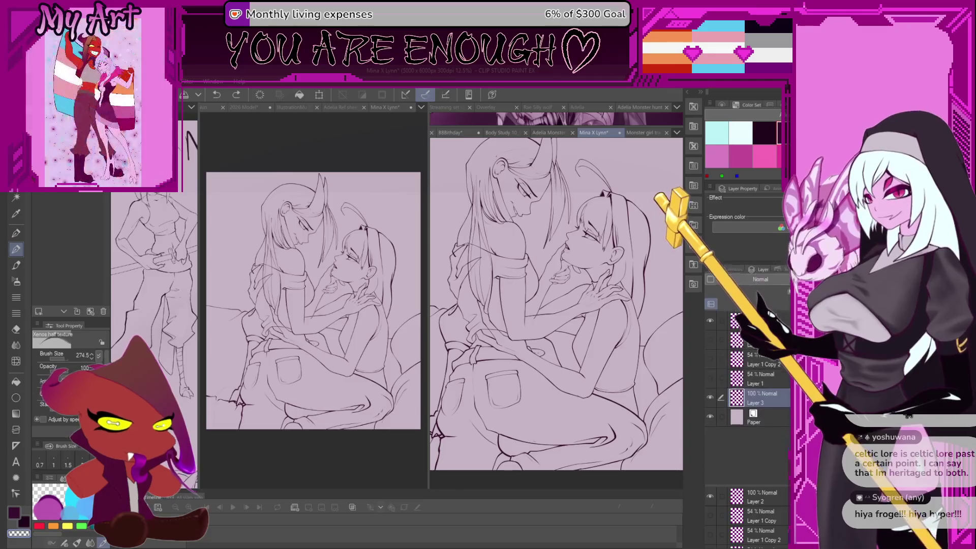
- On Layer 2, auto-select the right character's enclosed face area
{"action": "scroll", "coordinate": [584, 244], "scroll_direction": "up", "scroll_amount": 3}
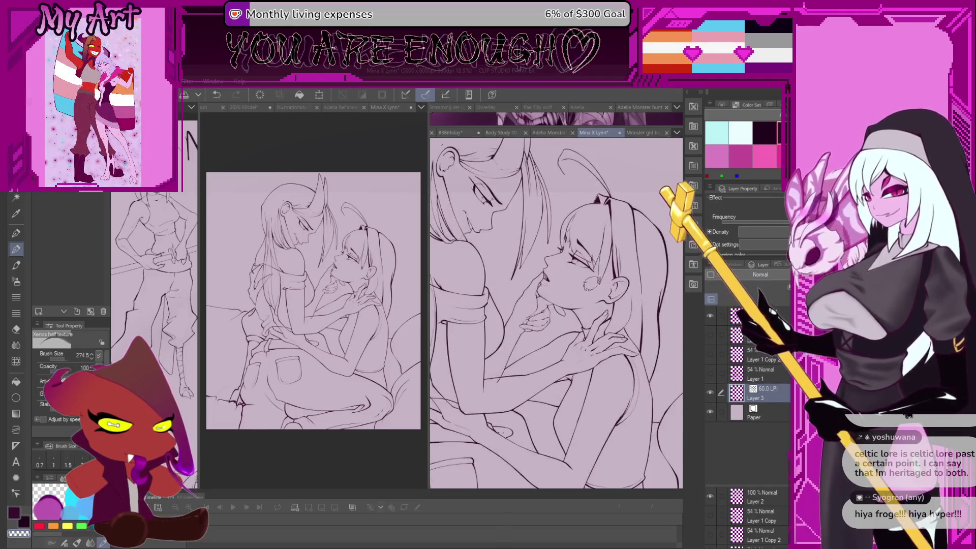
{"action": "scroll", "coordinate": [556, 312], "scroll_direction": "up", "scroll_amount": 2}
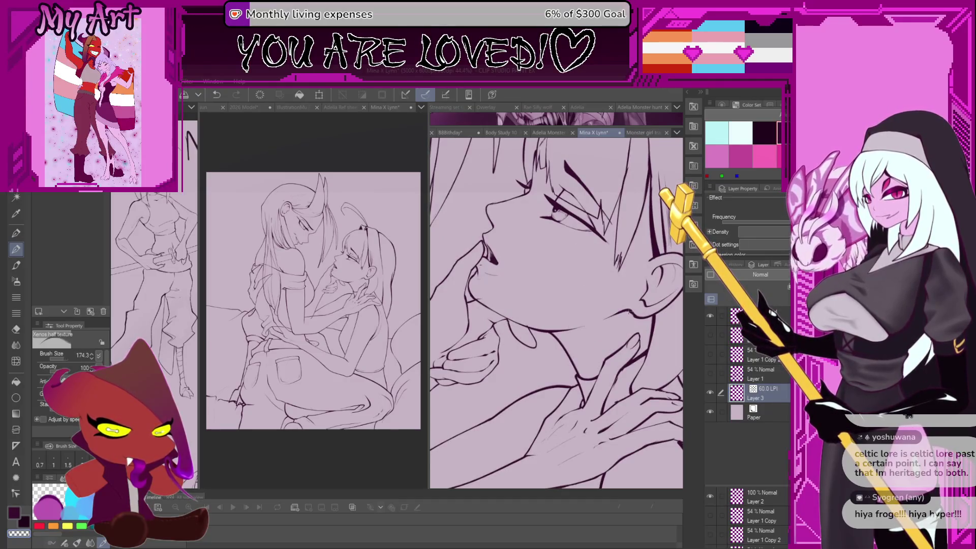
{"action": "left_click", "coordinate": [737, 497]}
{"action": "key", "text": "w"}
{"action": "left_click", "coordinate": [592, 288]}
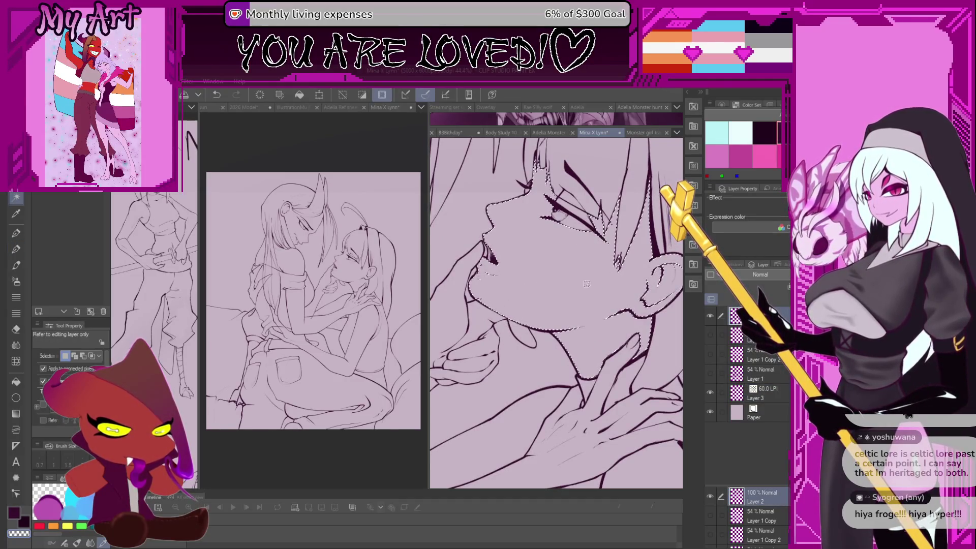
{"action": "left_click_drag", "start_coordinate": [587, 283], "coordinate": [608, 323]}
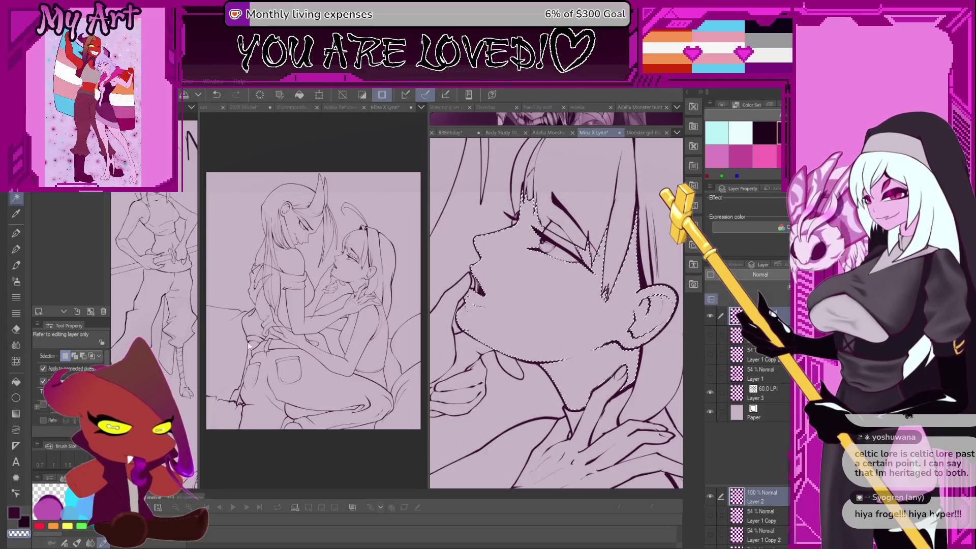
- Lasso-add the region around the eye's lower tip to the face selection, undoing one edit
{"action": "scroll", "coordinate": [492, 333], "scroll_direction": "up", "scroll_amount": 1}
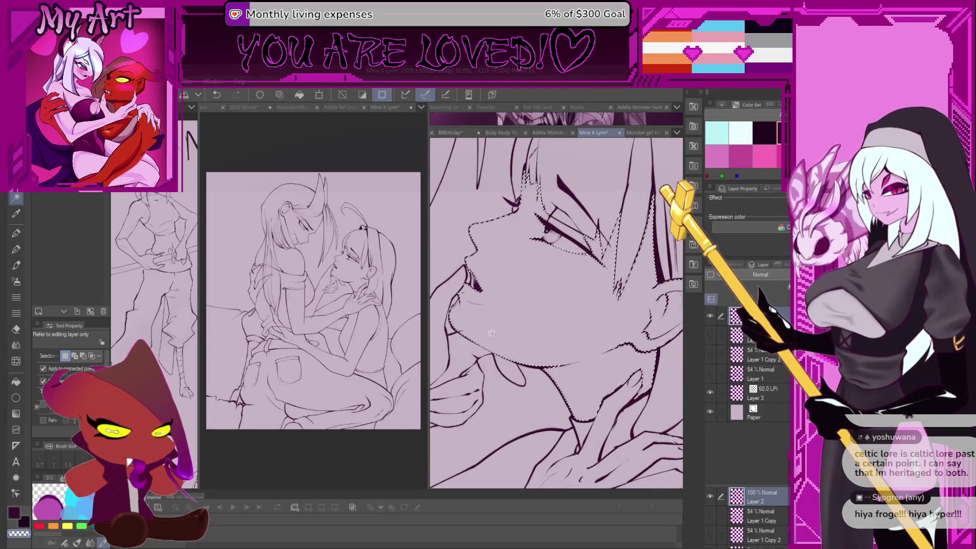
{"action": "left_click_drag", "start_coordinate": [537, 342], "coordinate": [521, 338]}
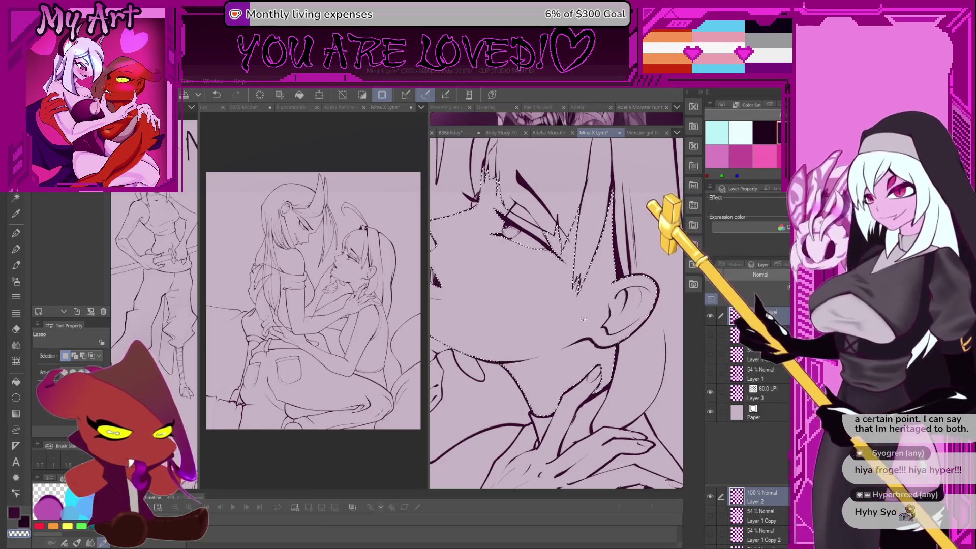
{"action": "left_click_drag", "start_coordinate": [583, 319], "coordinate": [625, 346]}
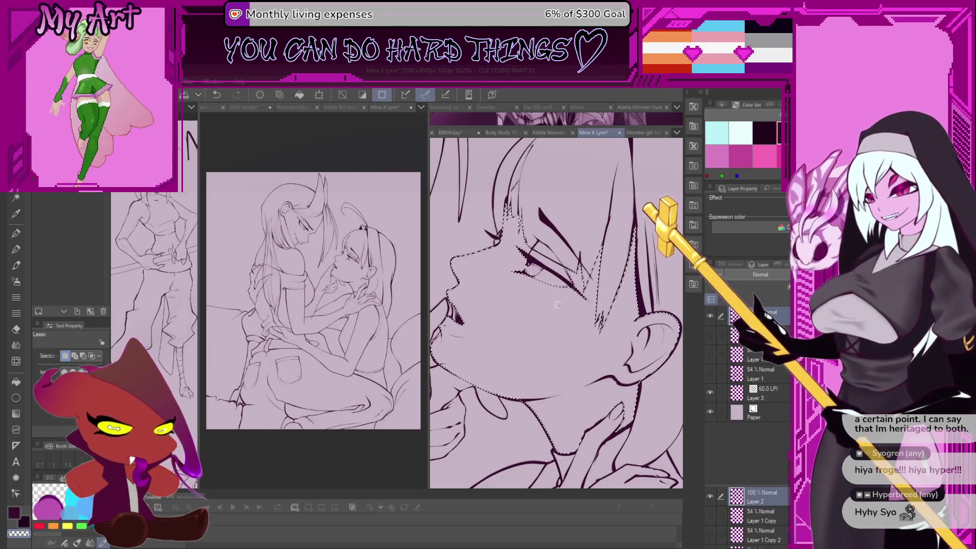
{"action": "left_click_drag", "start_coordinate": [596, 316], "coordinate": [602, 319]}
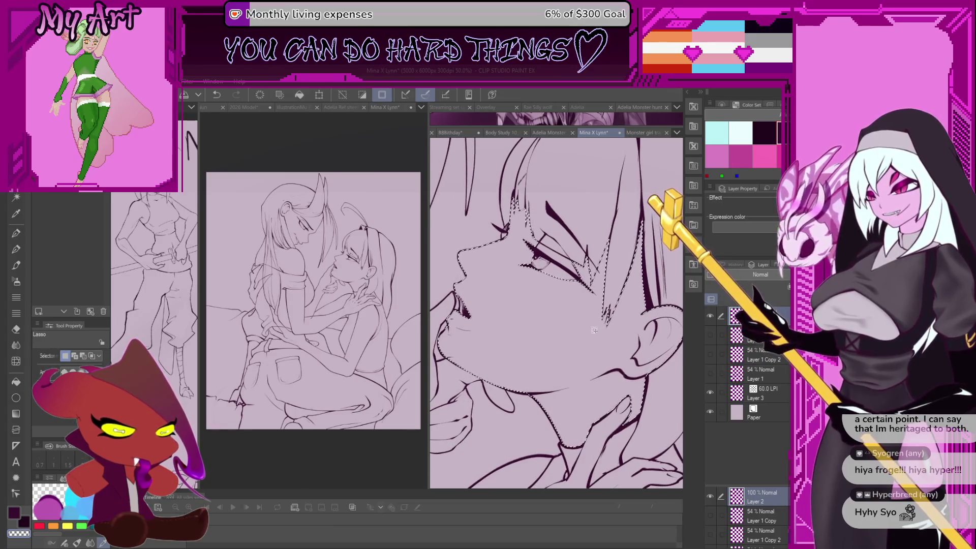
{"action": "scroll", "coordinate": [596, 292], "scroll_direction": "up", "scroll_amount": 4}
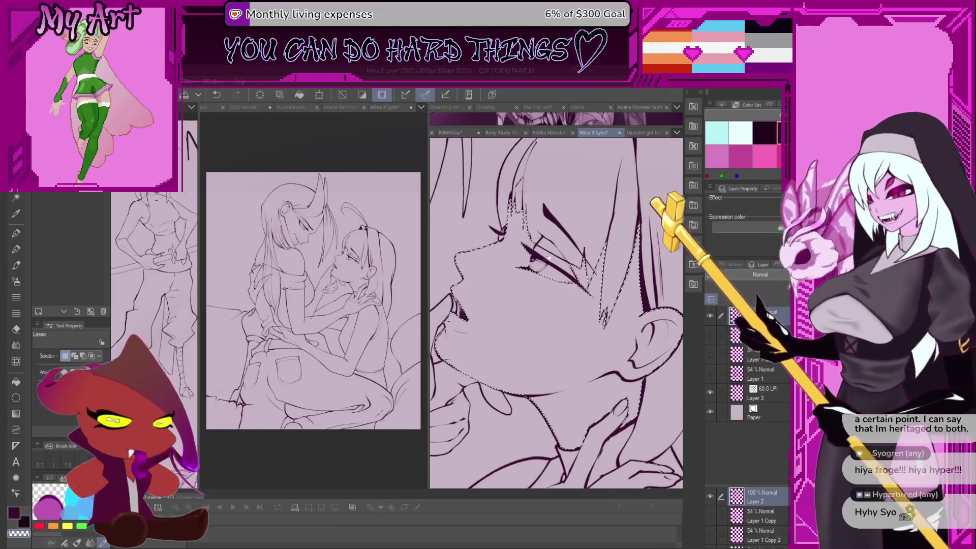
{"action": "scroll", "coordinate": [530, 323], "scroll_direction": "up", "scroll_amount": 2}
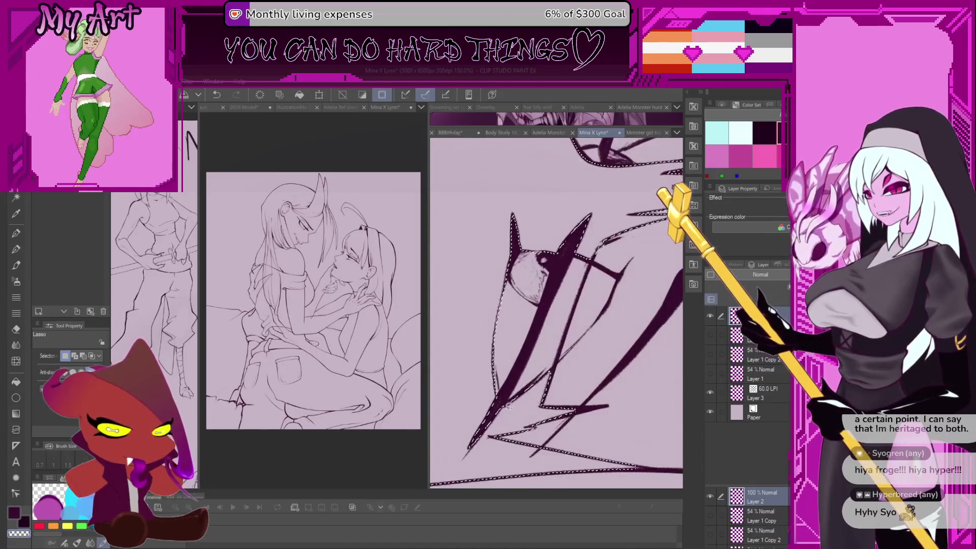
{"action": "mouse_move", "coordinate": [505, 414]}
{"action": "left_mouse_down"}
{"action": "mouse_move", "coordinate": [480, 401]}
{"action": "mouse_move", "coordinate": [457, 453]}
{"action": "mouse_move", "coordinate": [527, 401]}
{"action": "mouse_move", "coordinate": [508, 432]}
{"action": "left_mouse_up"}
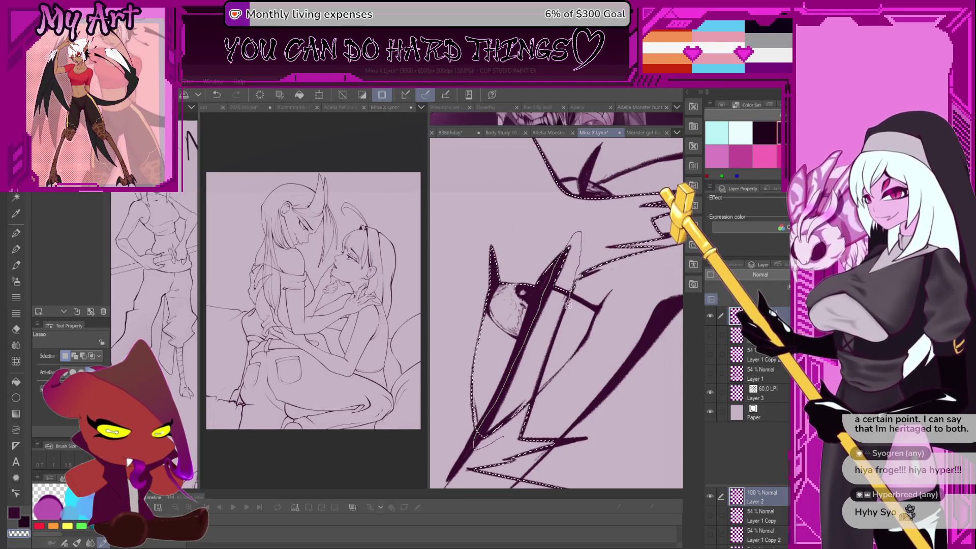
{"action": "left_click_drag", "start_coordinate": [537, 389], "coordinate": [526, 362]}
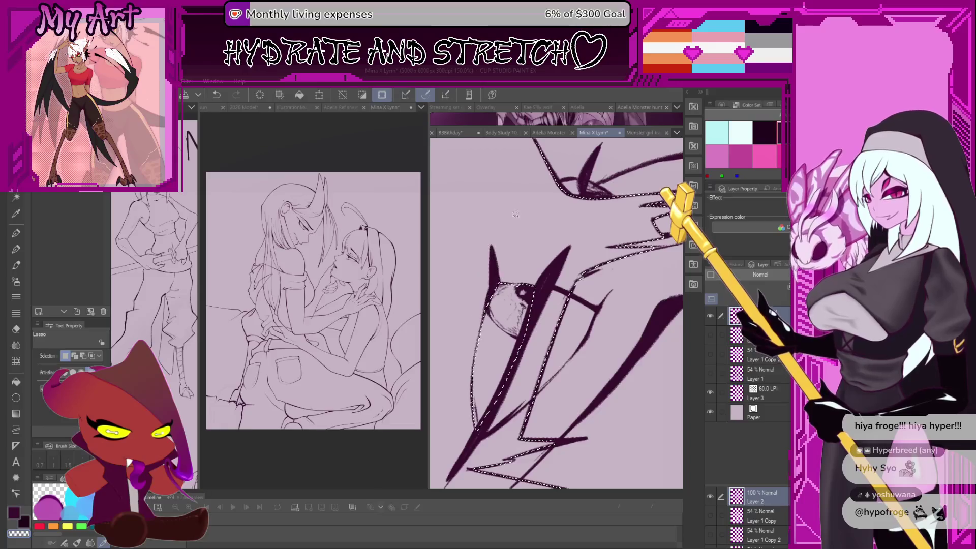
{"action": "scroll", "coordinate": [516, 215], "scroll_direction": "up", "scroll_amount": 3}
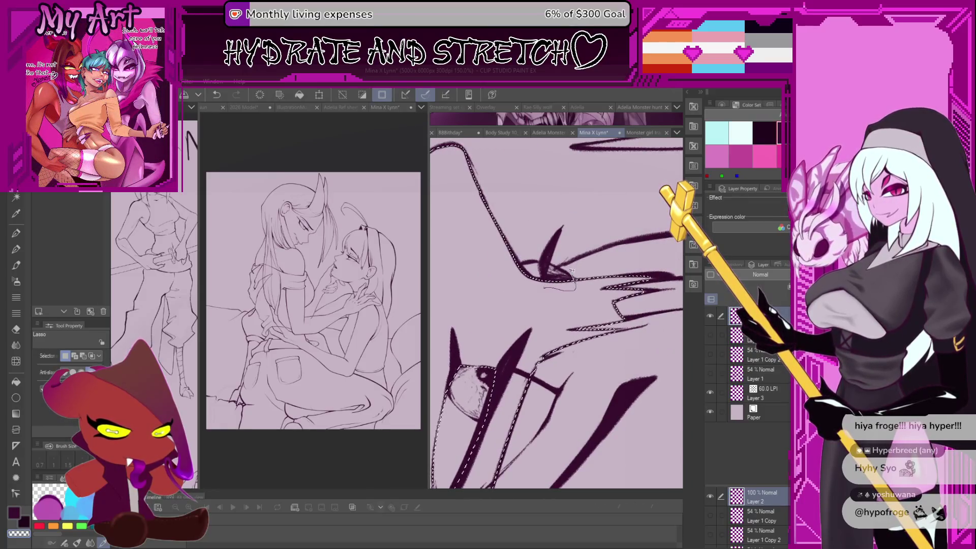
{"action": "key", "text": "ctrl+z"}
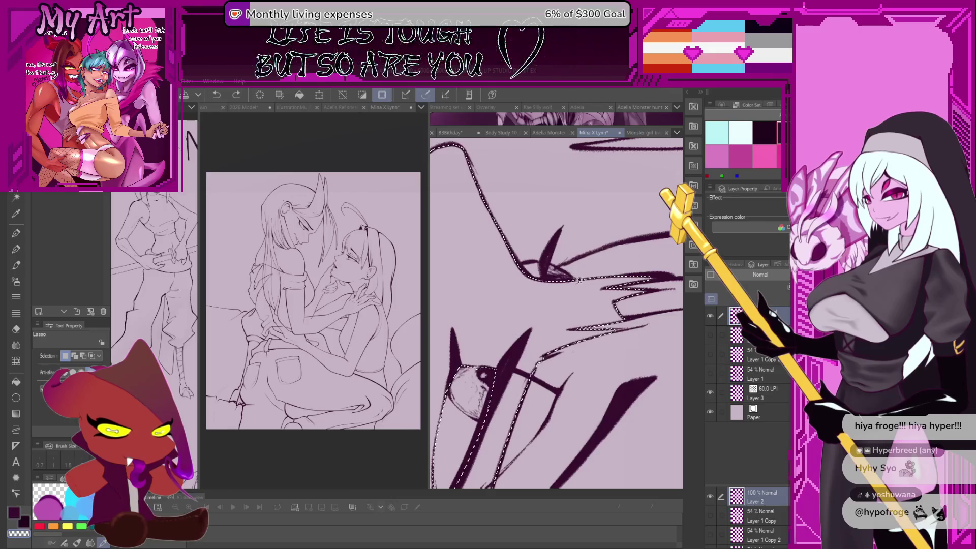
- Make the screentone Layer 3 the working layer
{"action": "scroll", "coordinate": [574, 293], "scroll_direction": "down", "scroll_amount": 6}
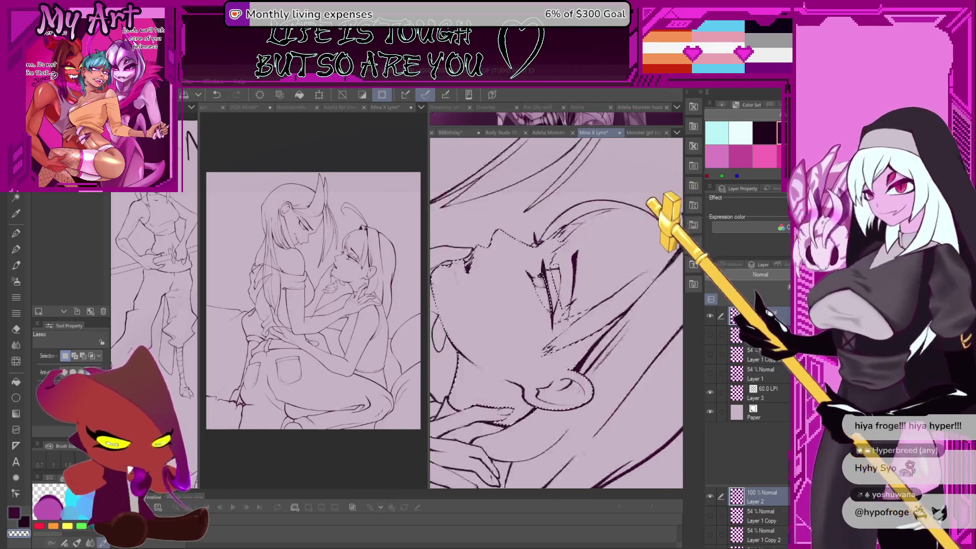
{"action": "scroll", "coordinate": [561, 273], "scroll_direction": "down", "scroll_amount": 3}
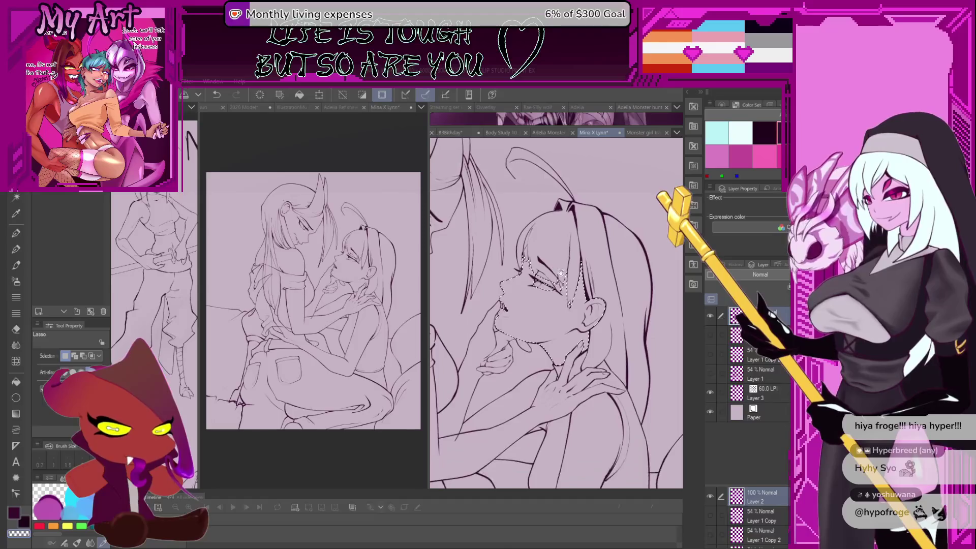
{"action": "left_click_drag", "start_coordinate": [572, 294], "coordinate": [578, 312]}
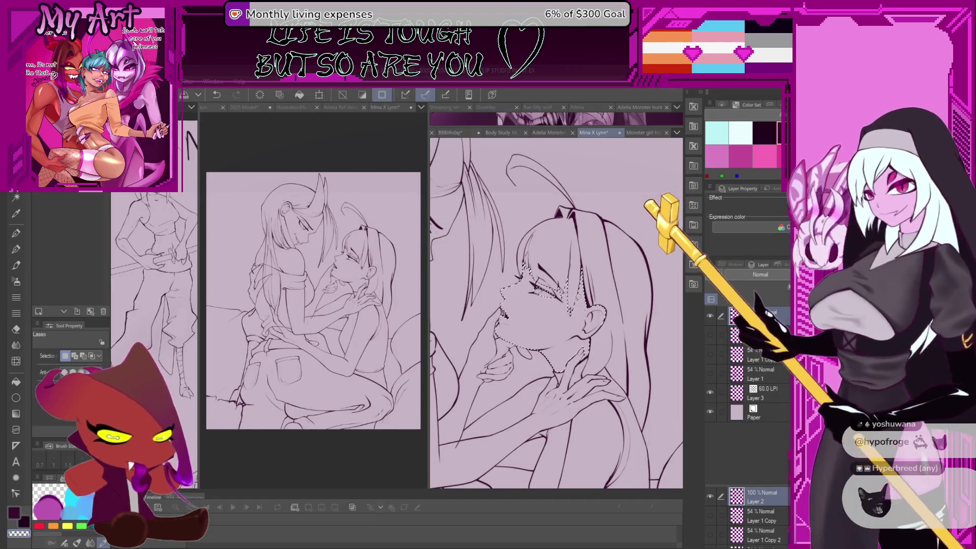
{"action": "left_click_drag", "start_coordinate": [573, 323], "coordinate": [580, 325]}
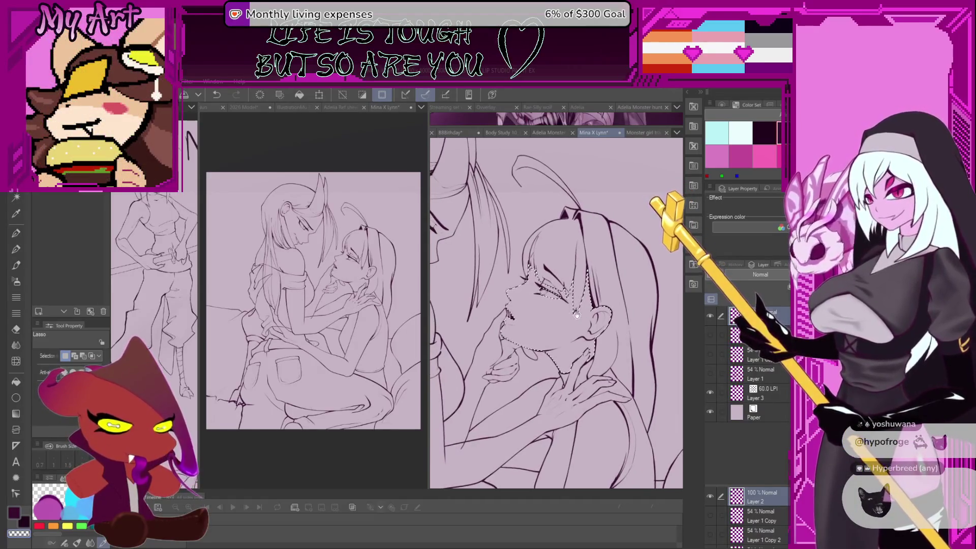
{"action": "left_click", "coordinate": [770, 390]}
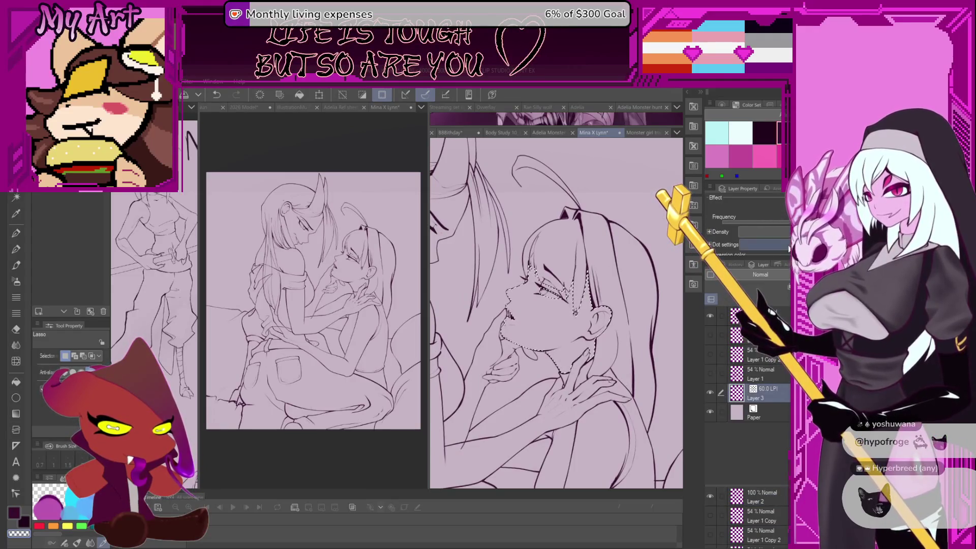
- Fill the selected face area with tone using the pen enlarged to about 373.8
{"action": "key", "text": "p"}
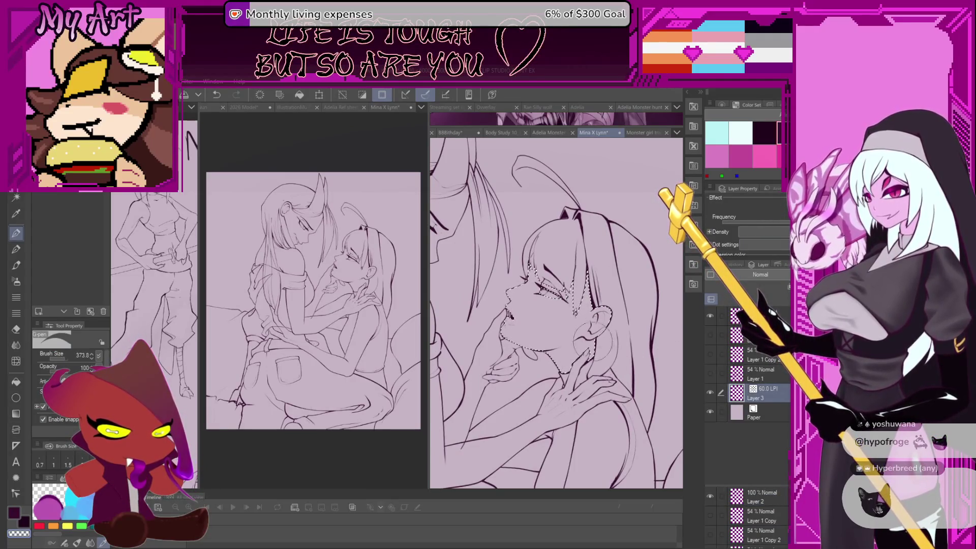
{"action": "mouse_move", "coordinate": [592, 285]}
{"action": "left_mouse_down"}
{"action": "mouse_move", "coordinate": [610, 285]}
{"action": "mouse_move", "coordinate": [580, 345]}
{"action": "mouse_move", "coordinate": [589, 305]}
{"action": "mouse_move", "coordinate": [609, 285]}
{"action": "mouse_move", "coordinate": [582, 280]}
{"action": "mouse_move", "coordinate": [564, 244]}
{"action": "left_mouse_up"}
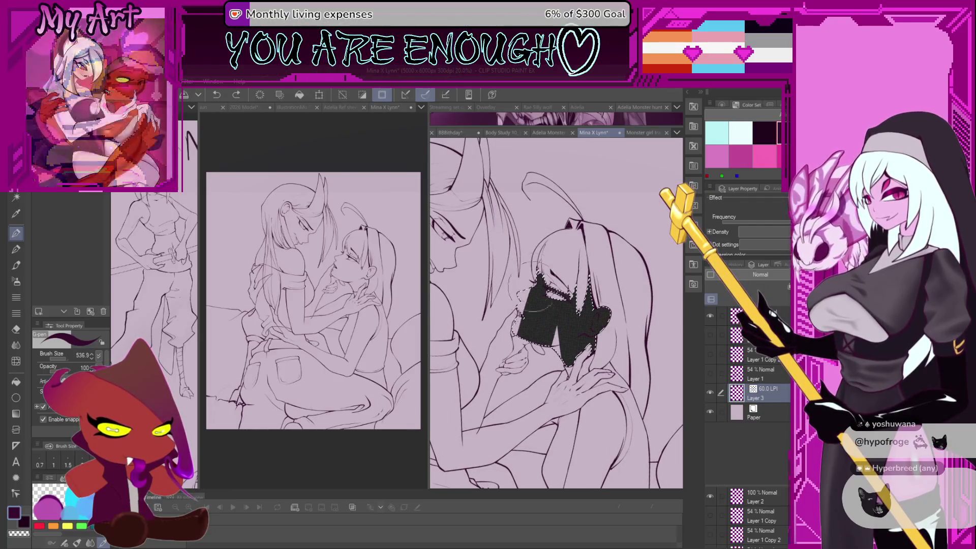
{"action": "mouse_move", "coordinate": [574, 305]}
{"action": "left_mouse_down"}
{"action": "mouse_move", "coordinate": [539, 310]}
{"action": "mouse_move", "coordinate": [529, 325]}
{"action": "mouse_move", "coordinate": [555, 335]}
{"action": "left_mouse_up"}
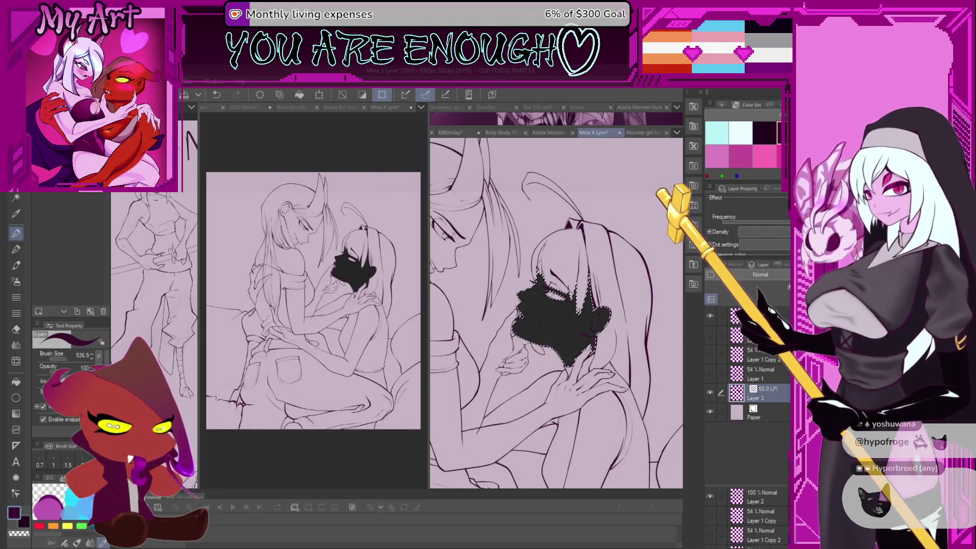
- Adjust Layer 3's screentone frequency back to 60 LPI
{"action": "left_click_drag", "start_coordinate": [771, 222], "coordinate": [739, 221]}
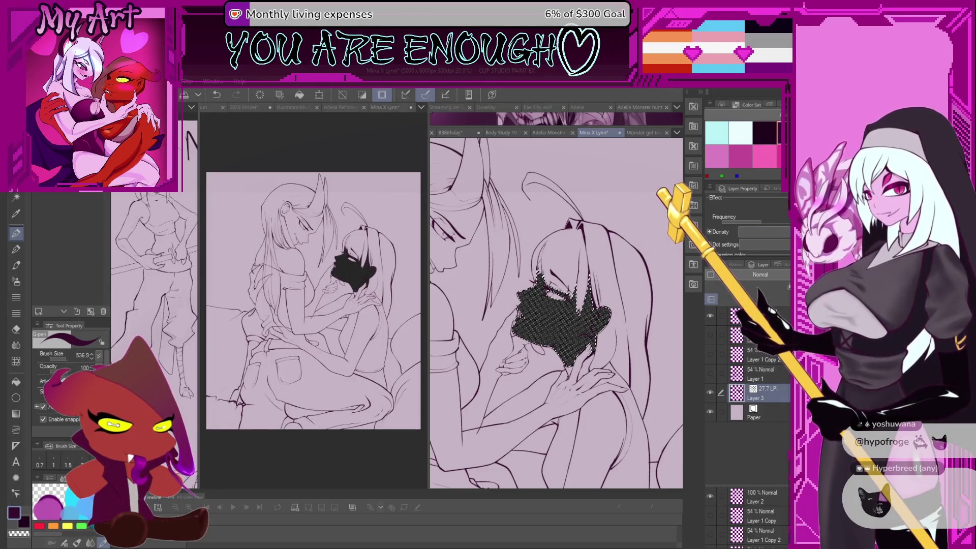
{"action": "scroll", "coordinate": [747, 223], "scroll_direction": "down", "scroll_amount": 1}
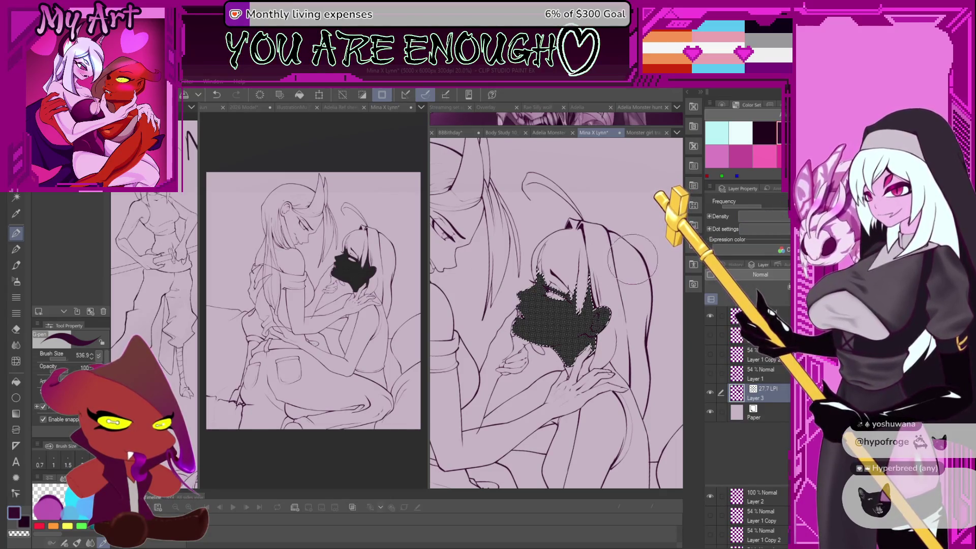
{"action": "left_click_drag", "start_coordinate": [730, 203], "coordinate": [743, 205]}
- Pick a lighter colour and fill the face selection with light grey tone
{"action": "left_click", "coordinate": [724, 104]}
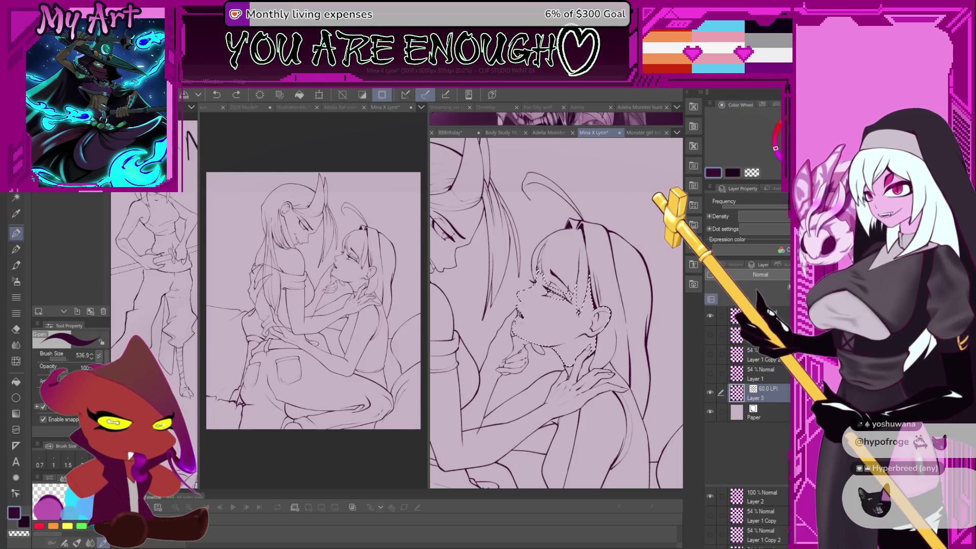
{"action": "left_click_drag", "start_coordinate": [580, 330], "coordinate": [605, 277]}
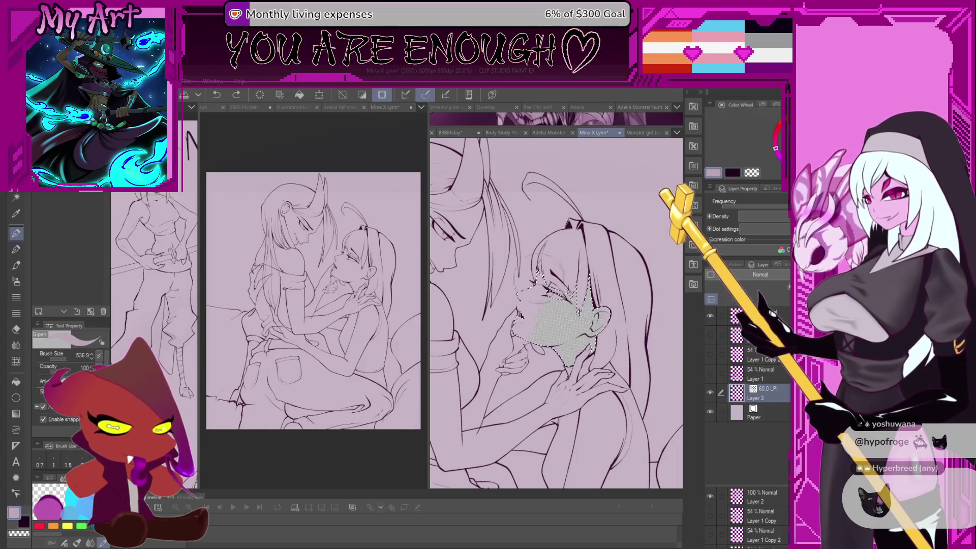
{"action": "scroll", "coordinate": [605, 274], "scroll_direction": "up", "scroll_amount": 2}
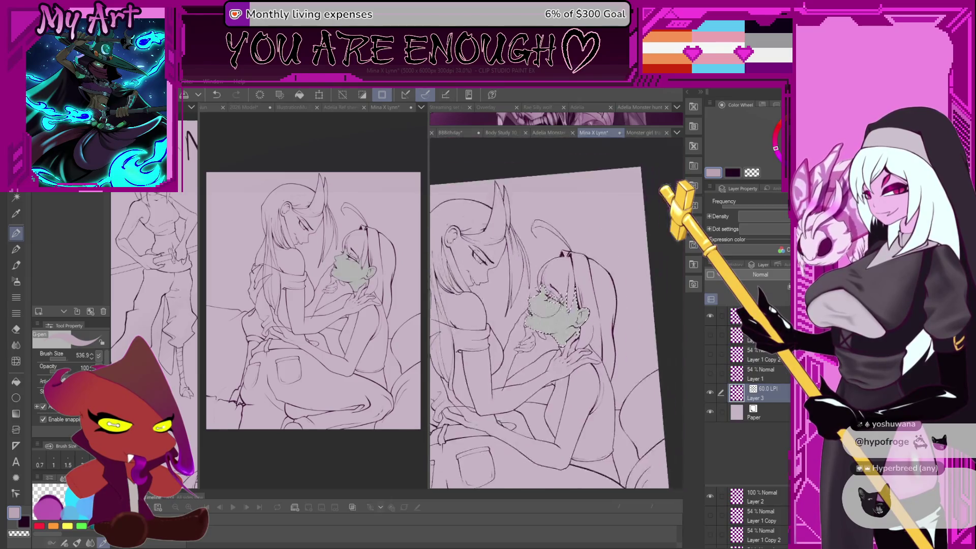
- With the Soft airbrush at about 325, spread grey shading toward the ear, undoing one stroke
{"action": "key", "text": "b"}
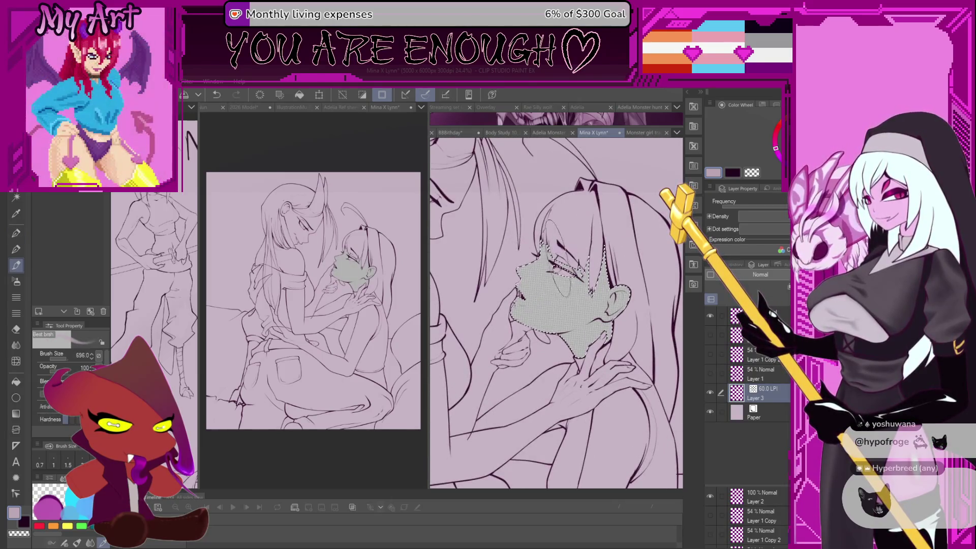
{"action": "key", "text": "b"}
{"action": "left_click_drag", "start_coordinate": [557, 287], "coordinate": [547, 279]}
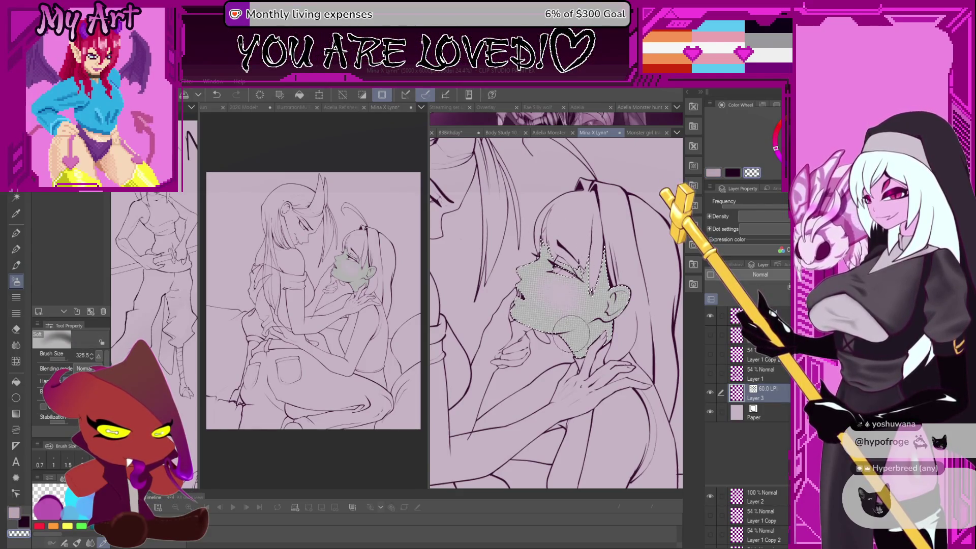
{"action": "scroll", "coordinate": [562, 318], "scroll_direction": "down", "scroll_amount": 1}
{"action": "scroll", "coordinate": [559, 321], "scroll_direction": "down", "scroll_amount": 4}
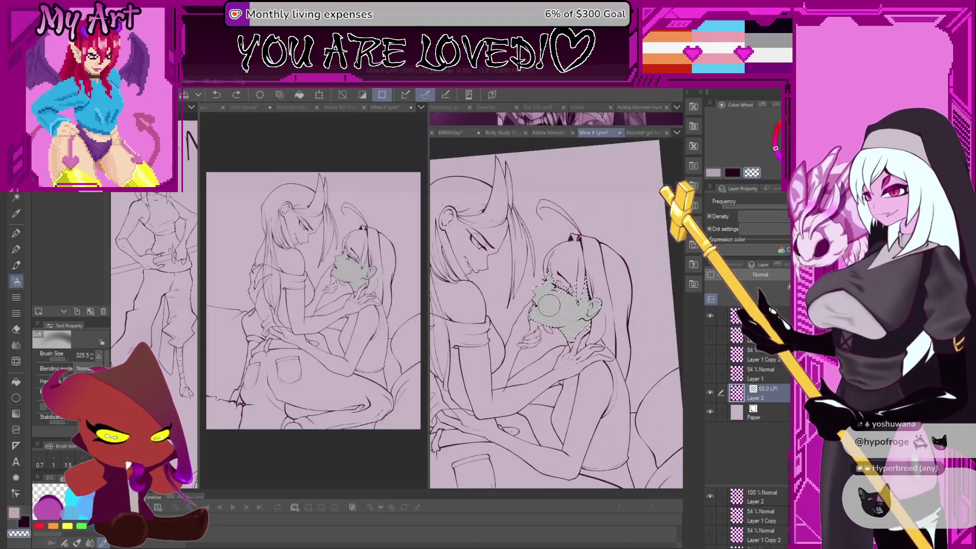
{"action": "scroll", "coordinate": [549, 304], "scroll_direction": "up", "scroll_amount": 2}
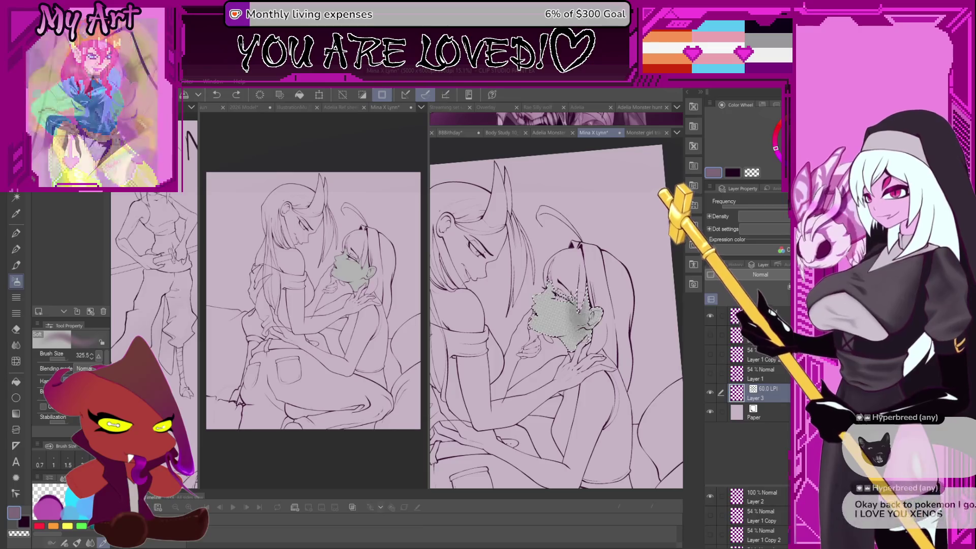
{"action": "left_click_drag", "start_coordinate": [564, 315], "coordinate": [587, 325]}
{"action": "scroll", "coordinate": [564, 384], "scroll_direction": "up", "scroll_amount": 3}
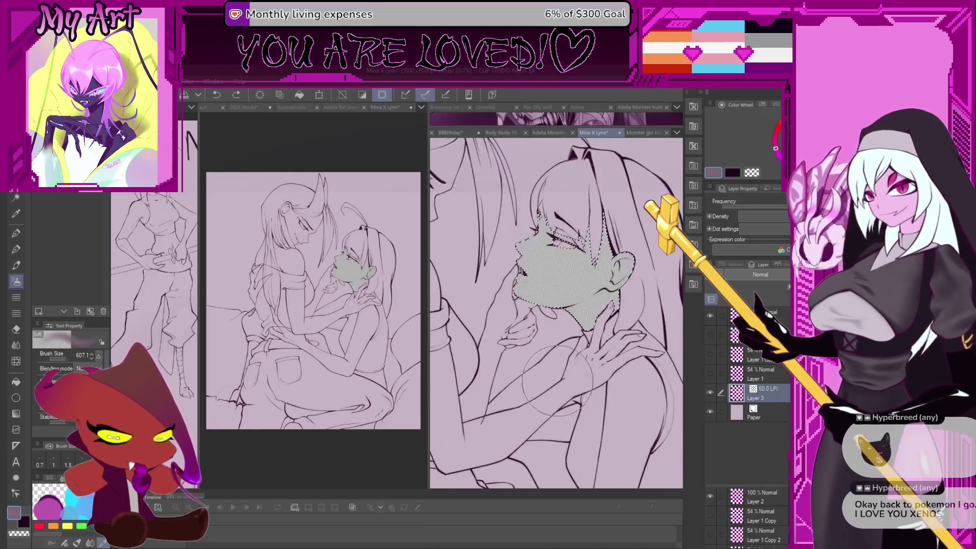
{"action": "mouse_move", "coordinate": [564, 384]}
{"action": "left_mouse_down"}
{"action": "mouse_move", "coordinate": [546, 300]}
{"action": "mouse_move", "coordinate": [544, 402]}
{"action": "left_mouse_up"}
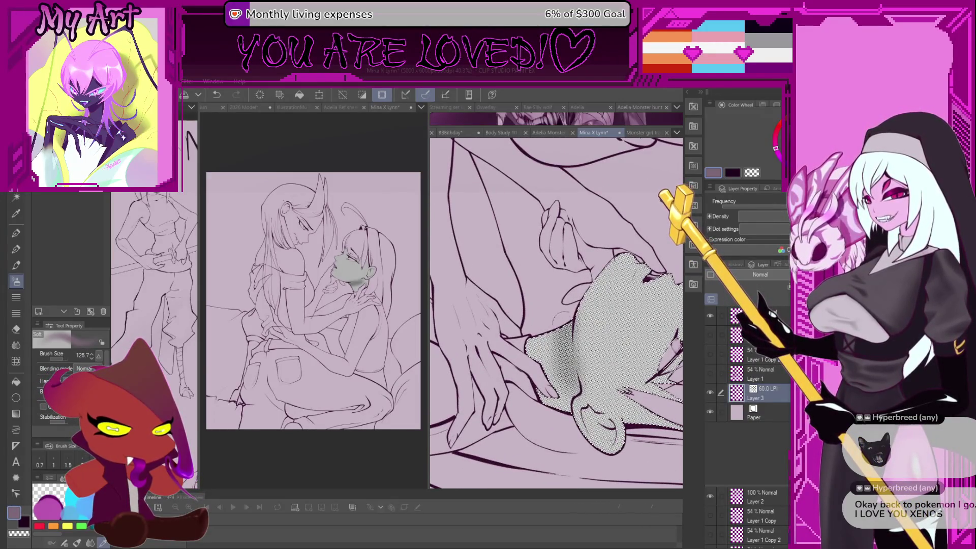
{"action": "key", "text": "ctrl+z"}
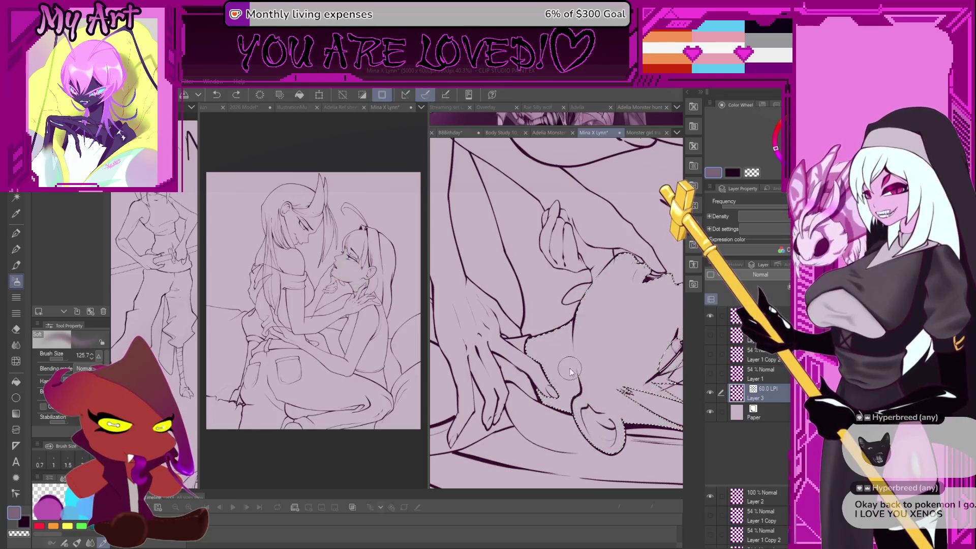
{"action": "scroll", "coordinate": [570, 373], "scroll_direction": "down", "scroll_amount": 3}
- On Layer 1, try textured pencil strokes on the cheek, then undo them and deselect
{"action": "left_click", "coordinate": [732, 366]}
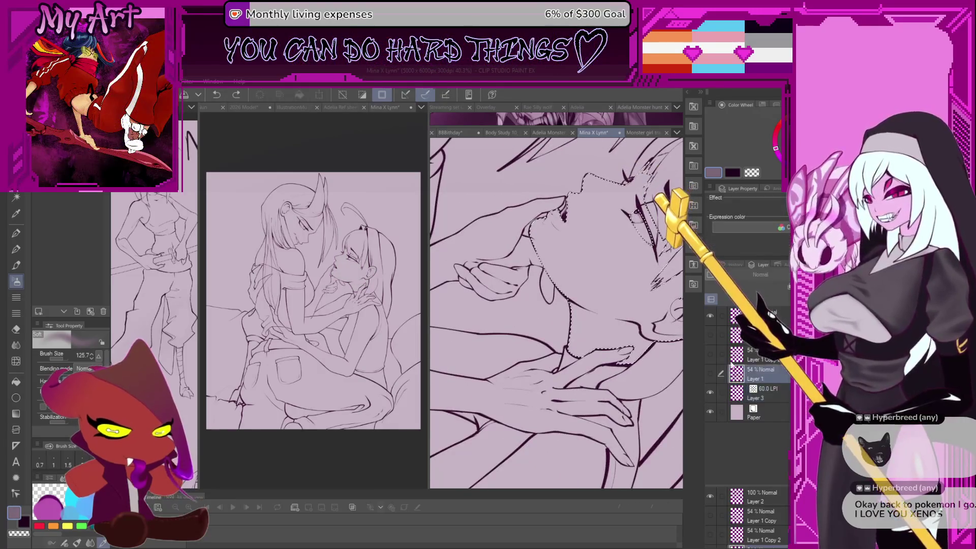
{"action": "scroll", "coordinate": [556, 312], "scroll_direction": "down", "scroll_amount": 3}
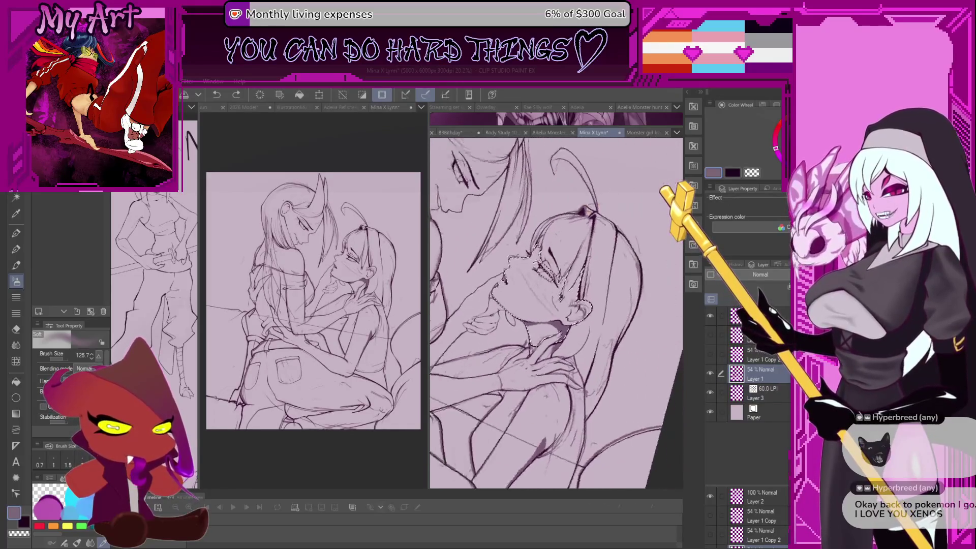
{"action": "scroll", "coordinate": [557, 305], "scroll_direction": "up", "scroll_amount": 5}
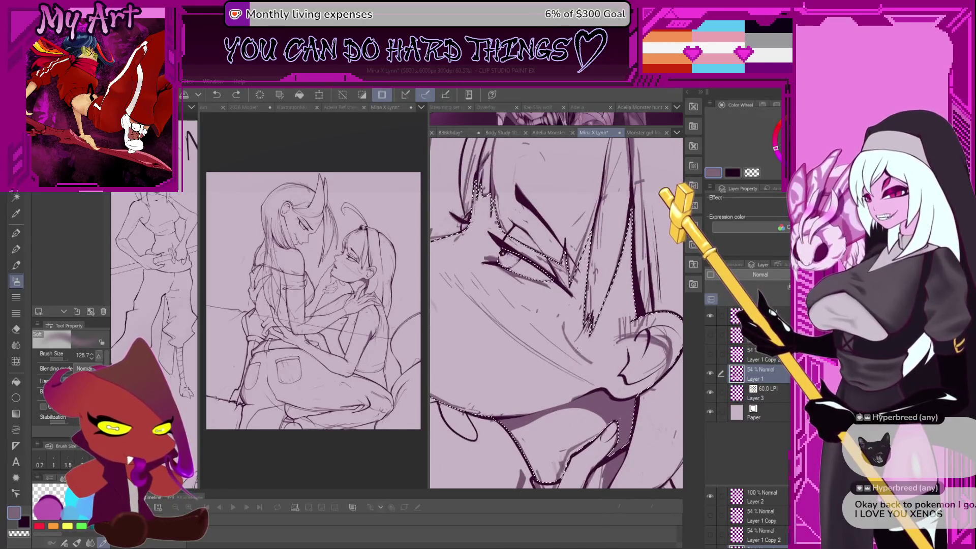
{"action": "key", "text": "p"}
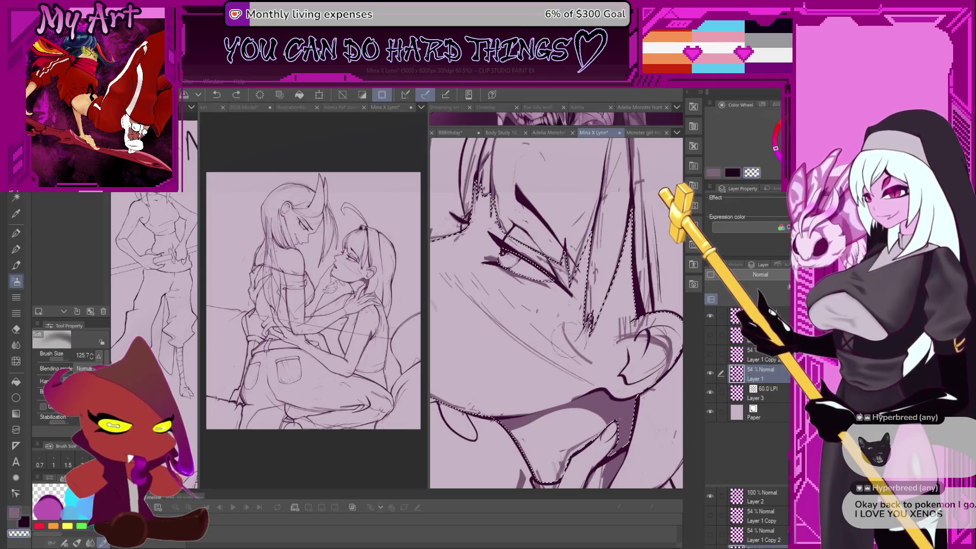
{"action": "scroll", "coordinate": [573, 350], "scroll_direction": "down", "scroll_amount": 1}
{"action": "key", "text": "p"}
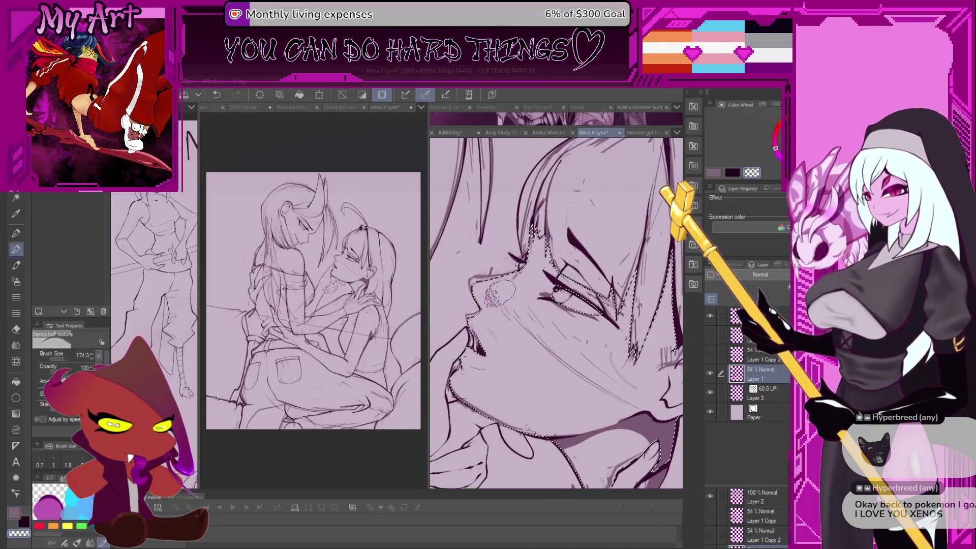
{"action": "left_click_drag", "start_coordinate": [500, 303], "coordinate": [511, 308]}
{"action": "key", "text": "m"}
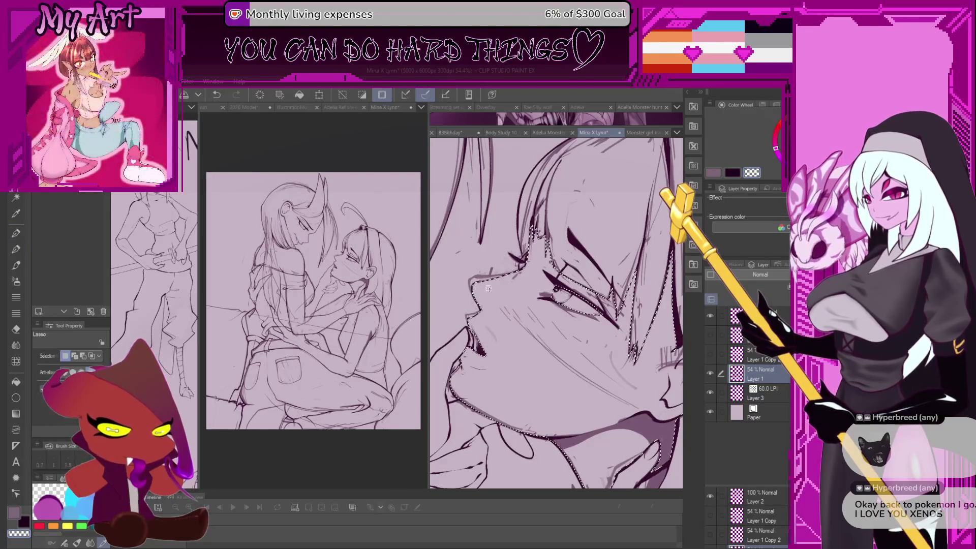
{"action": "key", "text": "ctrl+z"}
{"action": "key", "text": "ctrl+z"}
{"action": "key", "text": "ctrl+z"}
{"action": "key", "text": "ctrl+d"}
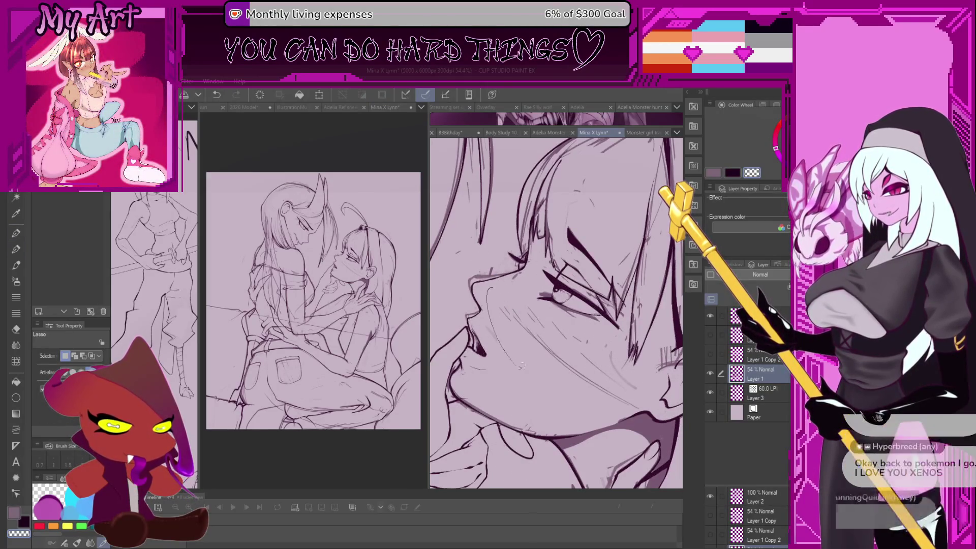
- Lasso the lower cheek, then erase the grey shading strokes inside the ear with the pen
{"action": "mouse_move", "coordinate": [521, 365]}
{"action": "left_mouse_down"}
{"action": "mouse_move", "coordinate": [626, 406]}
{"action": "mouse_move", "coordinate": [648, 389]}
{"action": "mouse_move", "coordinate": [614, 344]}
{"action": "mouse_move", "coordinate": [491, 290]}
{"action": "left_mouse_up"}
{"action": "scroll", "coordinate": [529, 297], "scroll_direction": "down", "scroll_amount": 1}
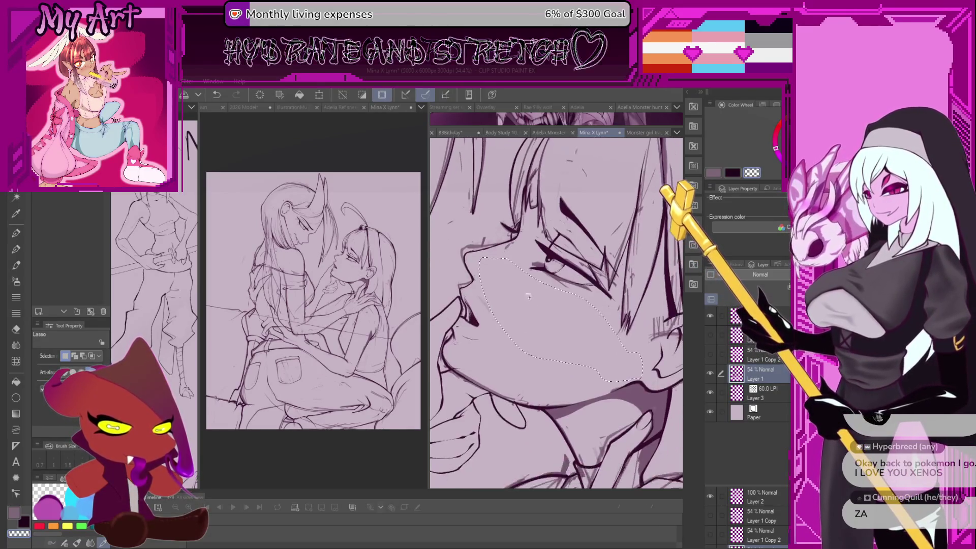
{"action": "scroll", "coordinate": [529, 297], "scroll_direction": "down", "scroll_amount": 1}
{"action": "key", "text": "p"}
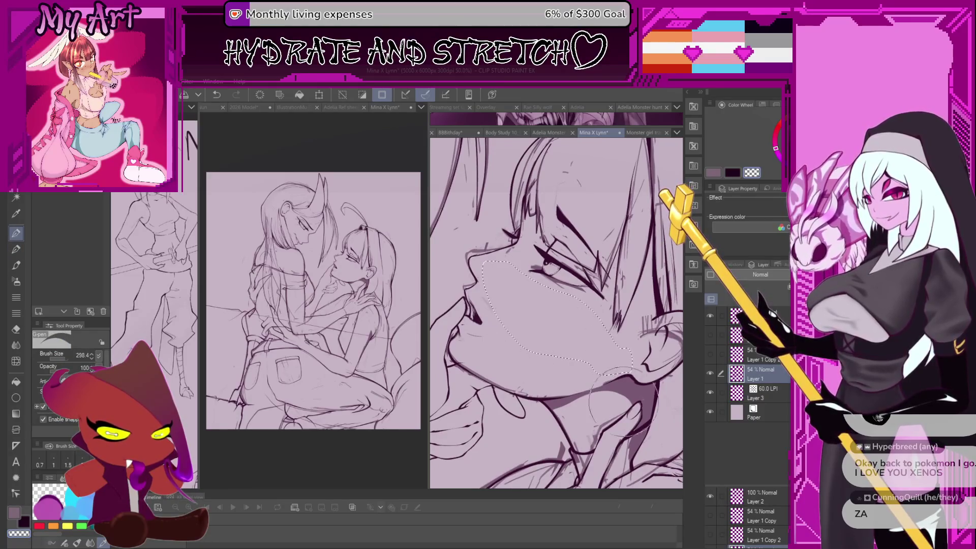
{"action": "scroll", "coordinate": [622, 397], "scroll_direction": "down", "scroll_amount": 1}
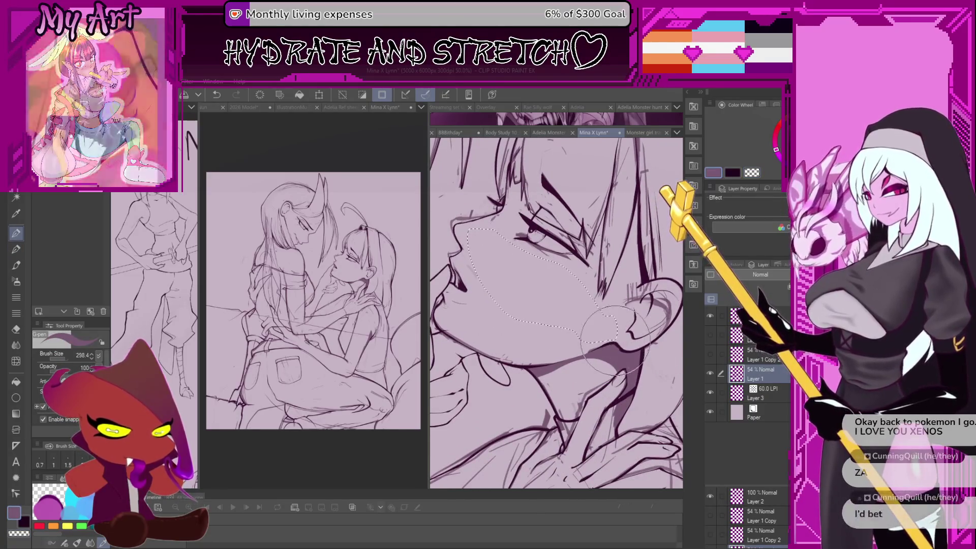
{"action": "scroll", "coordinate": [574, 351], "scroll_direction": "up", "scroll_amount": 1}
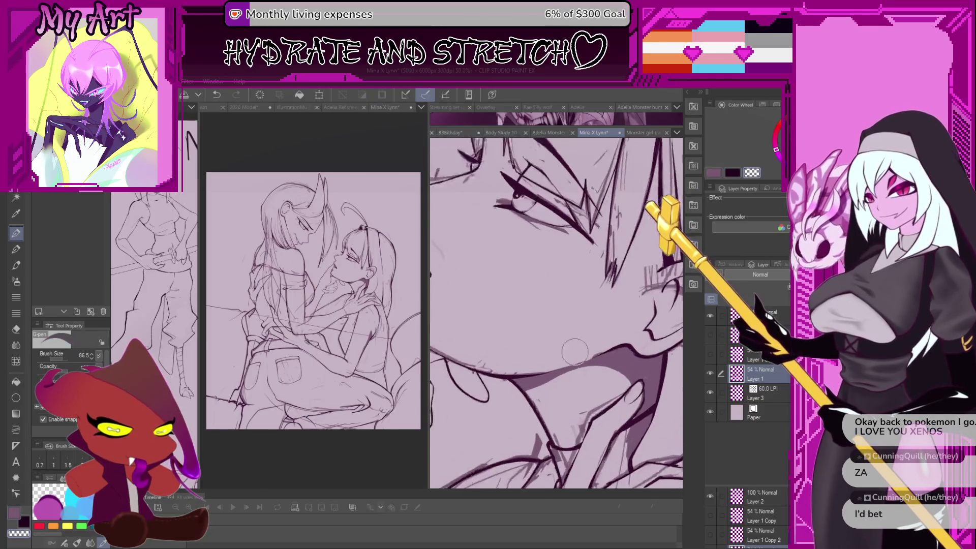
{"action": "scroll", "coordinate": [575, 351], "scroll_direction": "up", "scroll_amount": 1}
{"action": "left_click_drag", "start_coordinate": [646, 310], "coordinate": [554, 312]}
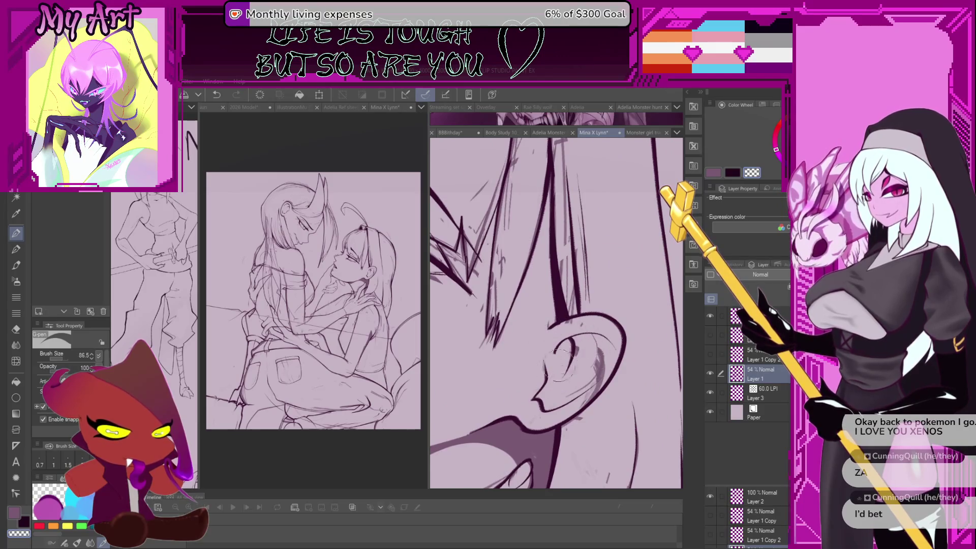
{"action": "left_click_drag", "start_coordinate": [592, 348], "coordinate": [599, 370]}
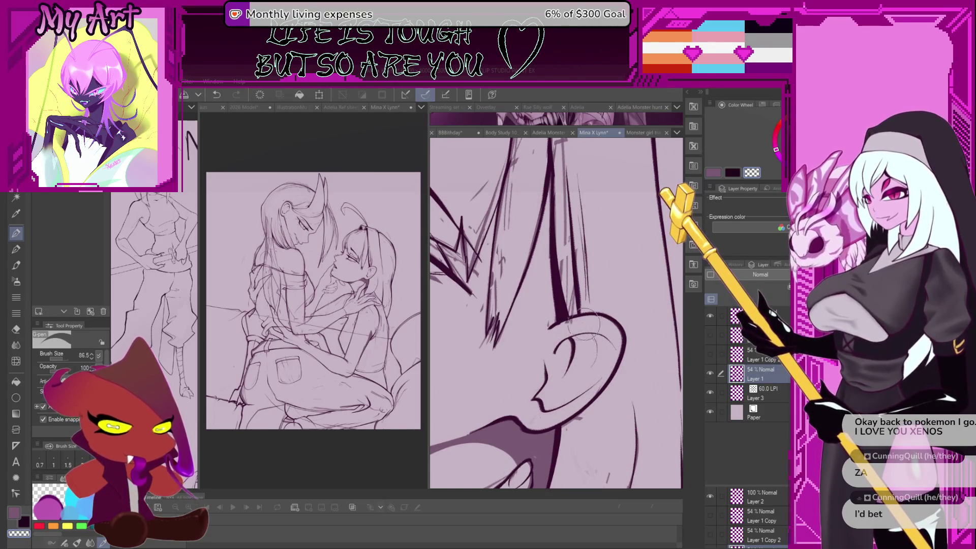
{"action": "mouse_move", "coordinate": [534, 330]}
{"action": "left_mouse_down"}
{"action": "mouse_move", "coordinate": [569, 343]}
{"action": "mouse_move", "coordinate": [580, 331]}
{"action": "mouse_move", "coordinate": [564, 338]}
{"action": "left_mouse_up"}
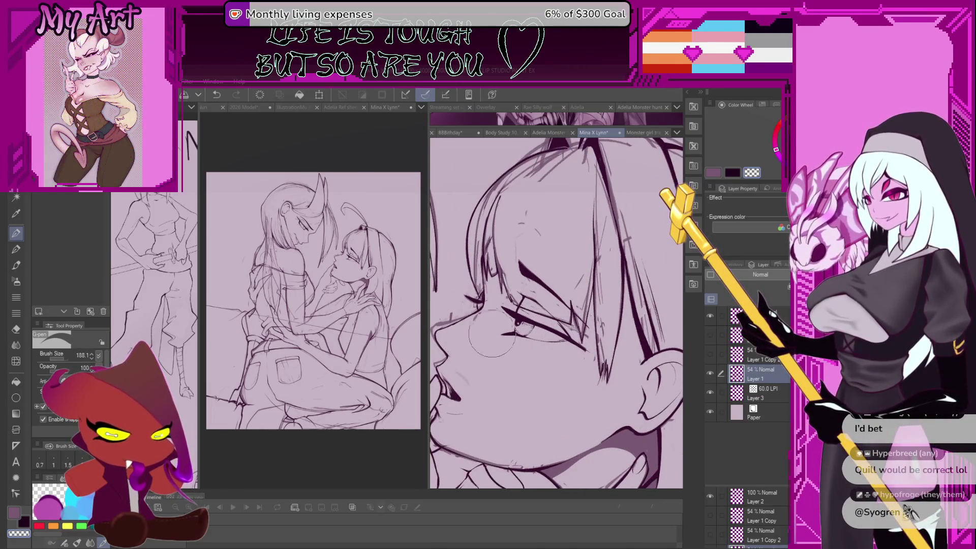
- Resize the brush and repaint grey shading over the right character's iris, undoing one stroke
{"action": "scroll", "coordinate": [491, 336], "scroll_direction": "up", "scroll_amount": 3}
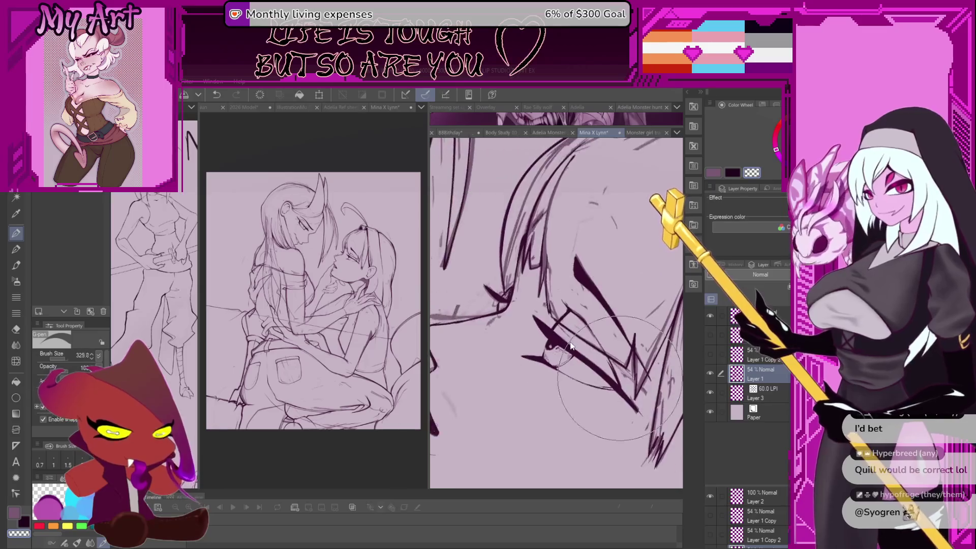
{"action": "key", "text": "bracketleft"}
{"action": "key", "text": "bracketleft"}
{"action": "key", "text": "bracketleft"}
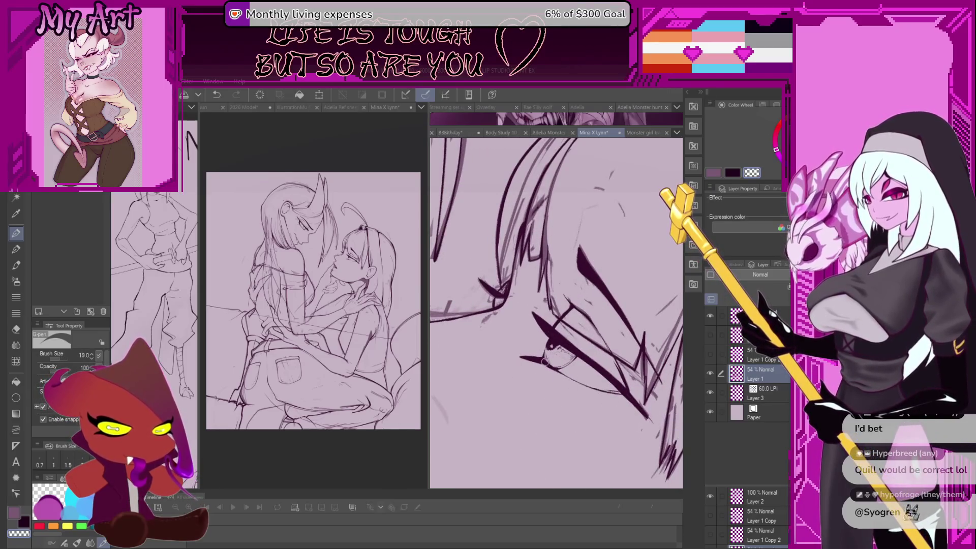
{"action": "scroll", "coordinate": [544, 362], "scroll_direction": "up", "scroll_amount": 2}
{"action": "key", "text": "bracketright"}
{"action": "key", "text": "bracketright"}
{"action": "key", "text": "bracketright"}
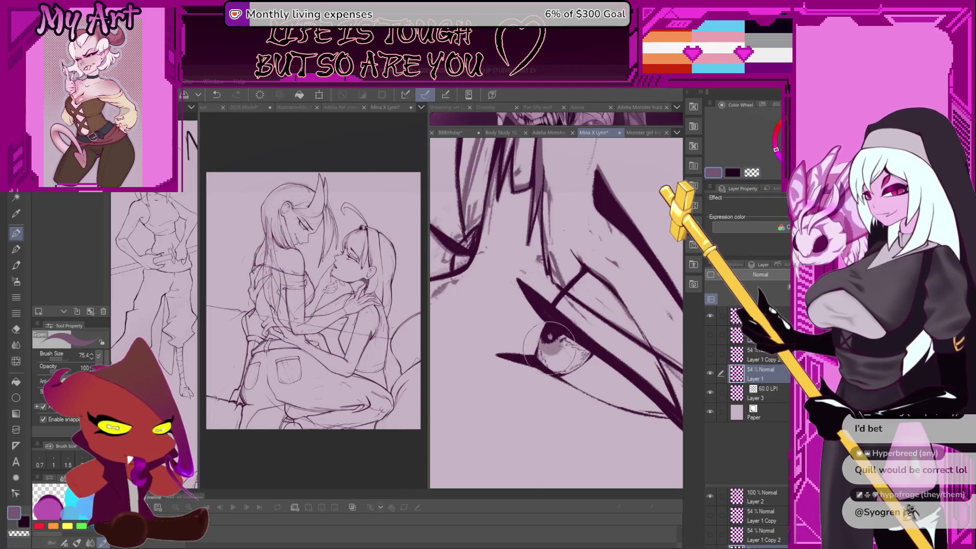
{"action": "key", "text": "bracketleft"}
{"action": "key", "text": "bracketleft"}
{"action": "key", "text": "bracketleft"}
{"action": "key", "text": "ctrl+z"}
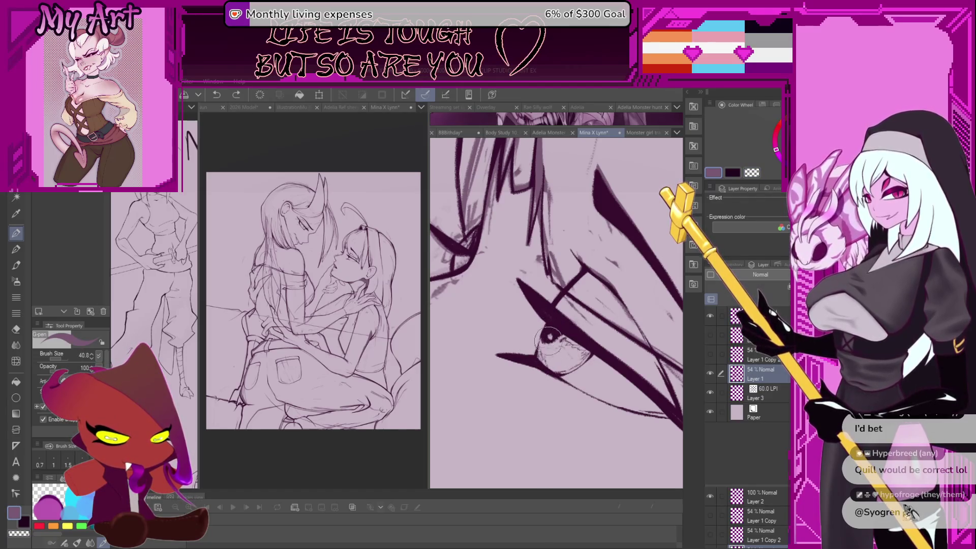
{"action": "mouse_move", "coordinate": [543, 347]}
{"action": "left_mouse_down"}
{"action": "mouse_move", "coordinate": [564, 366]}
{"action": "mouse_move", "coordinate": [585, 356]}
{"action": "mouse_move", "coordinate": [573, 350]}
{"action": "left_mouse_up"}
{"action": "key", "text": "c"}
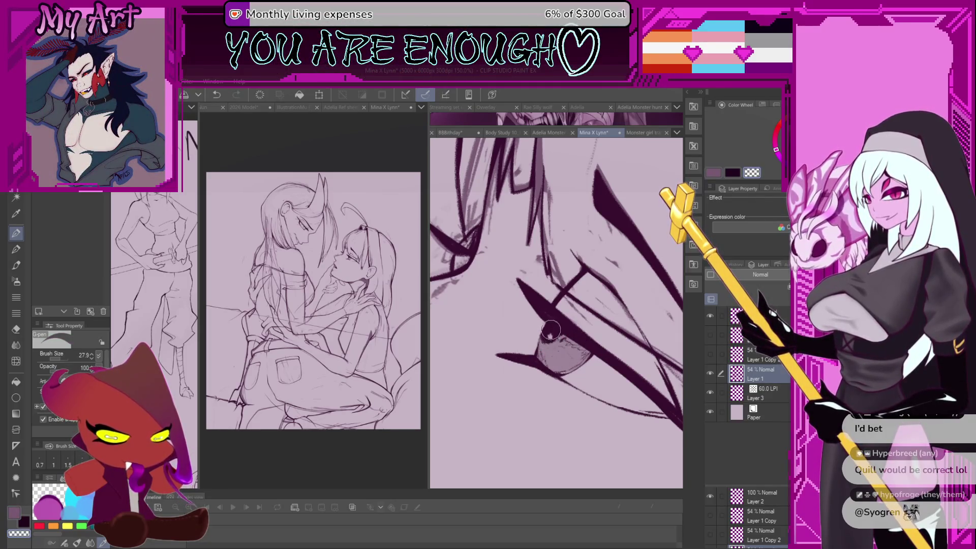
- On a new layer, paint a white catchlight dot on the eye, undoing one miss
{"action": "key", "text": "ctrl+shift+n"}
{"action": "key", "text": "c"}
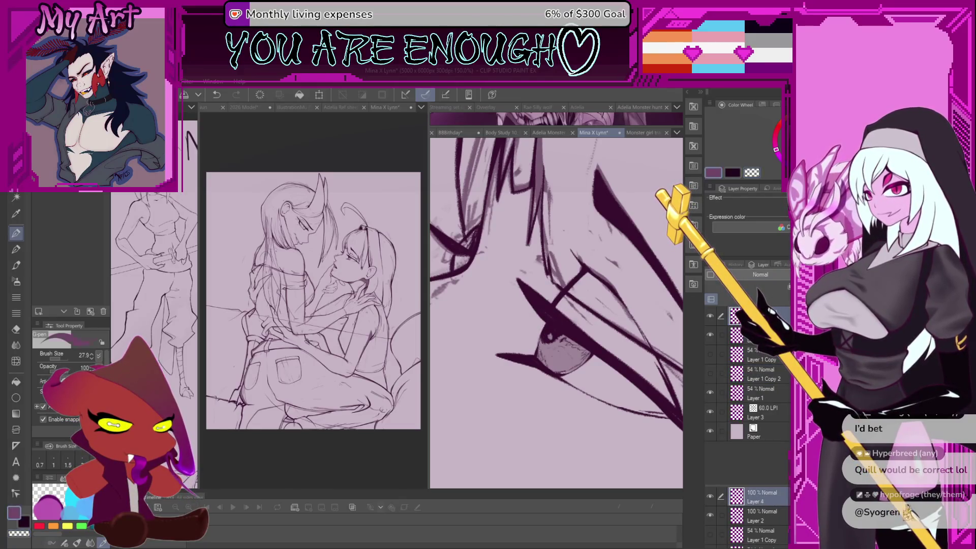
{"action": "key", "text": "x"}
{"action": "scroll", "coordinate": [569, 342], "scroll_direction": "up", "scroll_amount": 2}
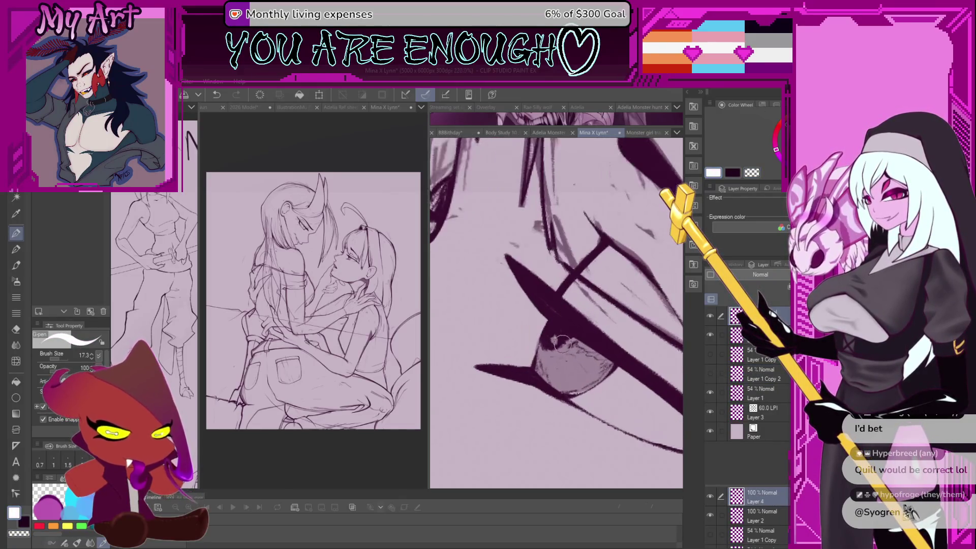
{"action": "left_click", "coordinate": [554, 338]}
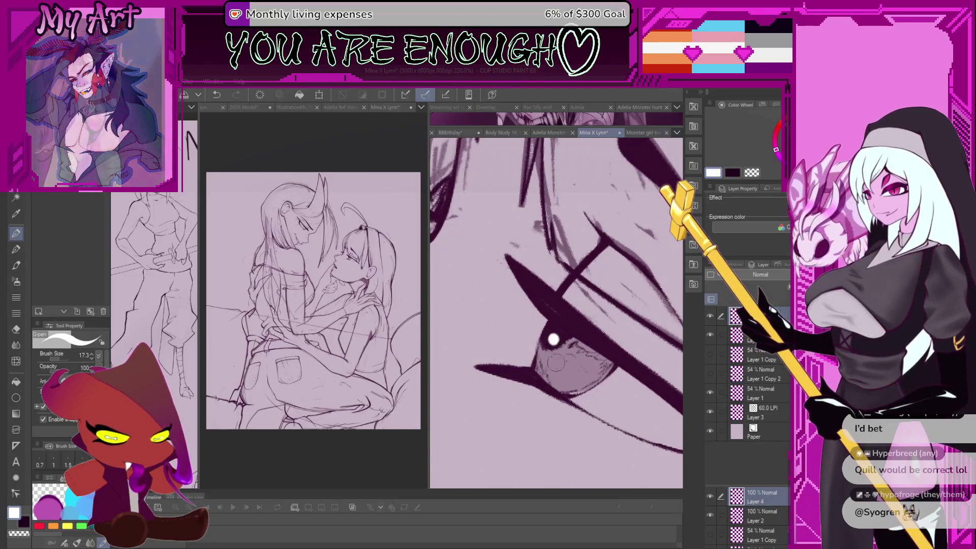
{"action": "key", "text": "asciicircum"}
{"action": "key", "text": "asciicircum"}
{"action": "key", "text": "asciicircum"}
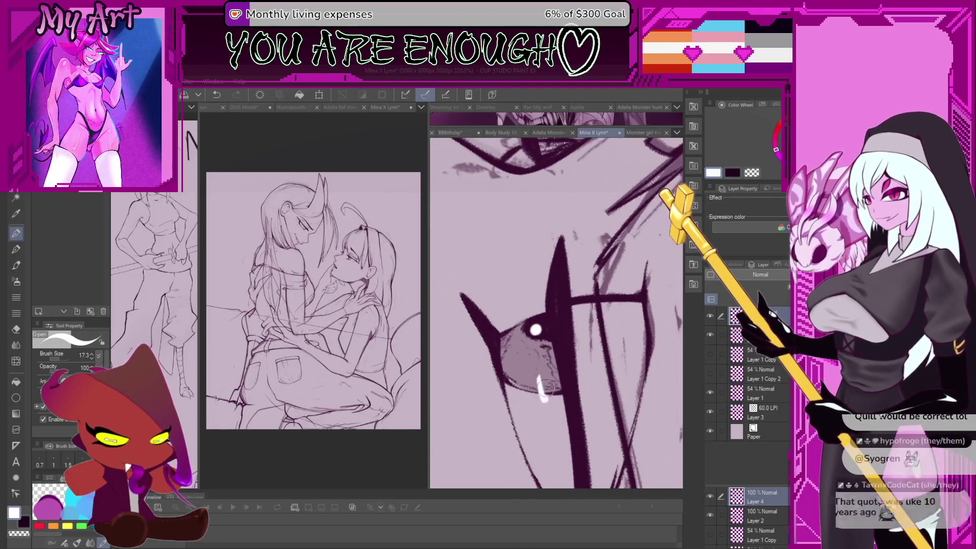
{"action": "key", "text": "ctrl+z"}
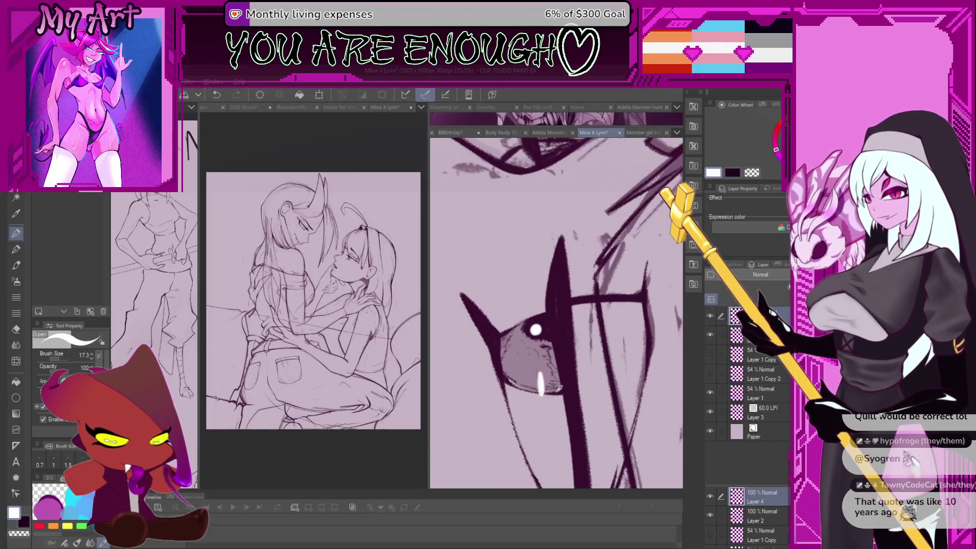
- Return to Layer 2 with the dark line colour and a 9.5 brush size
{"action": "left_click", "coordinate": [559, 388], "text": "alt"}
{"action": "key", "text": "bracketleft"}
{"action": "key", "text": "bracketleft"}
{"action": "key", "text": "alt+bracketleft"}
{"action": "scroll", "coordinate": [545, 391], "scroll_direction": "up", "scroll_amount": 3}
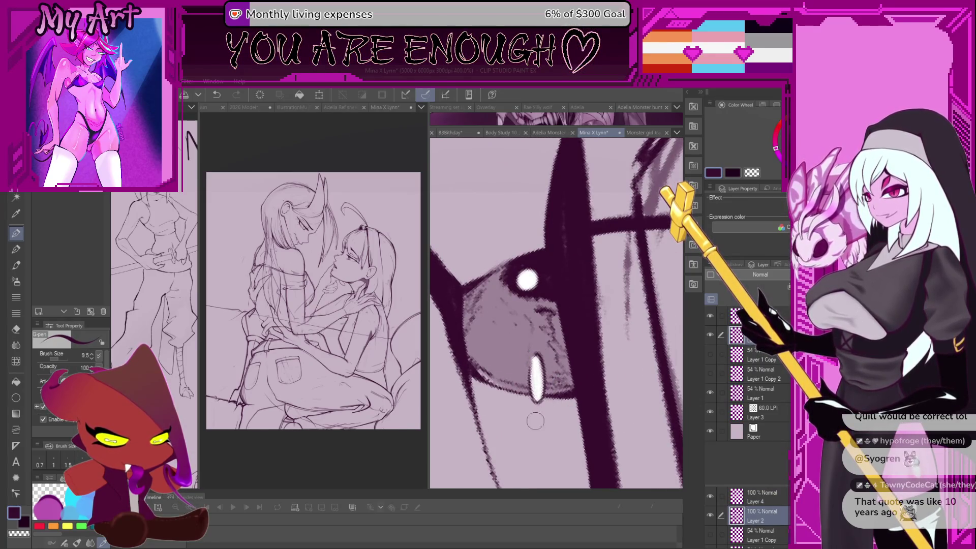
{"action": "scroll", "coordinate": [535, 421], "scroll_direction": "down", "scroll_amount": 5}
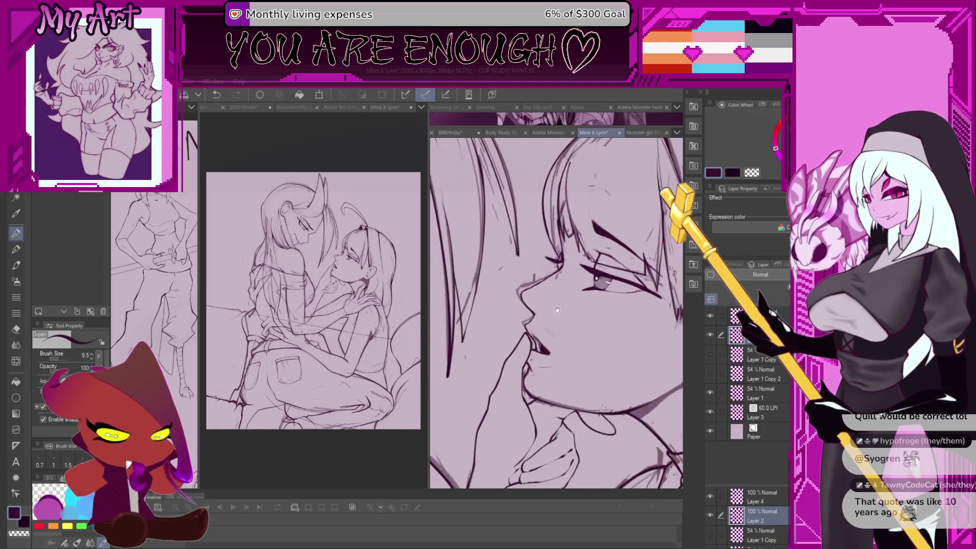
- Erase stray sketch lines around the face on Layer 1 with a large transparent-colour brush
{"action": "left_click_drag", "start_coordinate": [557, 309], "coordinate": [567, 326]}
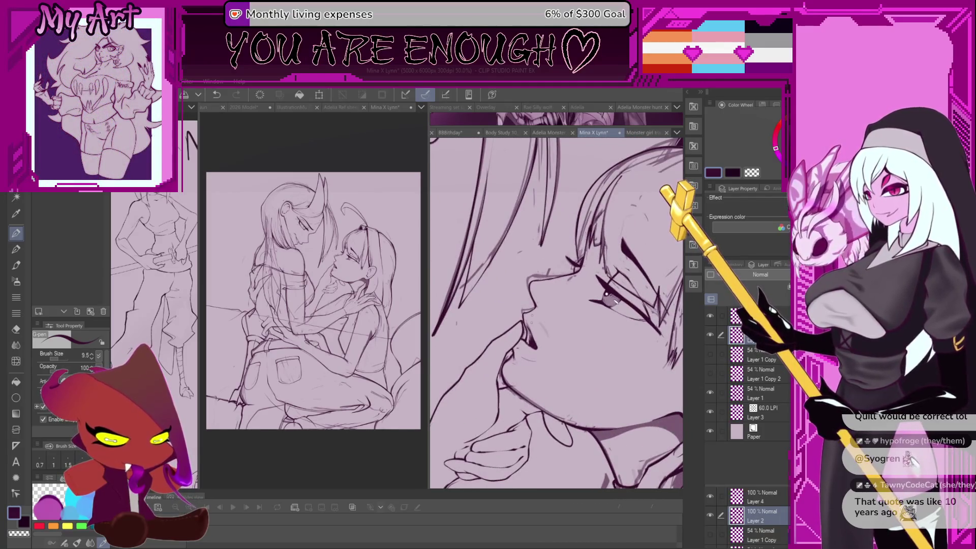
{"action": "scroll", "coordinate": [545, 339], "scroll_direction": "down", "scroll_amount": 4}
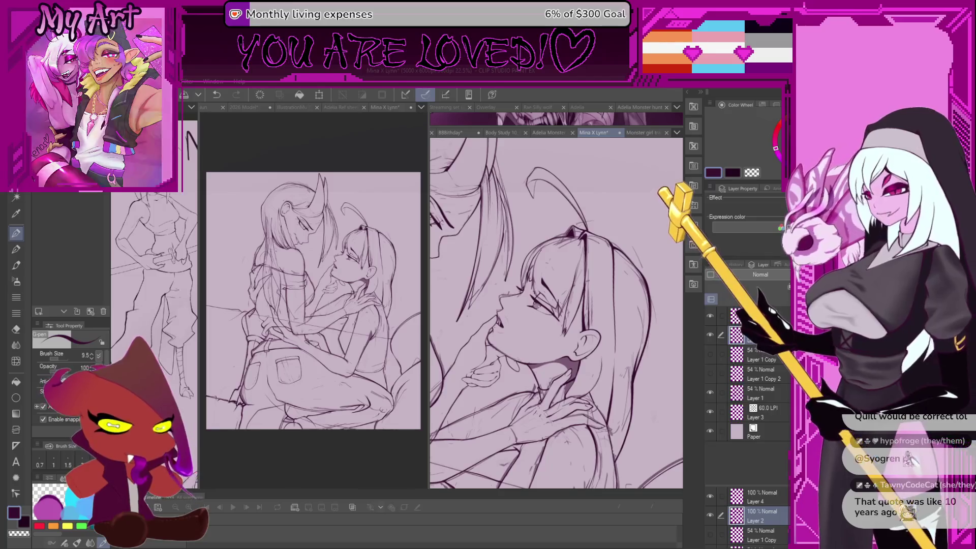
{"action": "scroll", "coordinate": [492, 303], "scroll_direction": "up", "scroll_amount": 5}
{"action": "mouse_move", "coordinate": [492, 303]}
{"action": "left_mouse_down"}
{"action": "mouse_move", "coordinate": [492, 294]}
{"action": "mouse_move", "coordinate": [524, 337]}
{"action": "left_mouse_up"}
{"action": "key", "text": "c"}
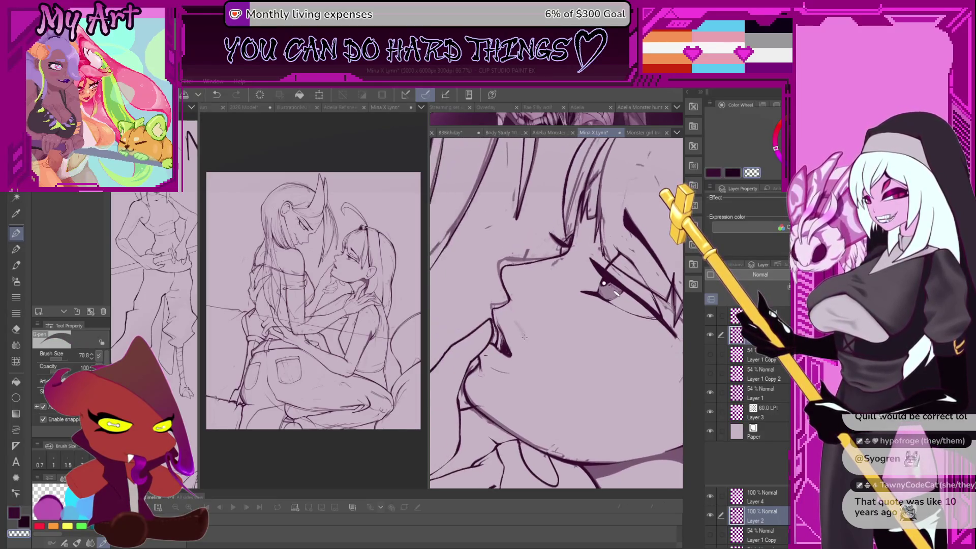
{"action": "left_click", "coordinate": [523, 331], "text": "ctrl+shift"}
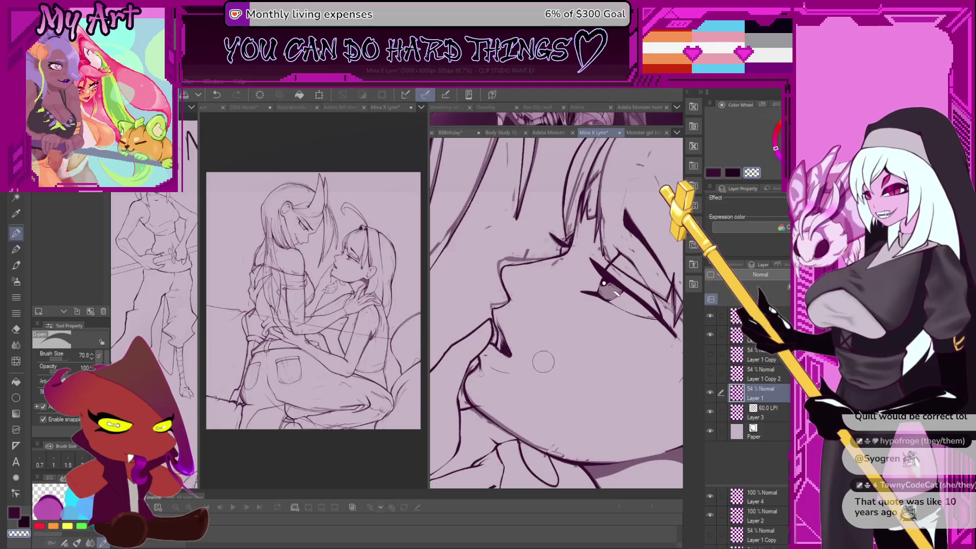
{"action": "left_click_drag", "start_coordinate": [472, 313], "coordinate": [493, 338]}
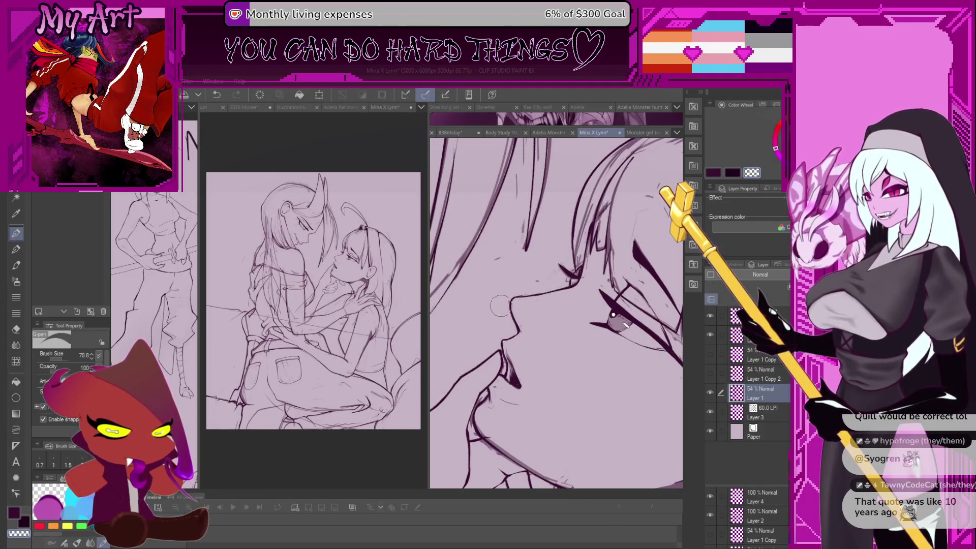
{"action": "scroll", "coordinate": [525, 285], "scroll_direction": "down", "scroll_amount": 3}
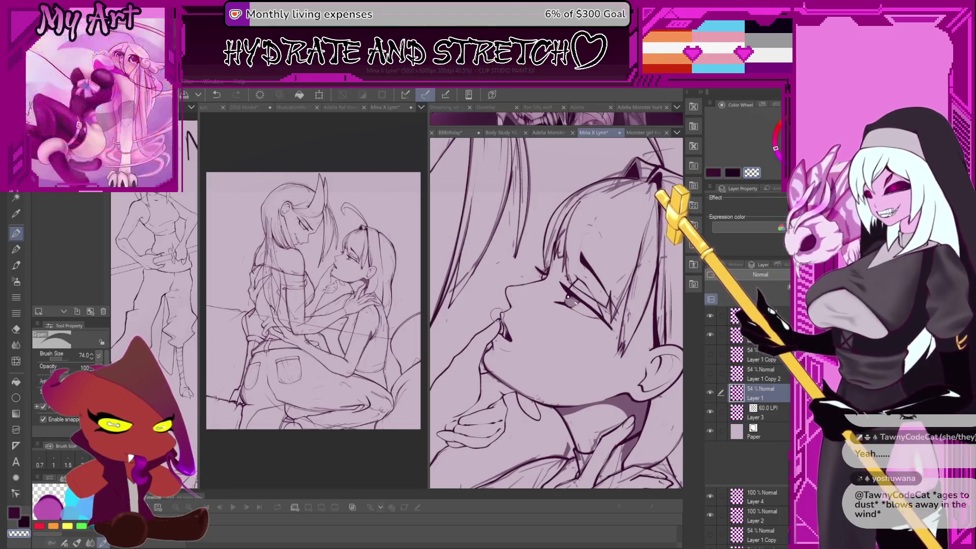
{"action": "scroll", "coordinate": [583, 342], "scroll_direction": "down", "scroll_amount": 3}
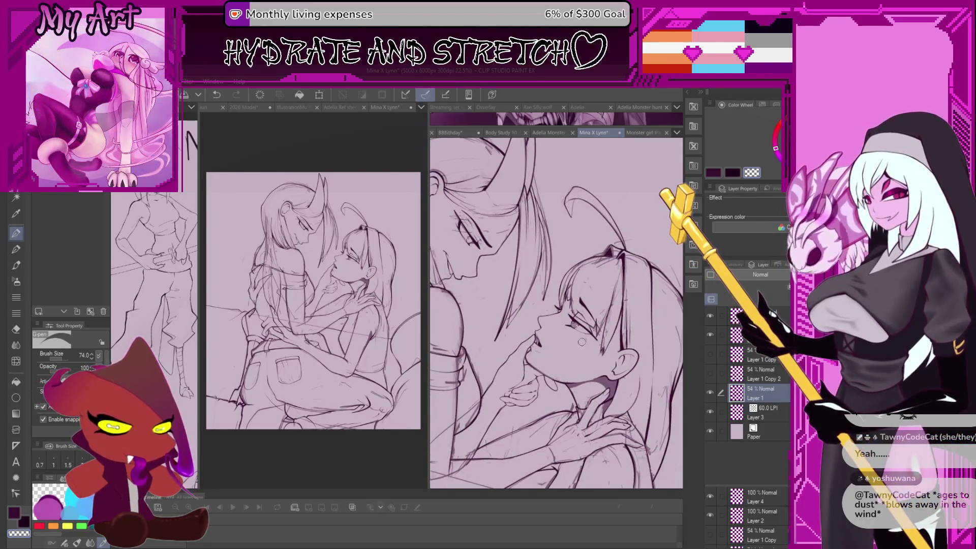
{"action": "left_click_drag", "start_coordinate": [582, 342], "coordinate": [574, 351]}
{"action": "scroll", "coordinate": [573, 325], "scroll_direction": "down", "scroll_amount": 3}
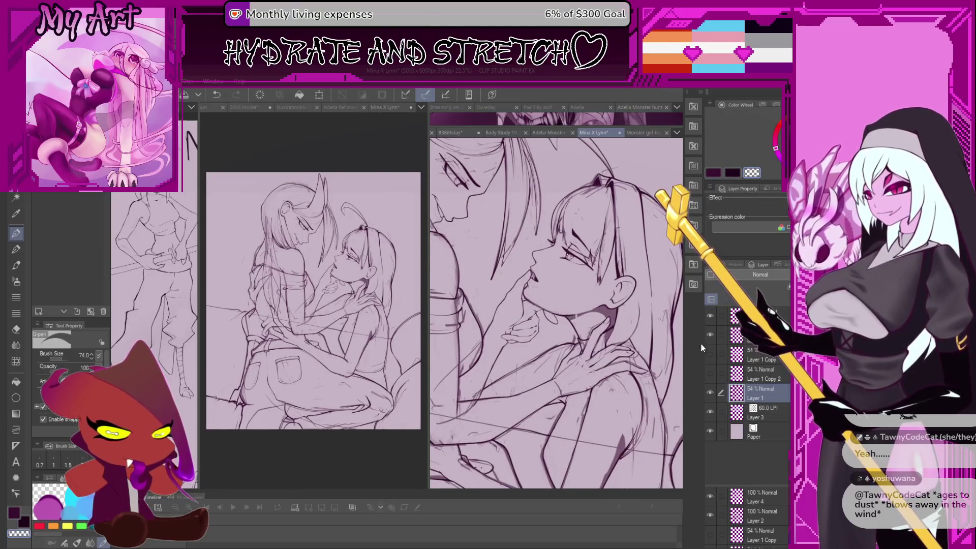
- Toggle a layer's visibility to compare the lines, then make Layer 2 the working layer
{"action": "left_click", "coordinate": [736, 334]}
{"action": "left_click", "coordinate": [710, 334]}
{"action": "left_click", "coordinate": [710, 335]}
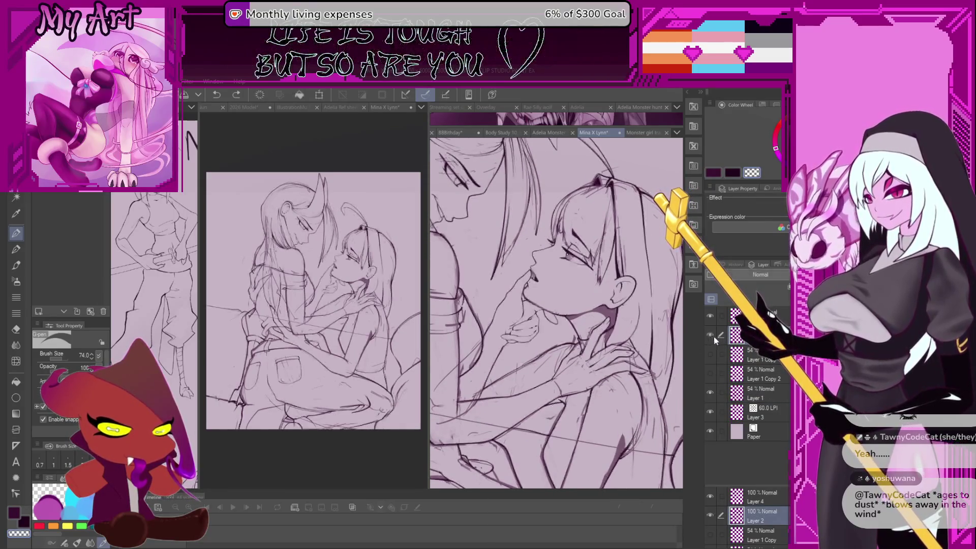
- Switch to Auto Select and hide the rough sketch on Layer 1
{"action": "left_click", "coordinate": [769, 397]}
{"action": "key", "text": "w"}
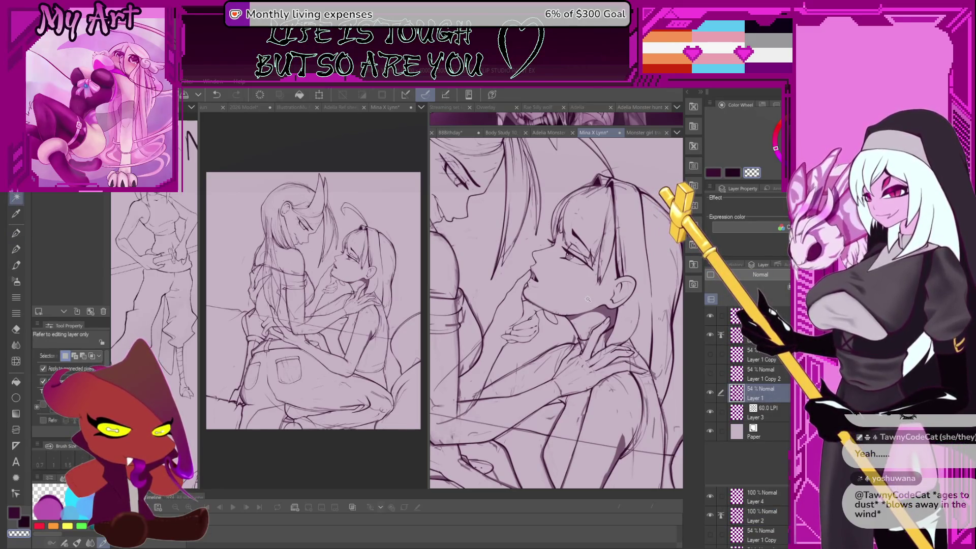
{"action": "scroll", "coordinate": [646, 348], "scroll_direction": "down", "scroll_amount": 1}
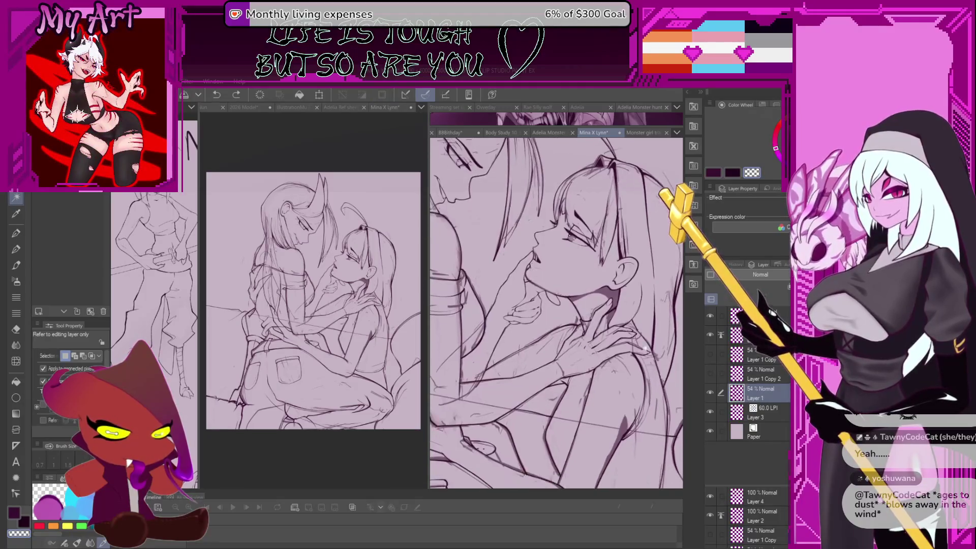
{"action": "left_click", "coordinate": [710, 335]}
{"action": "left_click", "coordinate": [711, 335]}
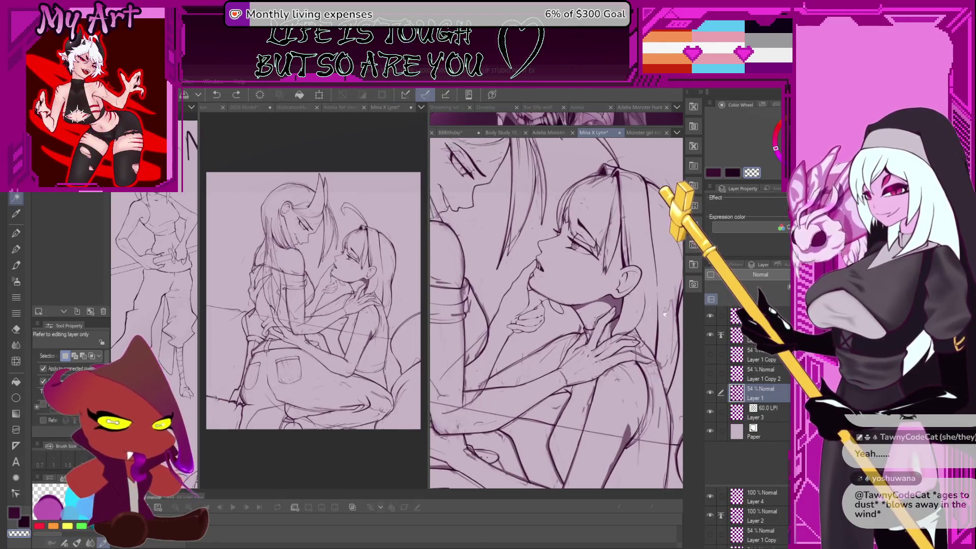
{"action": "left_click", "coordinate": [711, 396]}
- Auto-select the left character's shoulder, sleeve and back area on the line art layer
{"action": "scroll", "coordinate": [565, 277], "scroll_direction": "up", "scroll_amount": 2}
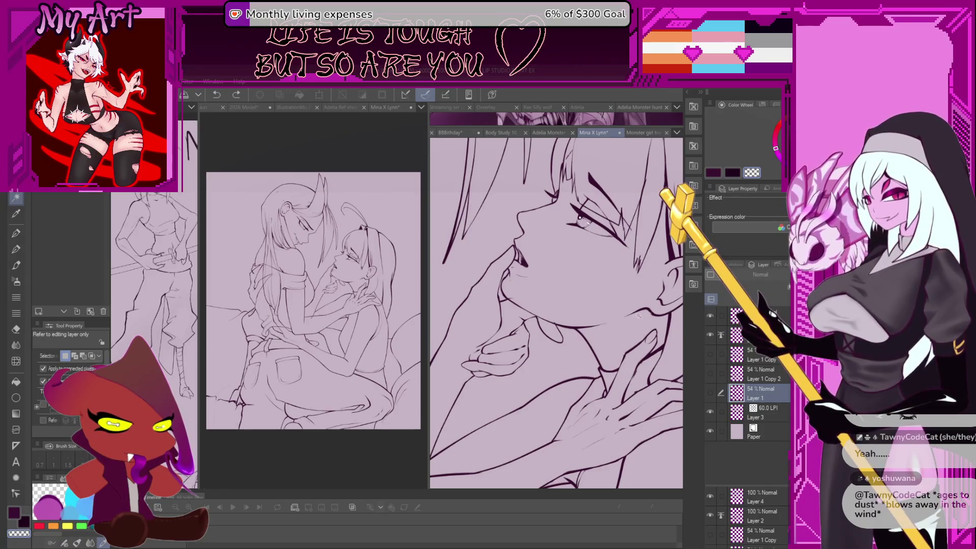
{"action": "left_click_drag", "start_coordinate": [645, 312], "coordinate": [544, 318]}
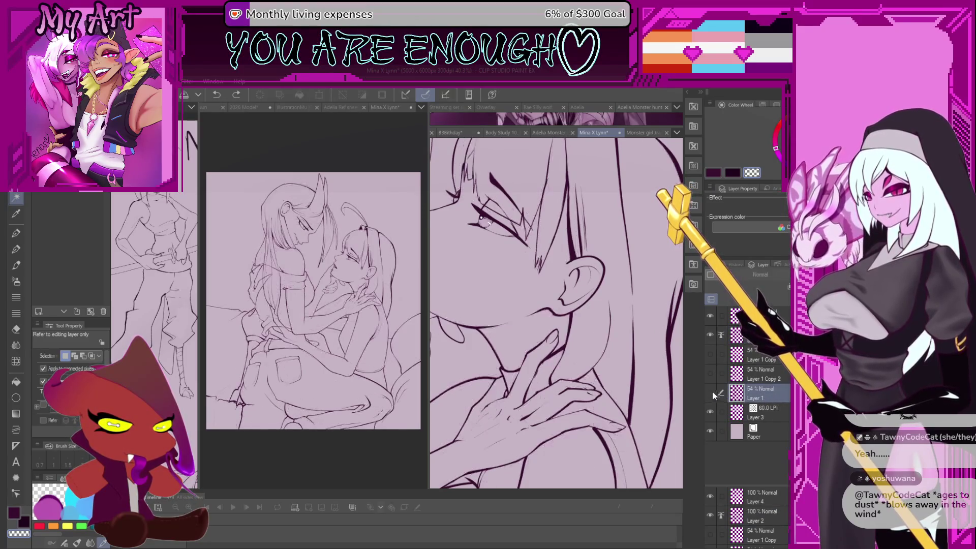
{"action": "left_click", "coordinate": [736, 335]}
{"action": "left_click", "coordinate": [737, 335], "text": "ctrl"}
{"action": "scroll", "coordinate": [507, 275], "scroll_direction": "down", "scroll_amount": 5}
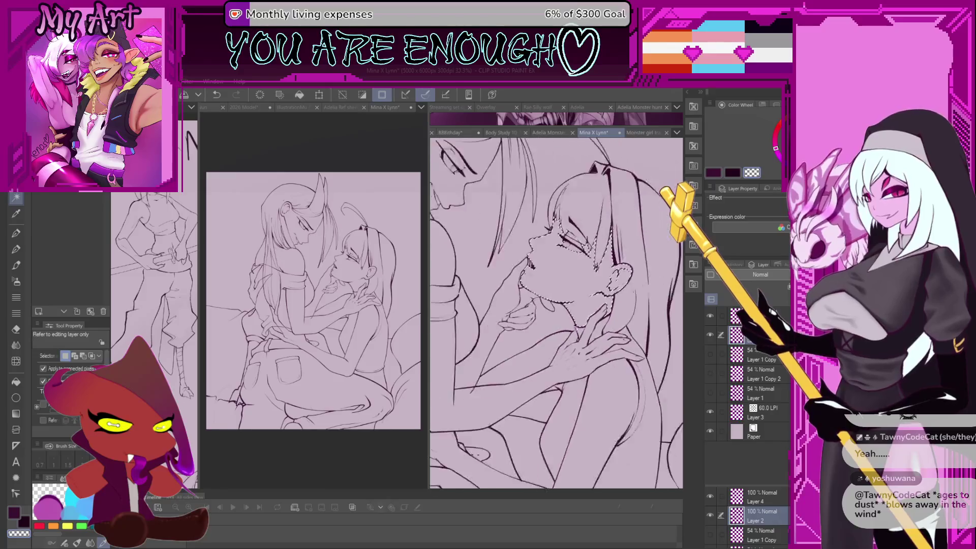
{"action": "scroll", "coordinate": [578, 327], "scroll_direction": "up", "scroll_amount": 5}
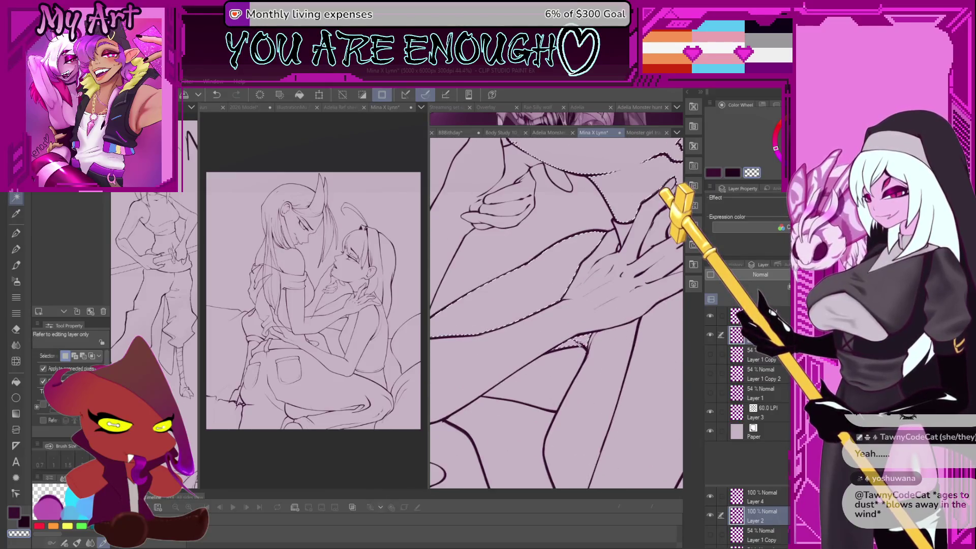
{"action": "scroll", "coordinate": [578, 342], "scroll_direction": "down", "scroll_amount": 3}
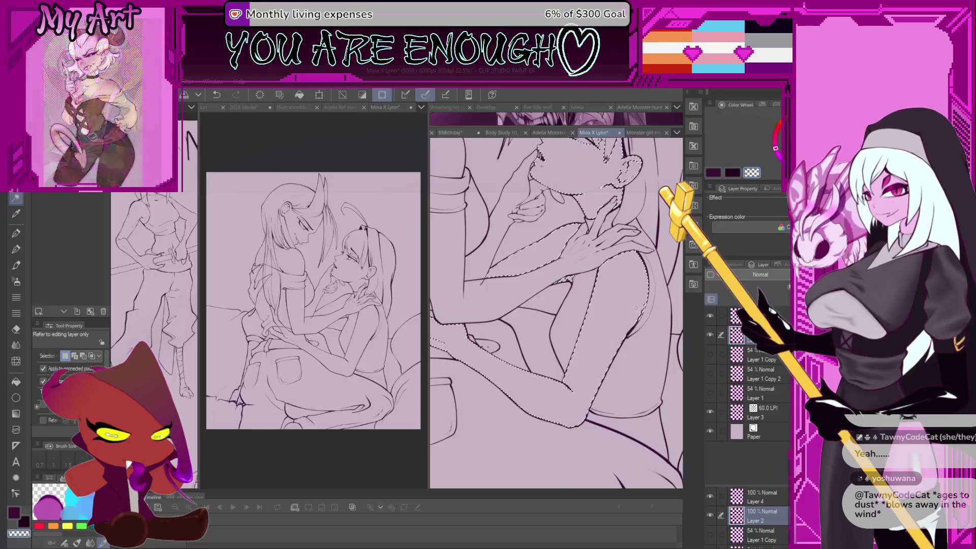
{"action": "left_click_drag", "start_coordinate": [635, 307], "coordinate": [651, 379]}
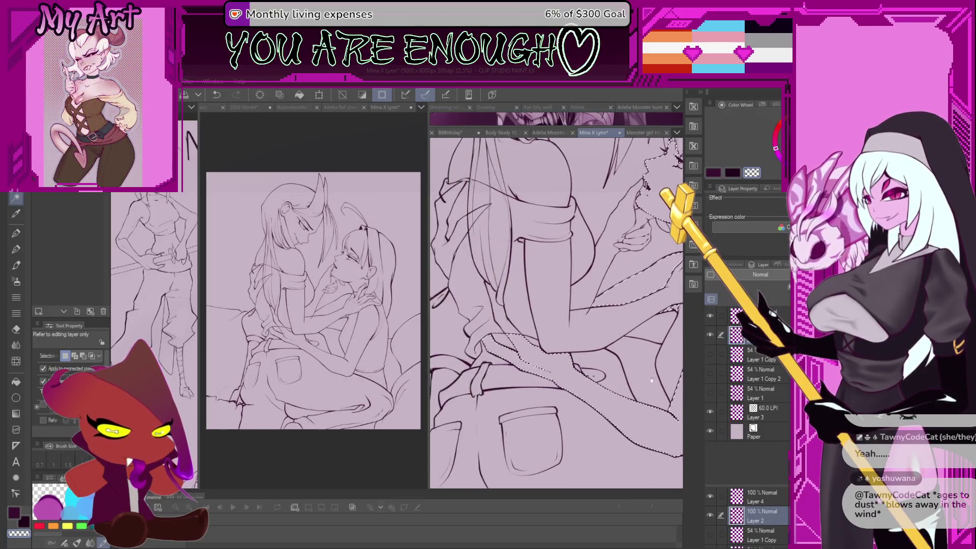
{"action": "left_click_drag", "start_coordinate": [500, 280], "coordinate": [501, 298]}
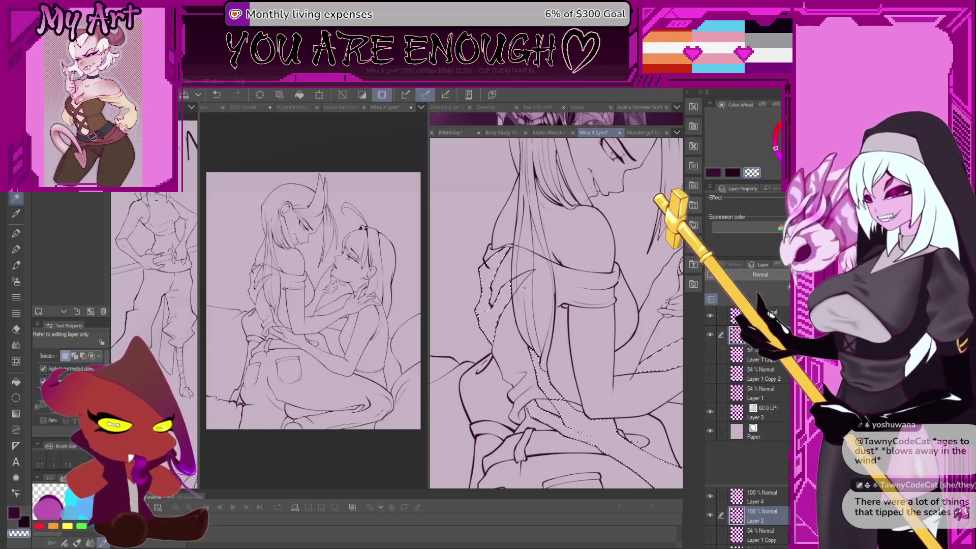
{"action": "scroll", "coordinate": [524, 287], "scroll_direction": "up", "scroll_amount": 2}
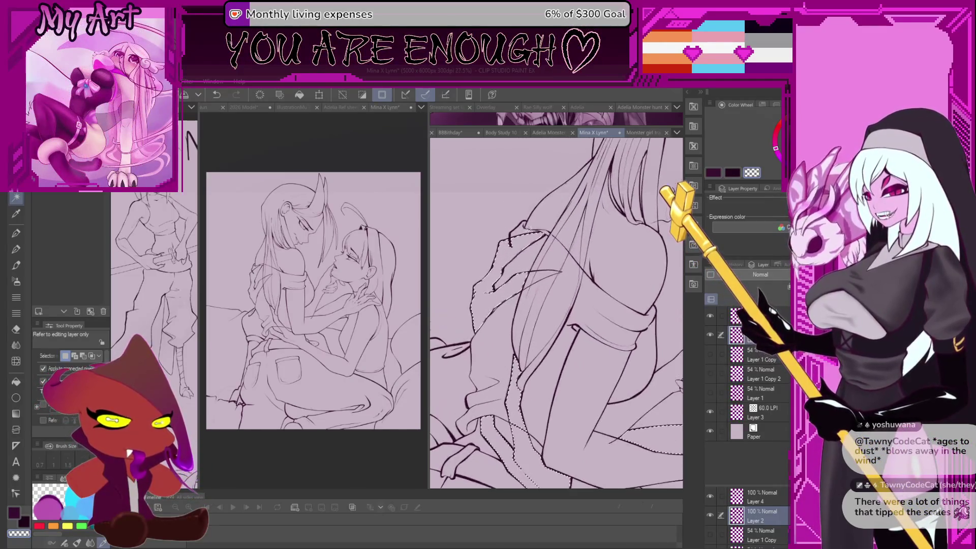
{"action": "scroll", "coordinate": [563, 340], "scroll_direction": "up", "scroll_amount": 5}
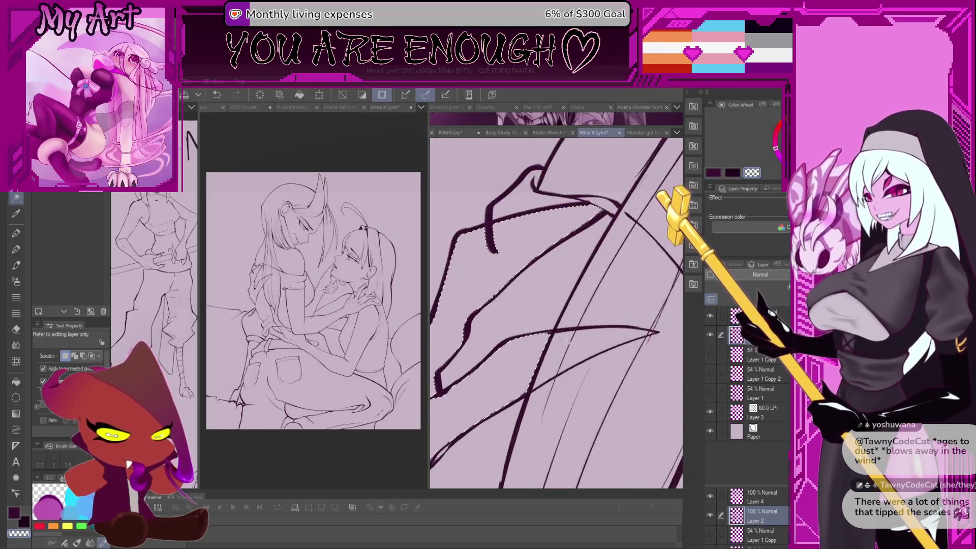
{"action": "scroll", "coordinate": [575, 354], "scroll_direction": "up", "scroll_amount": 1}
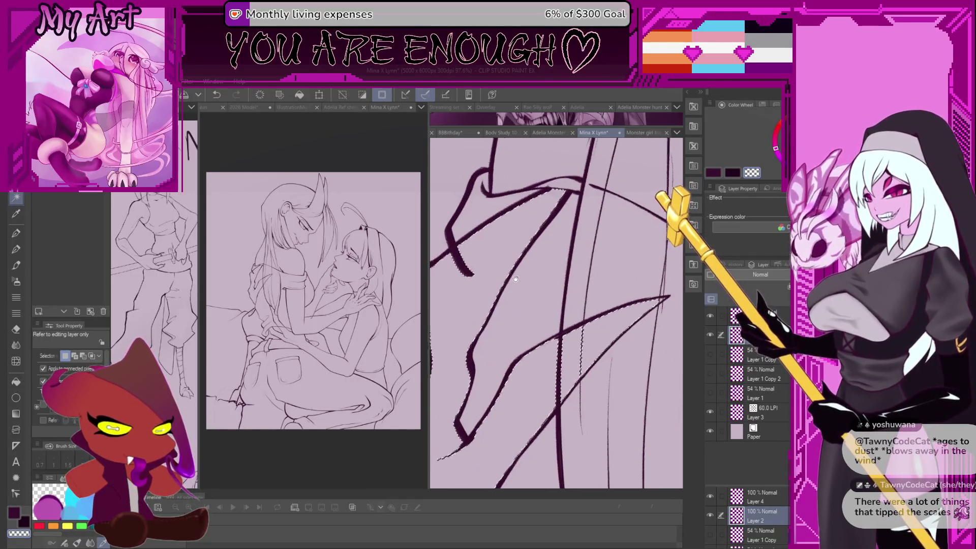
- Restore the selection with undo and lasso-add more of the figure to it
{"action": "key", "text": "m"}
{"action": "scroll", "coordinate": [517, 322], "scroll_direction": "up", "scroll_amount": 3}
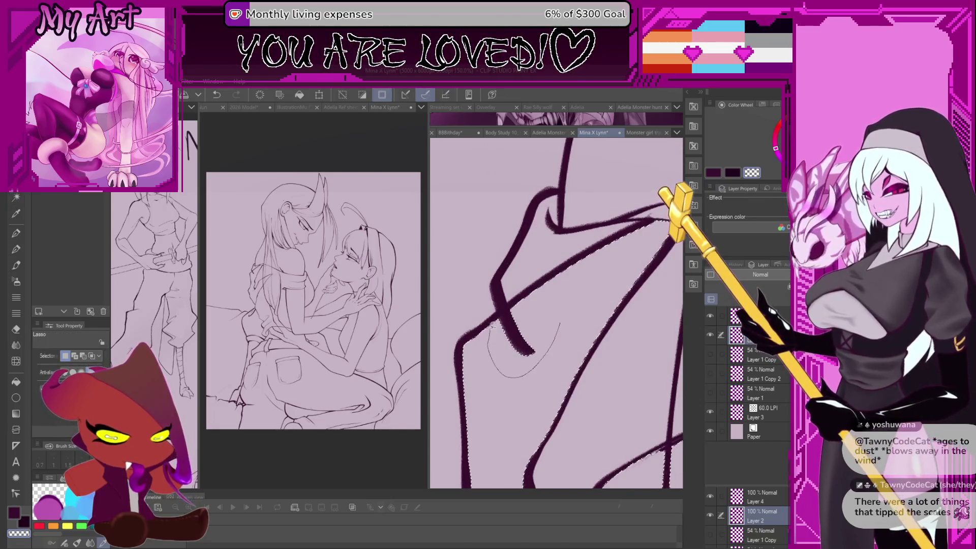
{"action": "scroll", "coordinate": [503, 349], "scroll_direction": "down", "scroll_amount": 5}
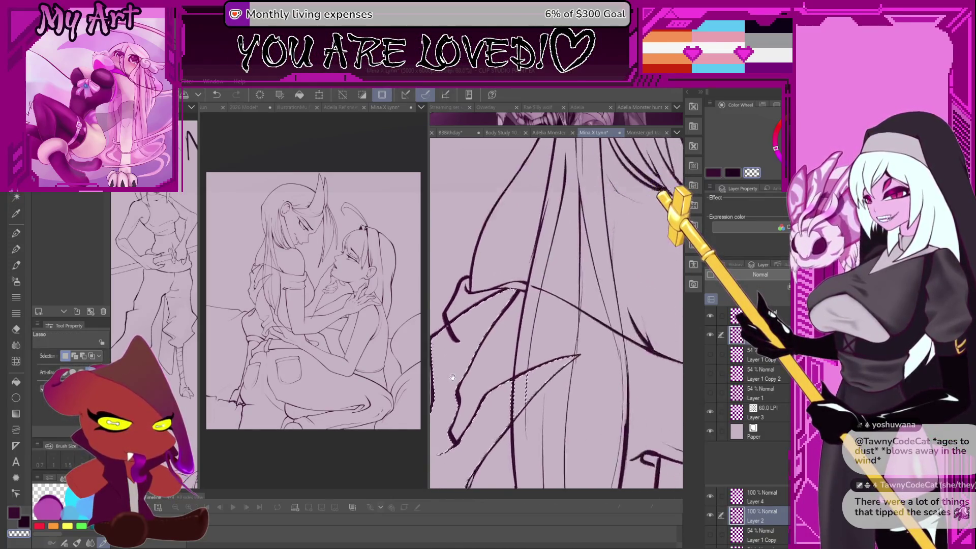
{"action": "scroll", "coordinate": [546, 308], "scroll_direction": "up", "scroll_amount": 2}
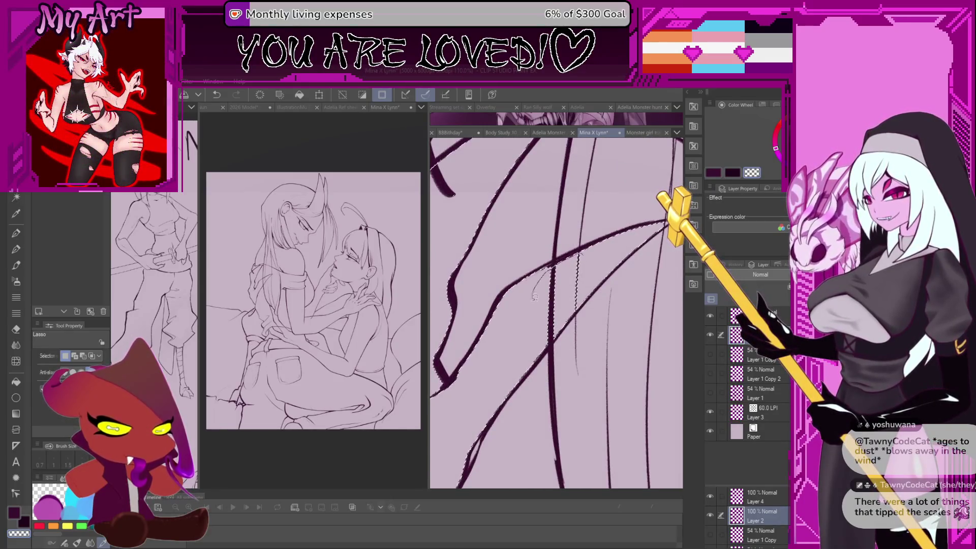
{"action": "key", "text": "ctrl+z"}
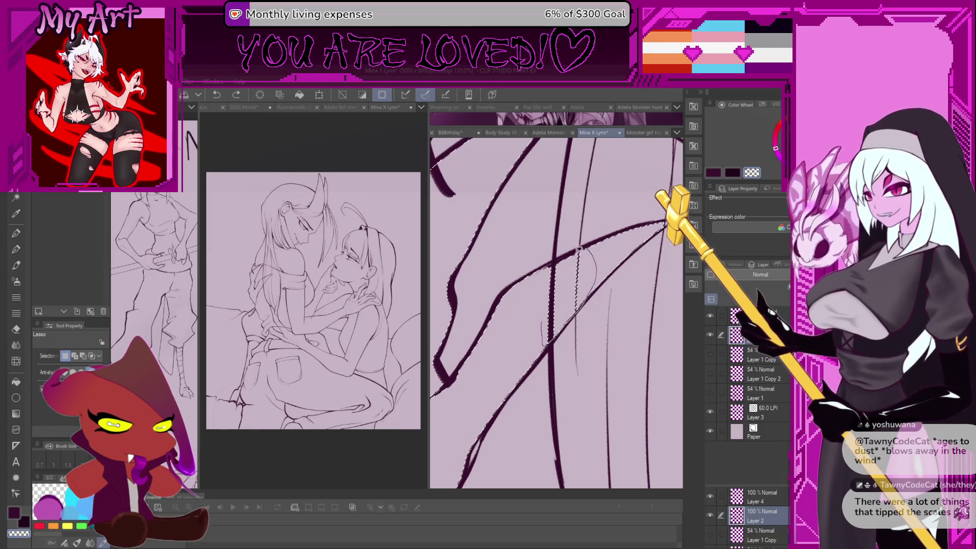
{"action": "scroll", "coordinate": [544, 322], "scroll_direction": "down", "scroll_amount": 5}
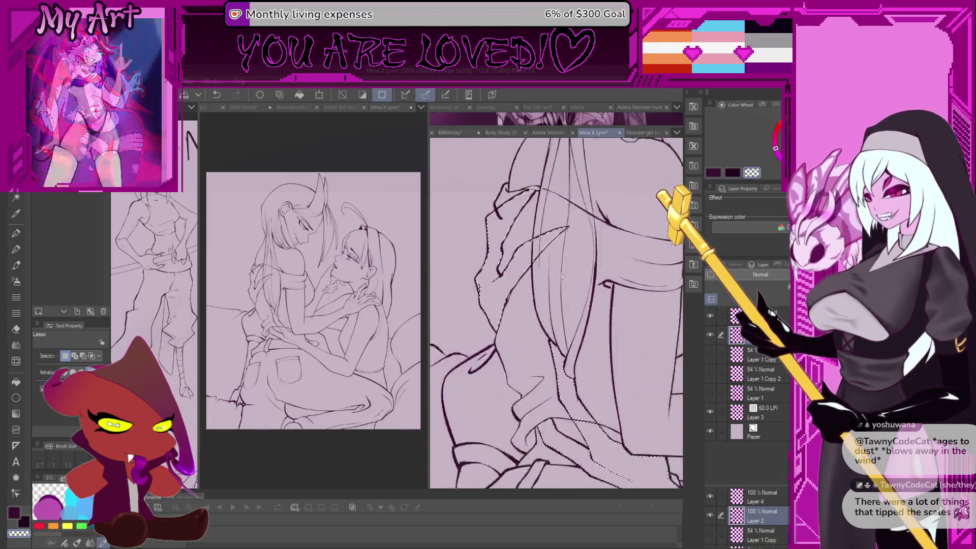
{"action": "scroll", "coordinate": [545, 284], "scroll_direction": "up", "scroll_amount": 6}
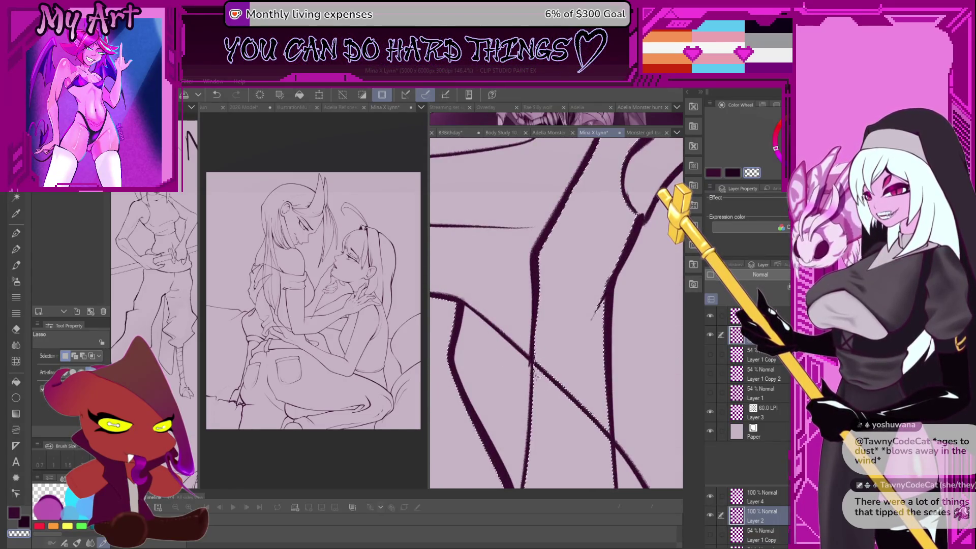
{"action": "left_click_drag", "start_coordinate": [614, 443], "coordinate": [598, 330]}
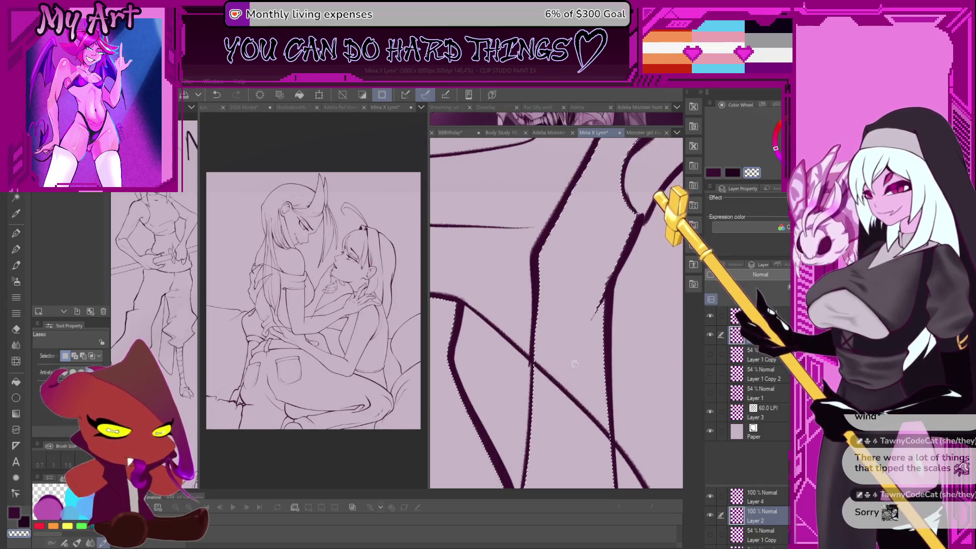
{"action": "scroll", "coordinate": [493, 302], "scroll_direction": "down", "scroll_amount": 2}
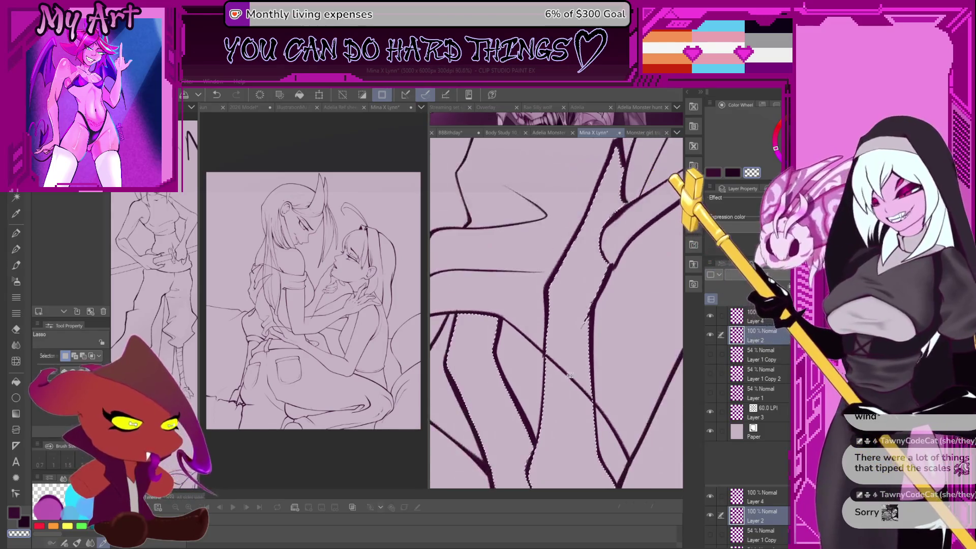
{"action": "scroll", "coordinate": [493, 302], "scroll_direction": "down", "scroll_amount": 4}
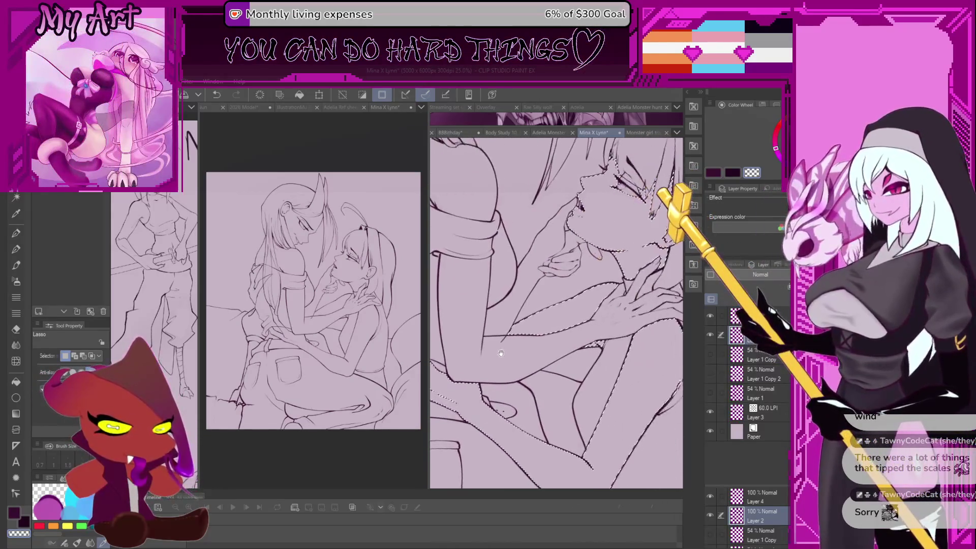
{"action": "scroll", "coordinate": [578, 403], "scroll_direction": "down", "scroll_amount": 5}
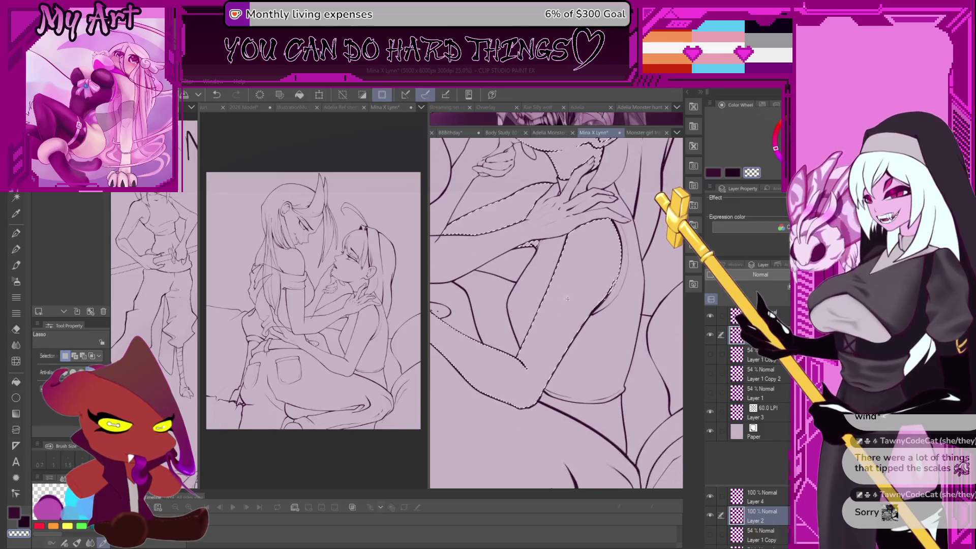
- Auto-select an additional enclosed region to add it to the selection
{"action": "key", "text": "w"}
{"action": "left_click", "coordinate": [597, 415]}
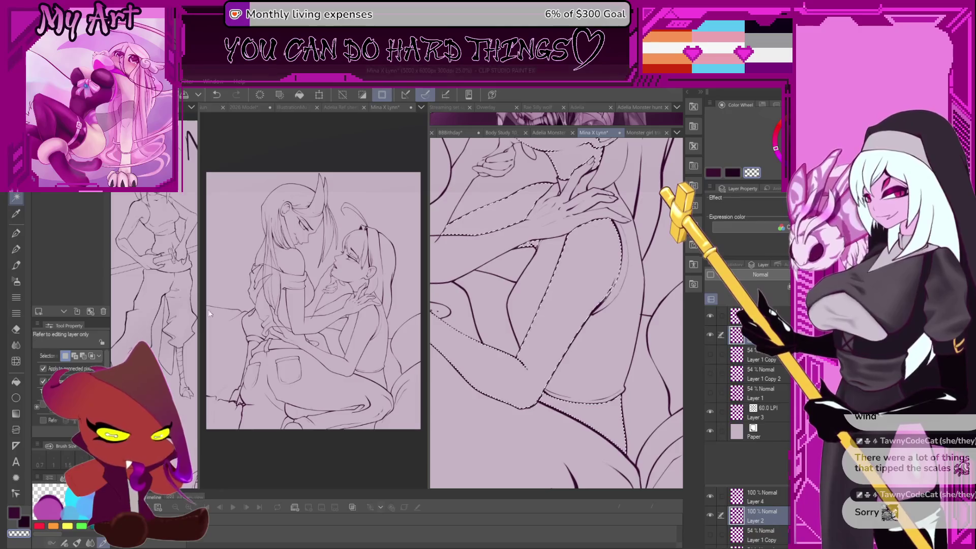
{"action": "scroll", "coordinate": [596, 250], "scroll_direction": "up", "scroll_amount": 9}
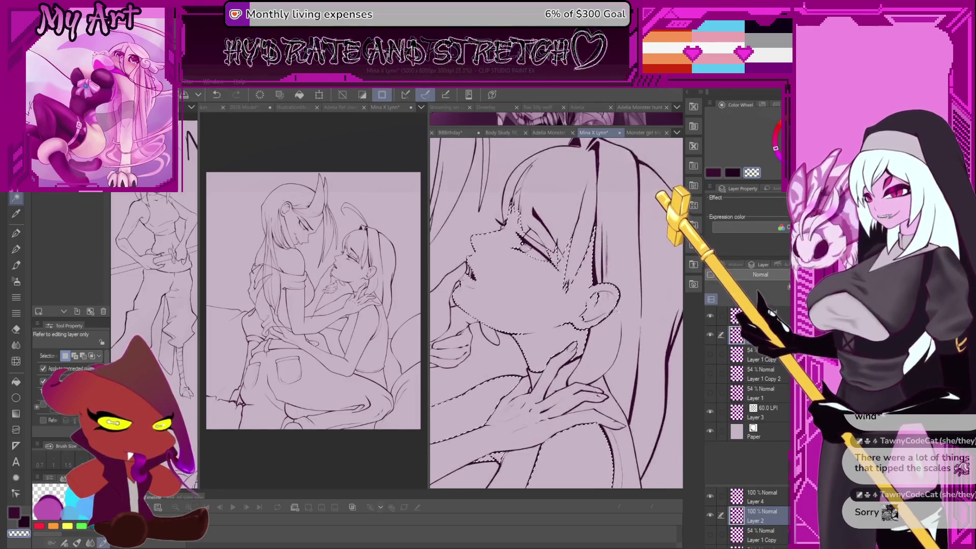
{"action": "key", "text": "g"}
{"action": "scroll", "coordinate": [556, 312], "scroll_direction": "down", "scroll_amount": 3}
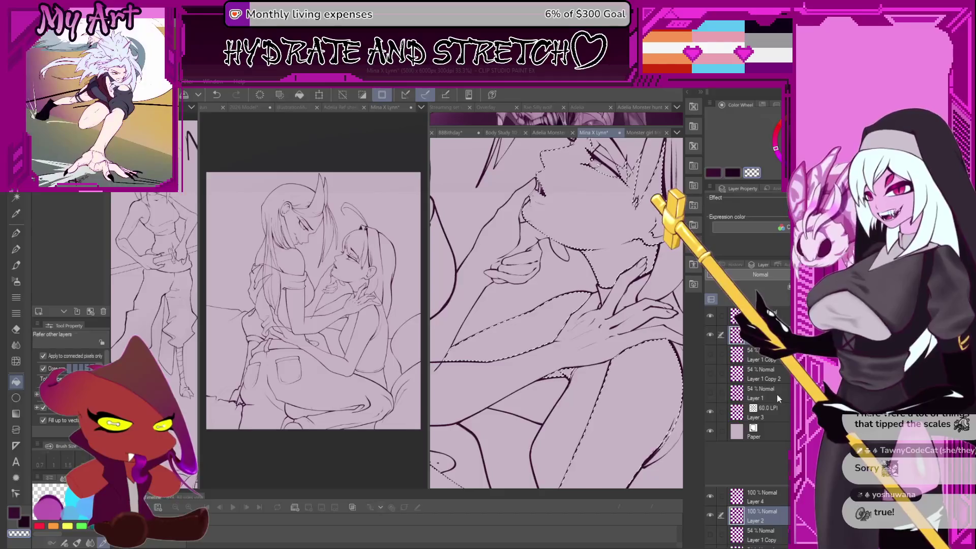
- Add a new Layer 5, show Layer 1, and move Layer 5 beneath Layer 1
{"action": "left_click", "coordinate": [715, 392]}
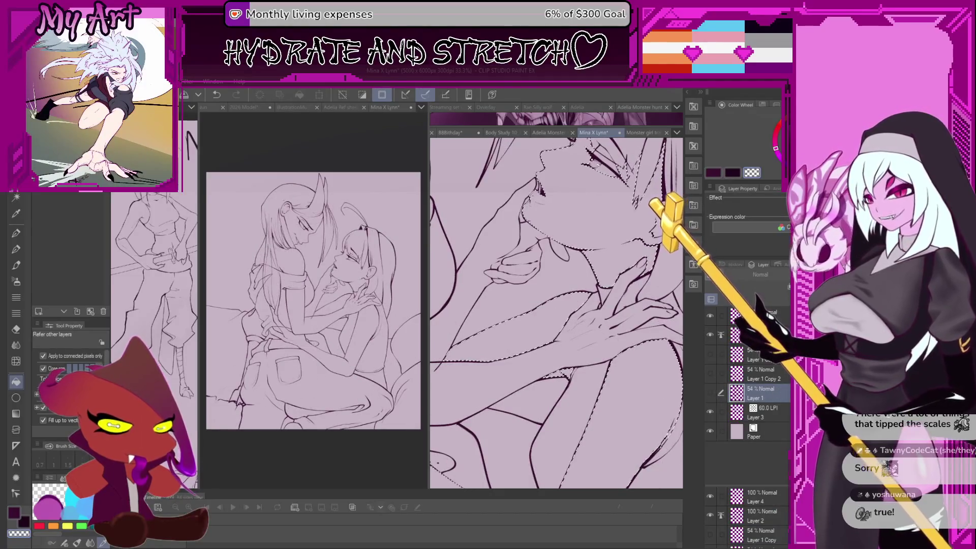
{"action": "key", "text": "ctrl+shift+n"}
{"action": "left_click", "coordinate": [710, 412]}
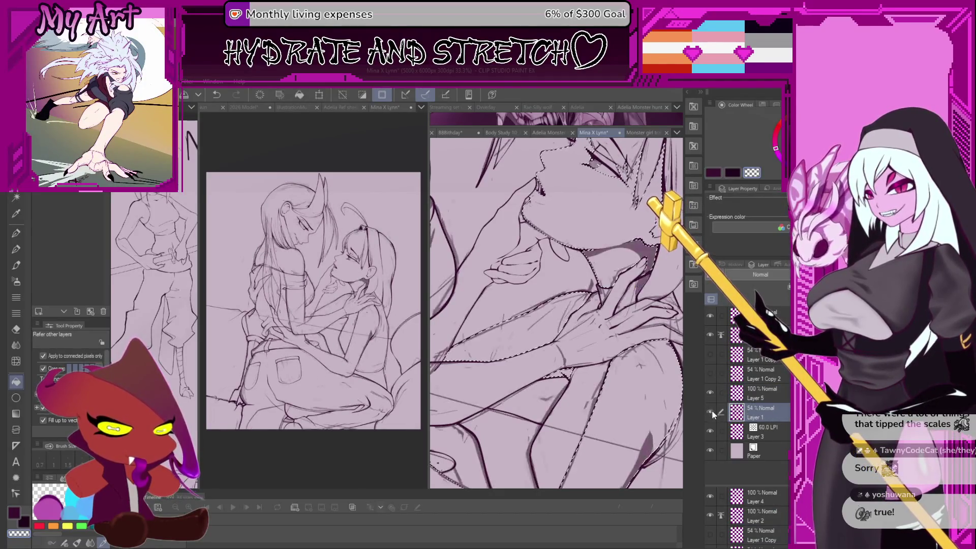
{"action": "left_click_drag", "start_coordinate": [599, 348], "coordinate": [599, 303]}
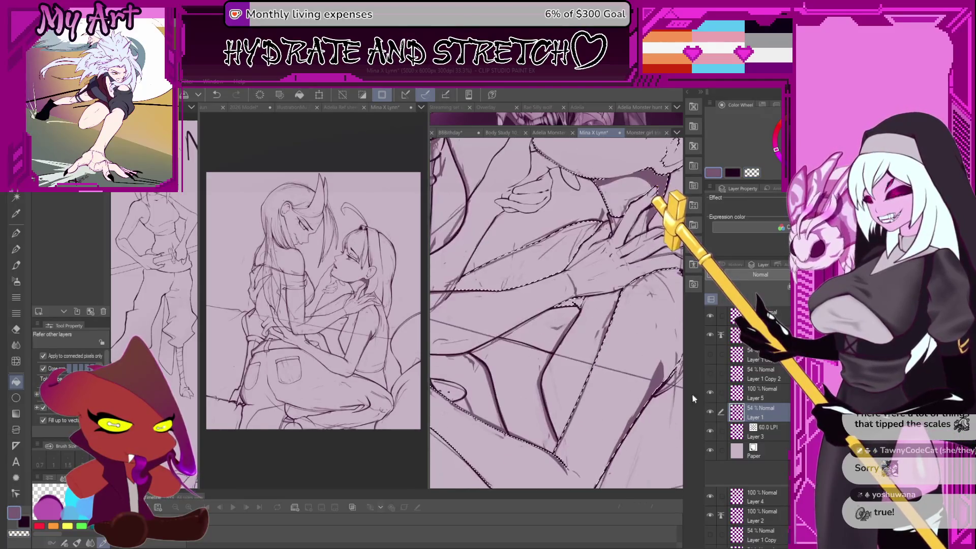
{"action": "left_click_drag", "start_coordinate": [770, 389], "coordinate": [766, 418]}
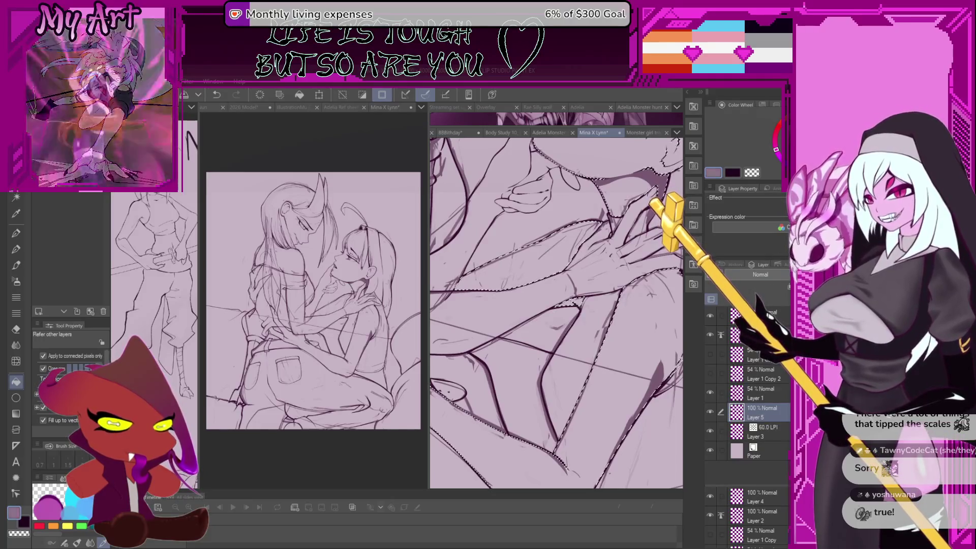
- Pan, zoom and rotate the canvas to check the grey fill on faces, neck and arms
{"action": "scroll", "coordinate": [633, 350], "scroll_direction": "down", "scroll_amount": 5}
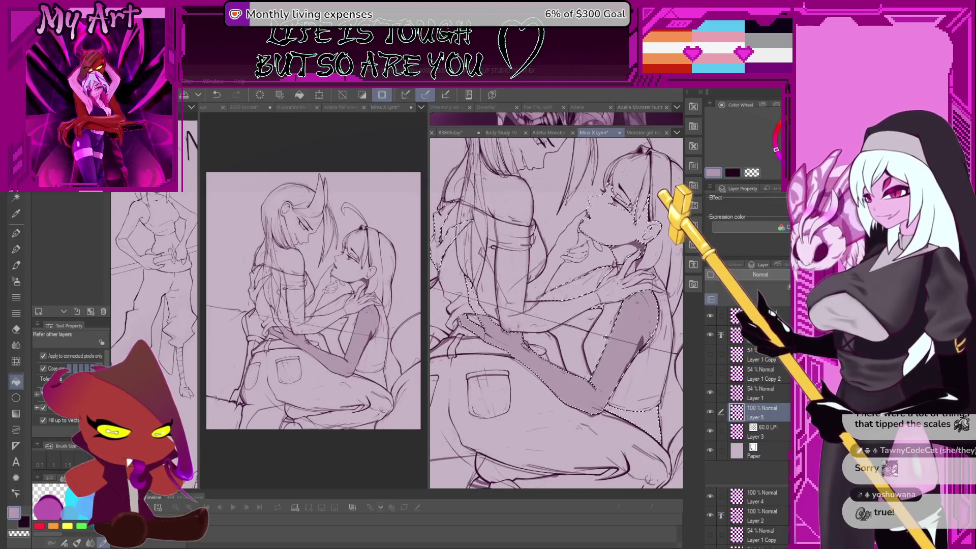
{"action": "left_click_drag", "start_coordinate": [604, 329], "coordinate": [625, 355]}
{"action": "left_click_drag", "start_coordinate": [588, 326], "coordinate": [609, 352]}
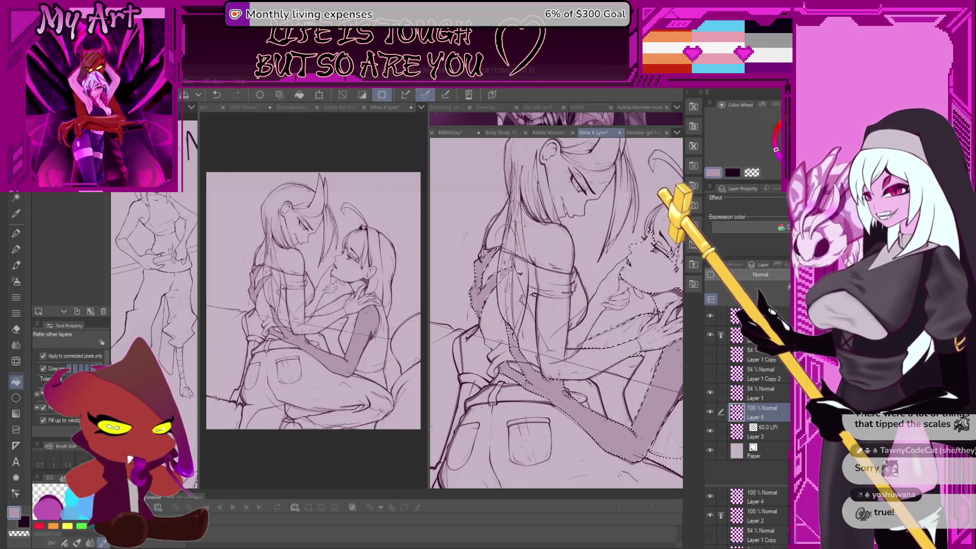
{"action": "scroll", "coordinate": [556, 243], "scroll_direction": "up", "scroll_amount": 5}
{"action": "mouse_move", "coordinate": [554, 244]}
{"action": "left_mouse_down"}
{"action": "mouse_move", "coordinate": [581, 376]}
{"action": "mouse_move", "coordinate": [549, 488]}
{"action": "left_mouse_up"}
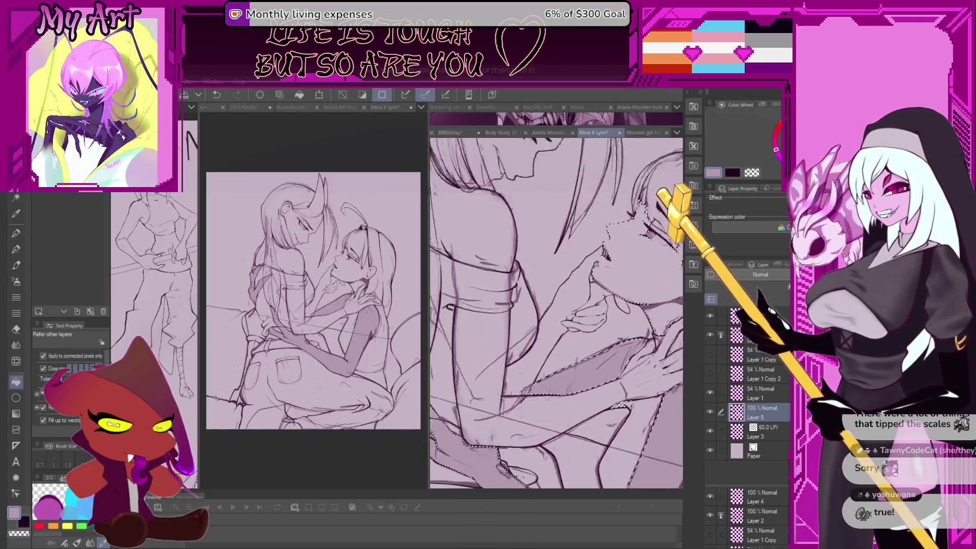
{"action": "scroll", "coordinate": [679, 309], "scroll_direction": "up", "scroll_amount": 2}
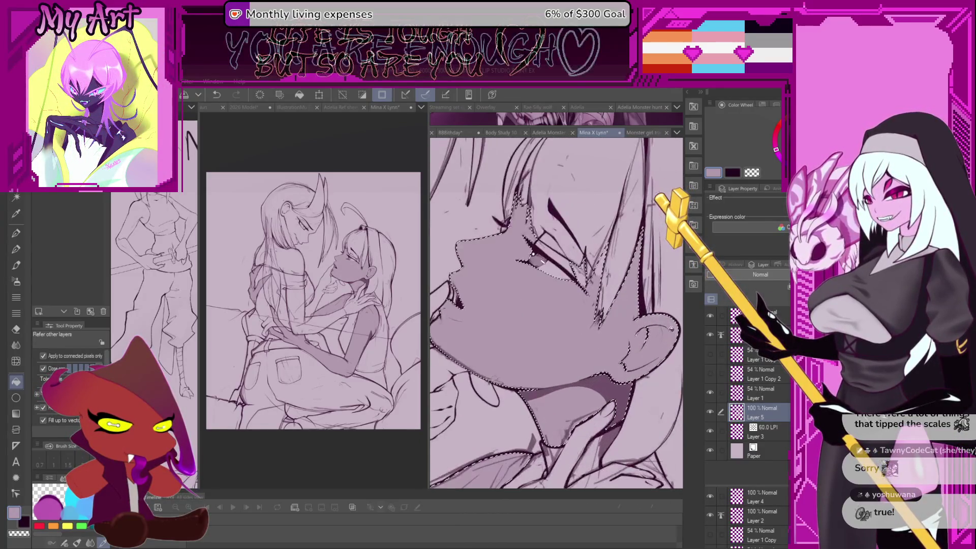
{"action": "left_click_drag", "start_coordinate": [566, 249], "coordinate": [586, 289]}
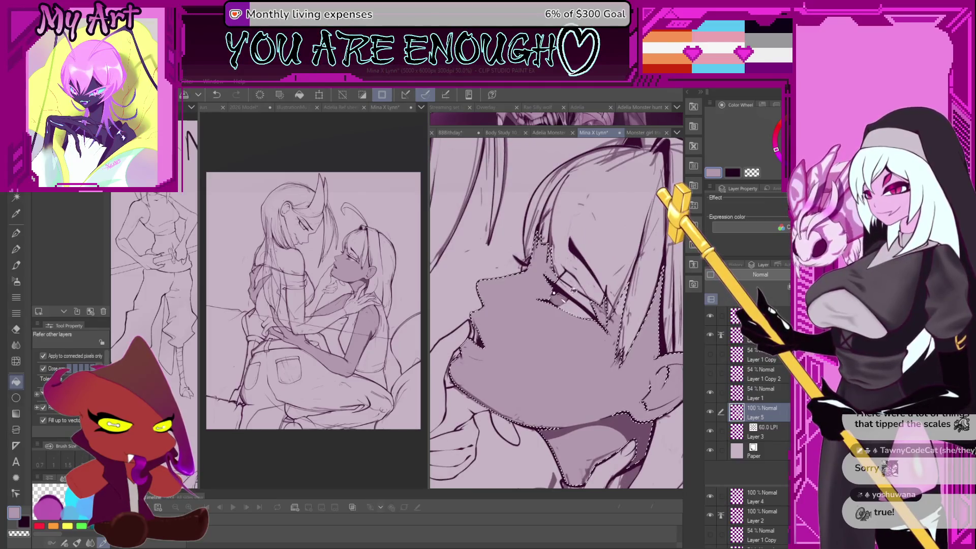
{"action": "scroll", "coordinate": [573, 290], "scroll_direction": "down", "scroll_amount": 5}
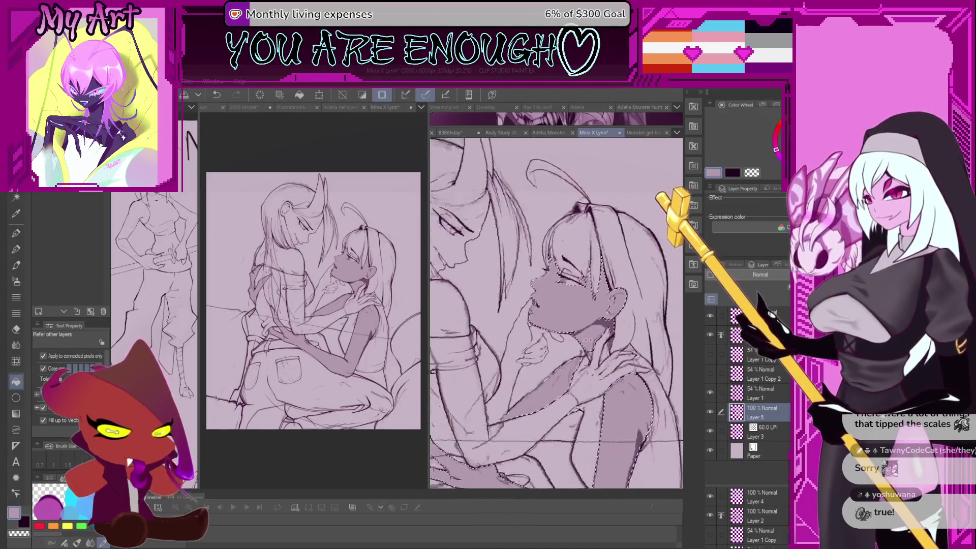
{"action": "scroll", "coordinate": [559, 315], "scroll_direction": "down", "scroll_amount": 3}
{"action": "left_click_drag", "start_coordinate": [477, 407], "coordinate": [566, 363]}
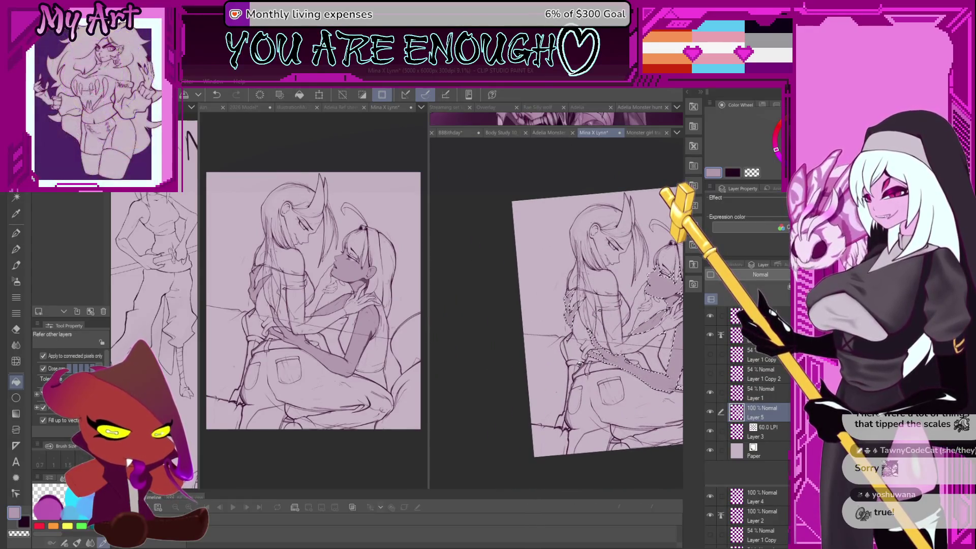
{"action": "scroll", "coordinate": [591, 389], "scroll_direction": "up", "scroll_amount": 8}
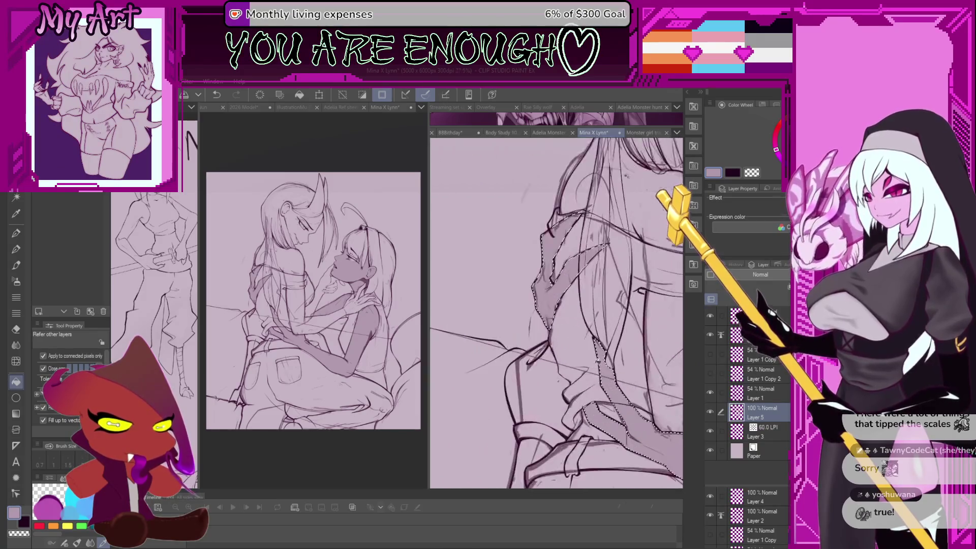
{"action": "left_click_drag", "start_coordinate": [591, 388], "coordinate": [521, 405]}
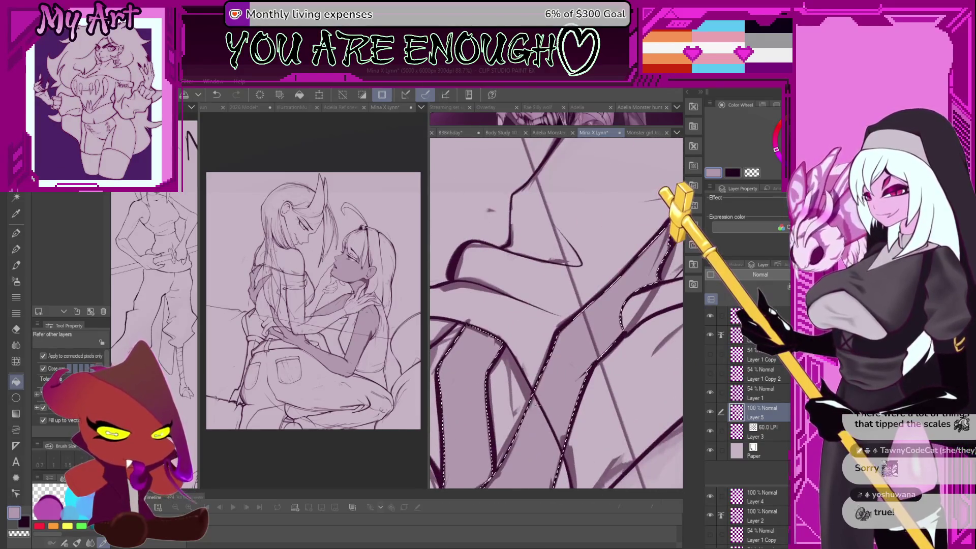
- Clear the selection, undo the last change, and shrink the pen to about 32
{"action": "key", "text": "p"}
{"action": "key", "text": "ctrl+d"}
{"action": "scroll", "coordinate": [541, 399], "scroll_direction": "down", "scroll_amount": 1}
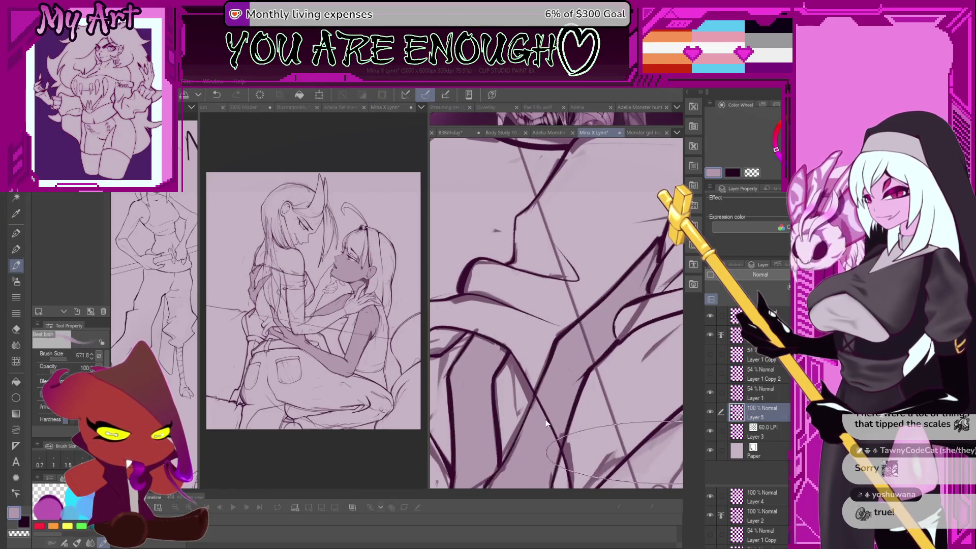
{"action": "scroll", "coordinate": [538, 402], "scroll_direction": "up", "scroll_amount": 3}
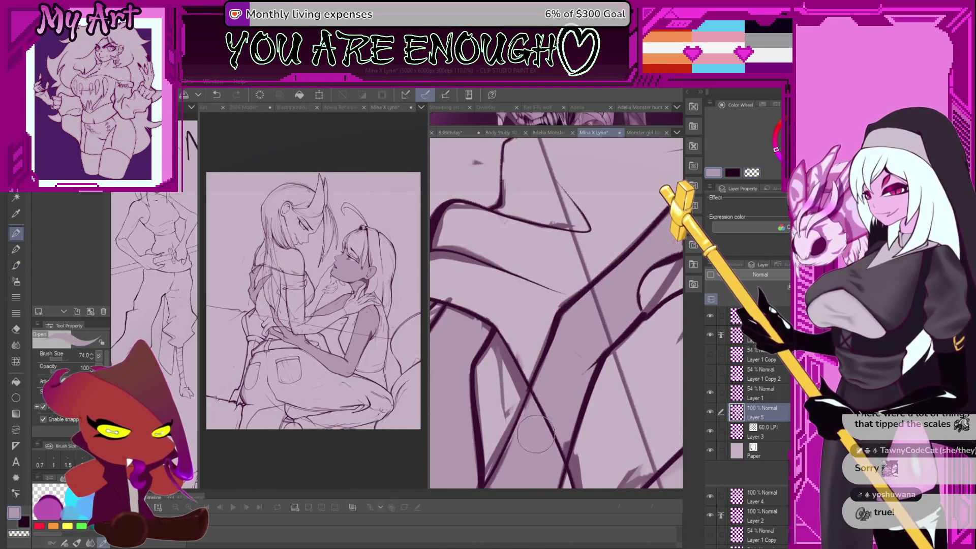
{"action": "key", "text": "ctrl+z"}
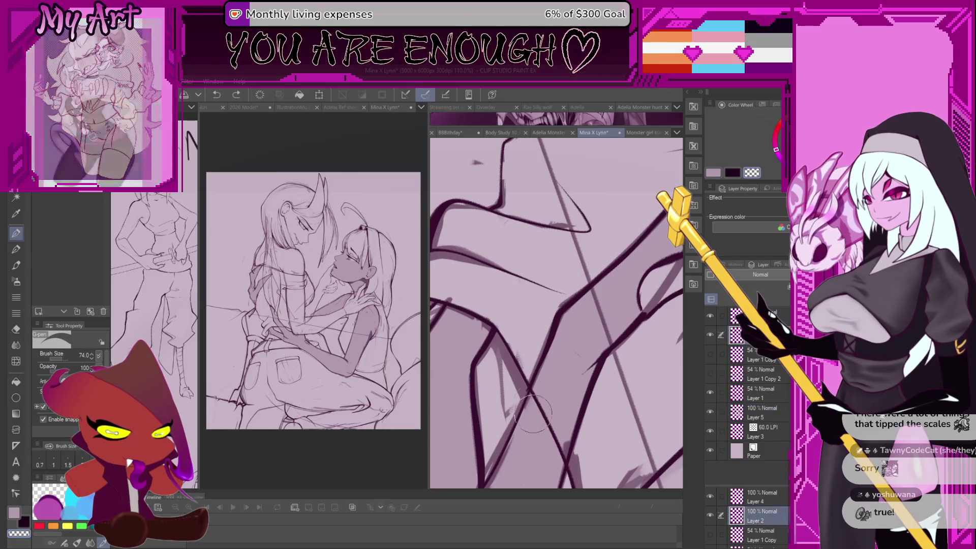
{"action": "key", "text": "minus"}
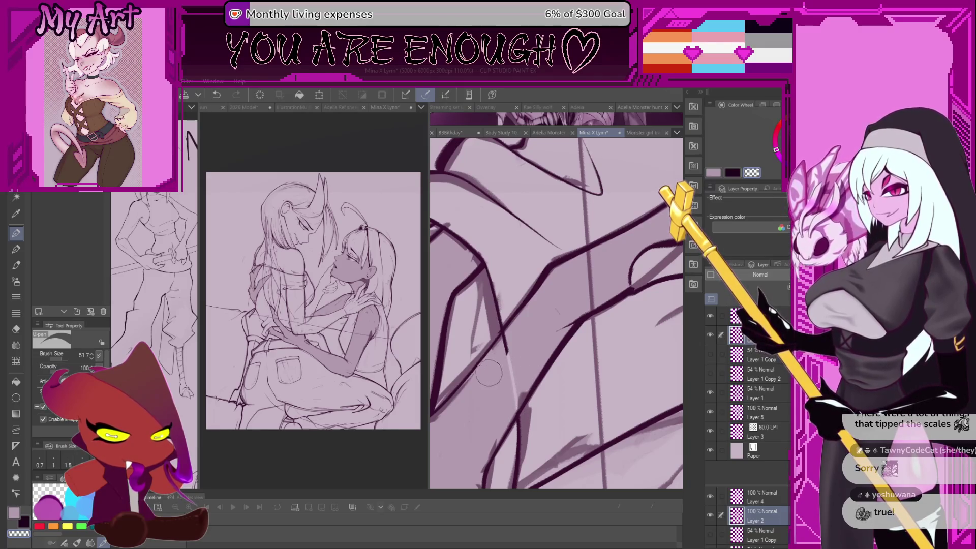
{"action": "key", "text": "bracketleft"}
{"action": "key", "text": "bracketleft"}
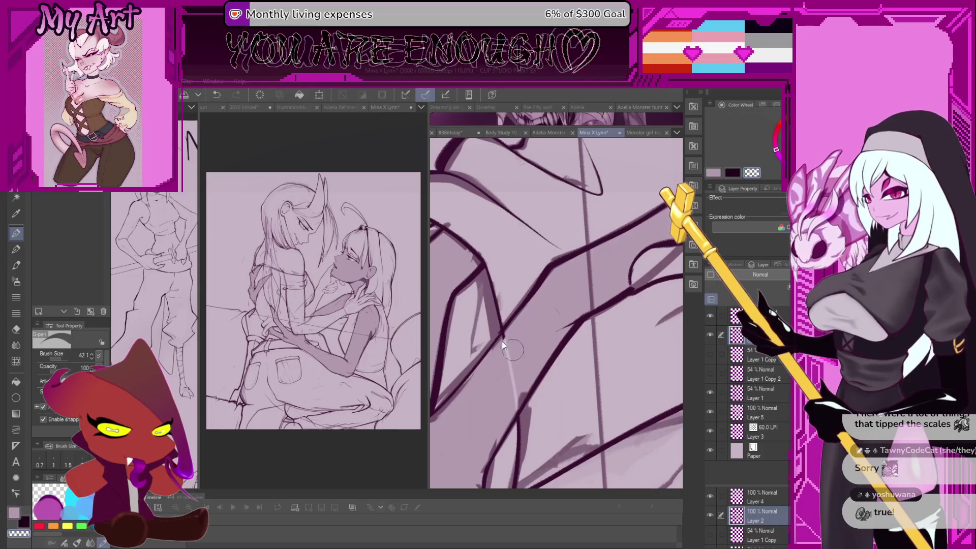
{"action": "scroll", "coordinate": [502, 341], "scroll_direction": "up", "scroll_amount": 3}
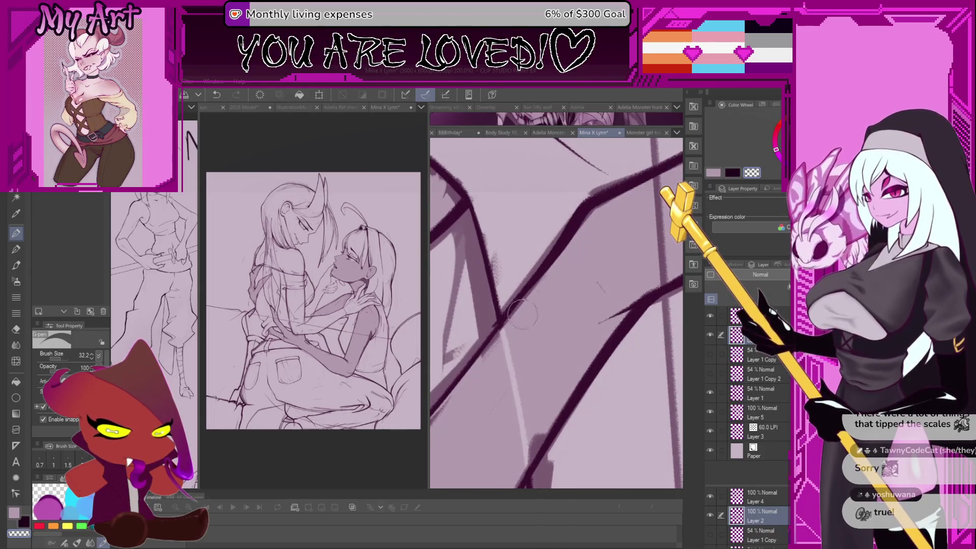
- Select Layer 5 and pan along the shoulder and arm band to the second character's face
{"action": "left_click", "coordinate": [514, 325], "text": "ctrl+shift"}
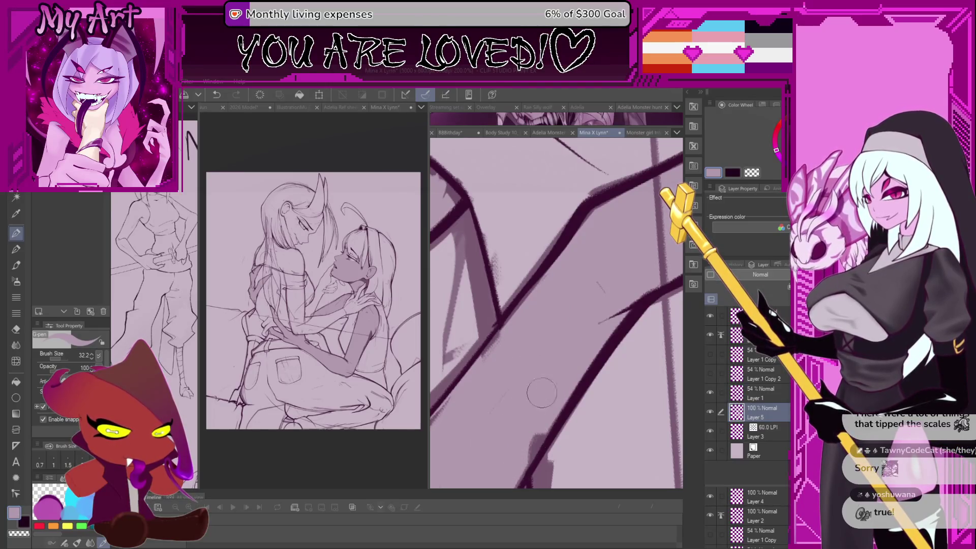
{"action": "scroll", "coordinate": [541, 392], "scroll_direction": "down", "scroll_amount": 3}
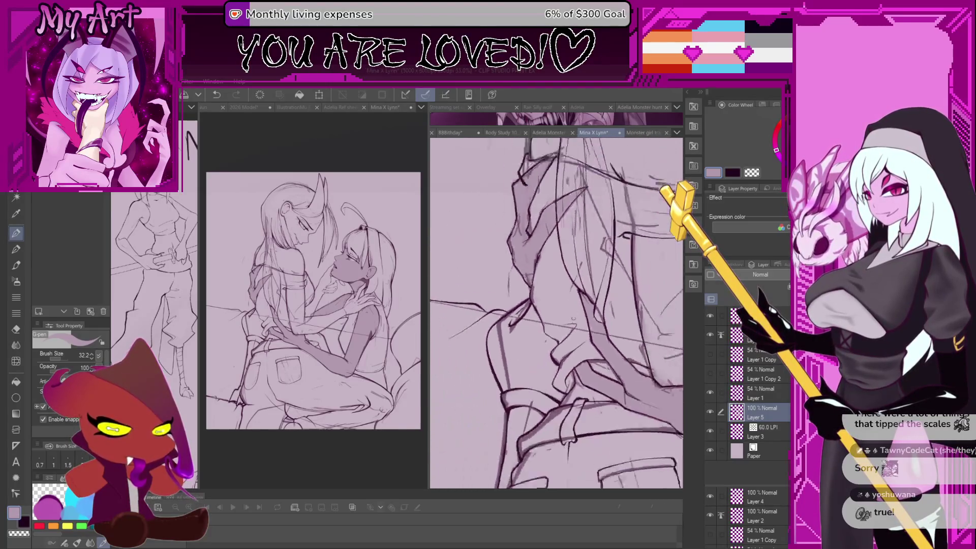
{"action": "scroll", "coordinate": [572, 320], "scroll_direction": "down", "scroll_amount": 2}
{"action": "scroll", "coordinate": [590, 326], "scroll_direction": "down", "scroll_amount": 2}
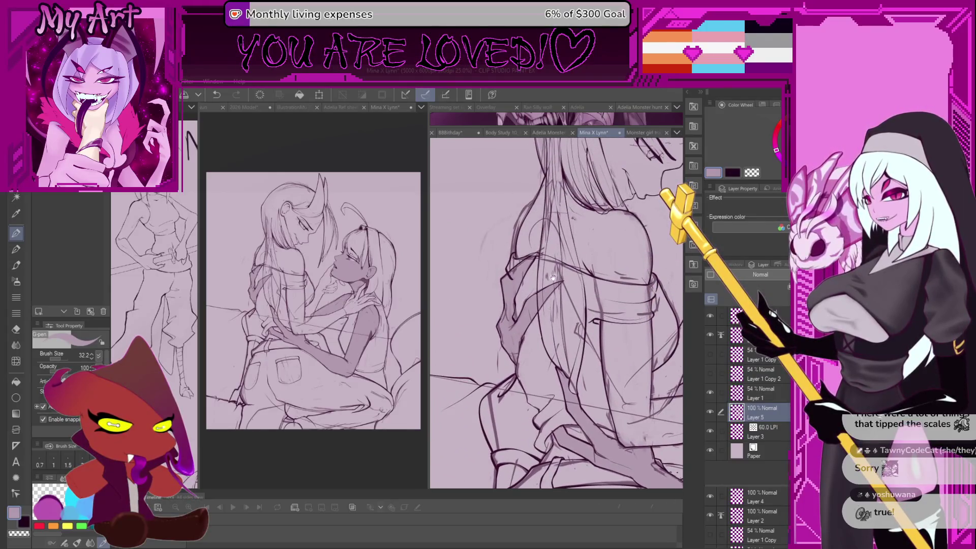
{"action": "left_click_drag", "start_coordinate": [597, 283], "coordinate": [549, 318]}
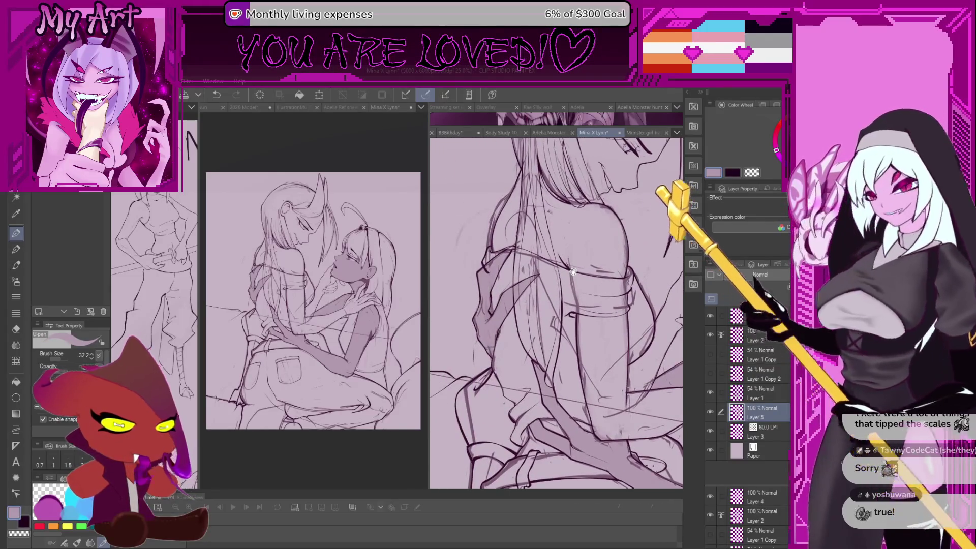
{"action": "left_click_drag", "start_coordinate": [528, 364], "coordinate": [470, 334]}
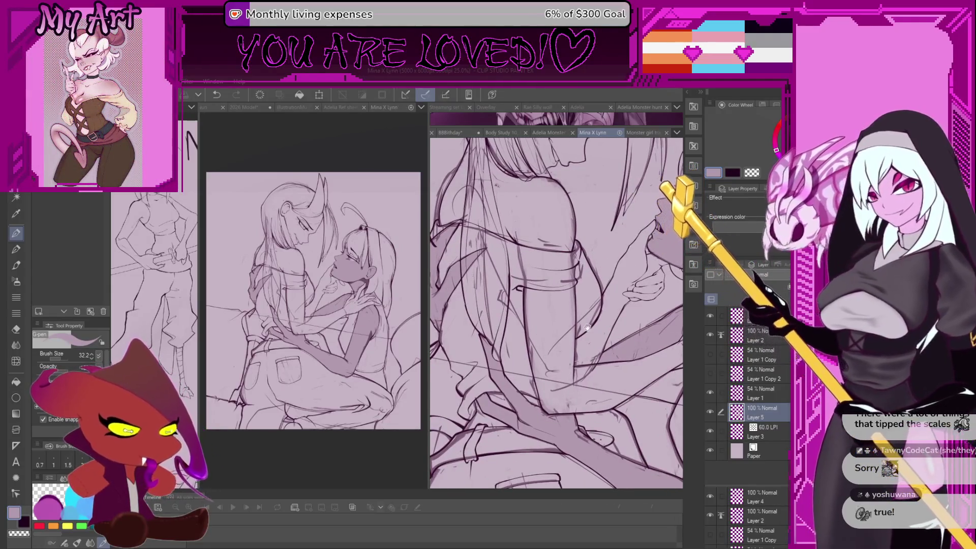
{"action": "left_click_drag", "start_coordinate": [587, 328], "coordinate": [534, 325]}
{"action": "left_click_drag", "start_coordinate": [676, 320], "coordinate": [623, 314]}
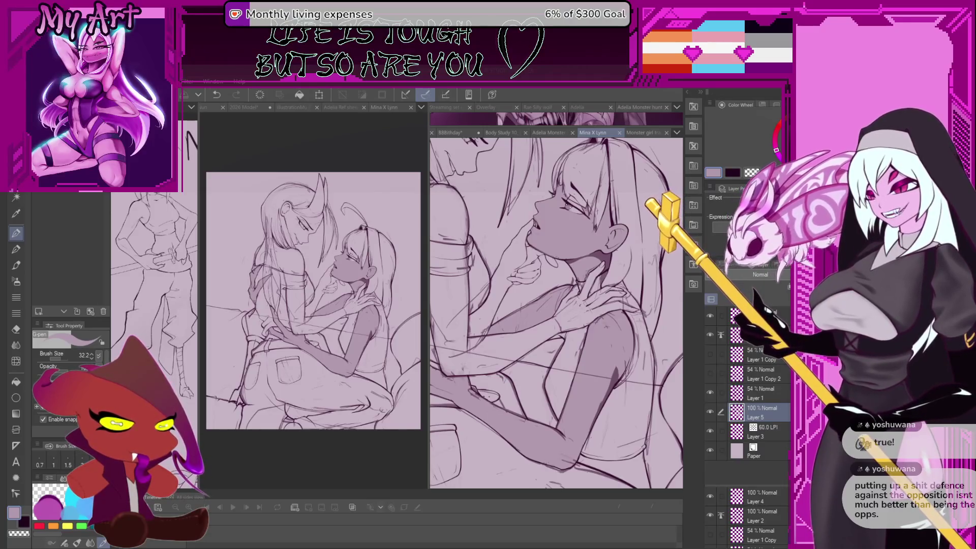
- Switch to the Xenos half texture brush, sample the dark purple line colour, and shrink the brush
{"action": "scroll", "coordinate": [557, 343], "scroll_direction": "up", "scroll_amount": 6}
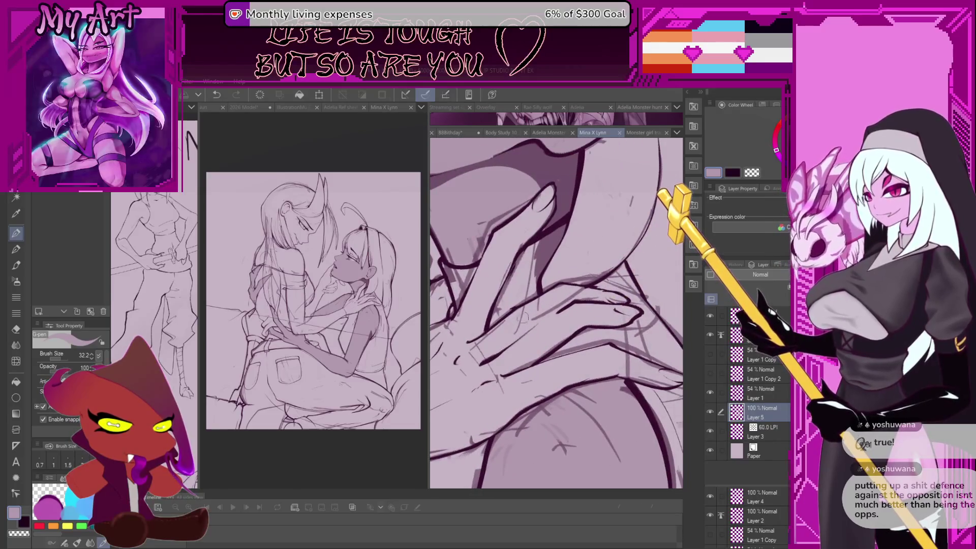
{"action": "key", "text": "p"}
{"action": "scroll", "coordinate": [559, 295], "scroll_direction": "up", "scroll_amount": 3}
{"action": "scroll", "coordinate": [559, 291], "scroll_direction": "up", "scroll_amount": 2}
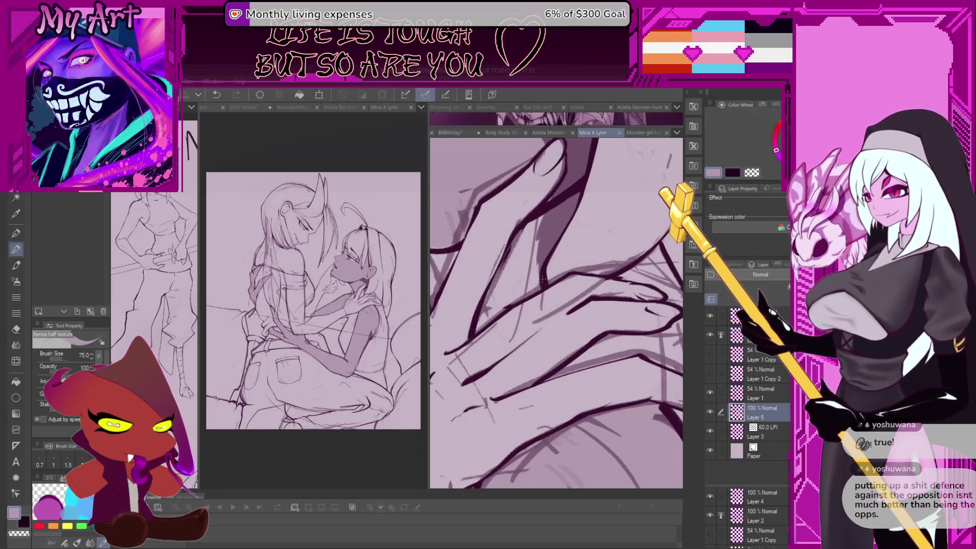
{"action": "scroll", "coordinate": [528, 310], "scroll_direction": "up", "scroll_amount": 3}
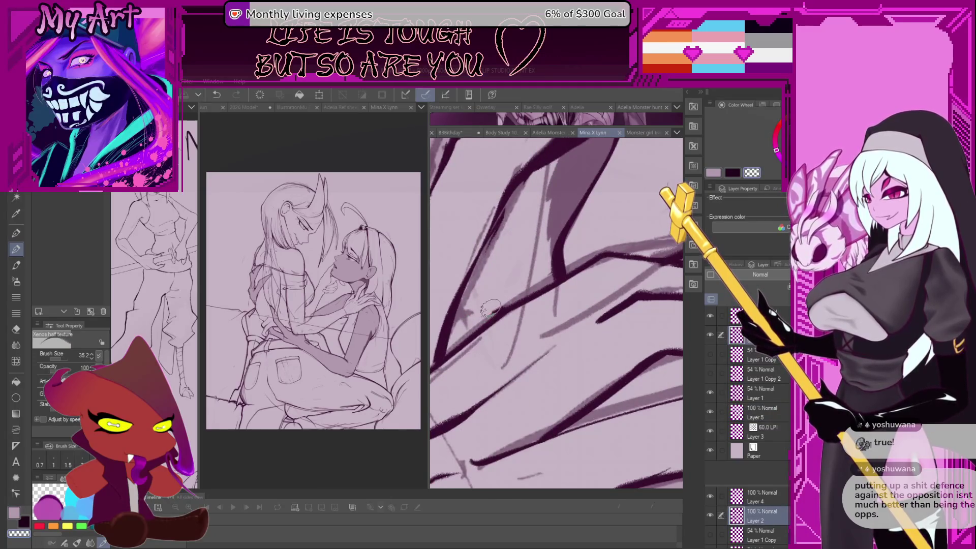
{"action": "left_click_drag", "start_coordinate": [493, 305], "coordinate": [543, 323]}
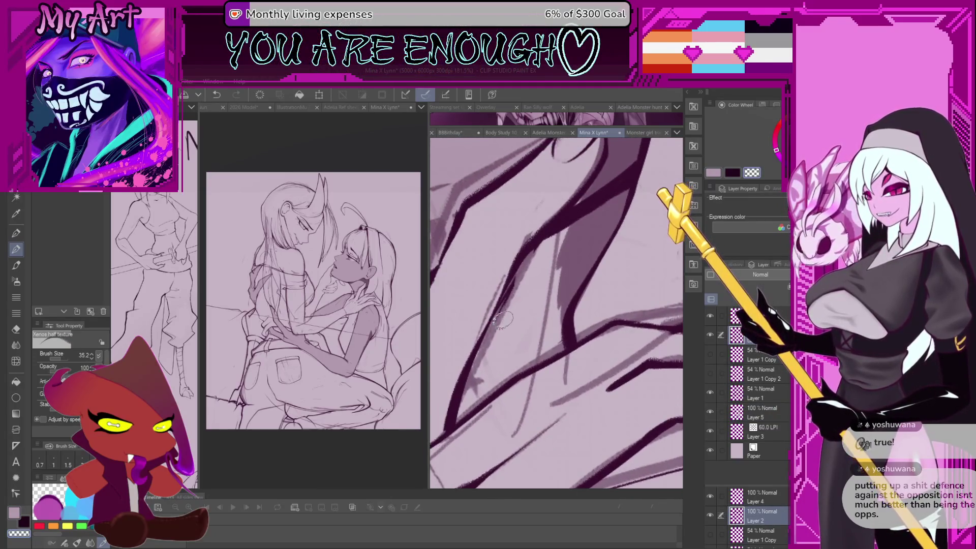
{"action": "left_click", "coordinate": [564, 294], "text": "alt"}
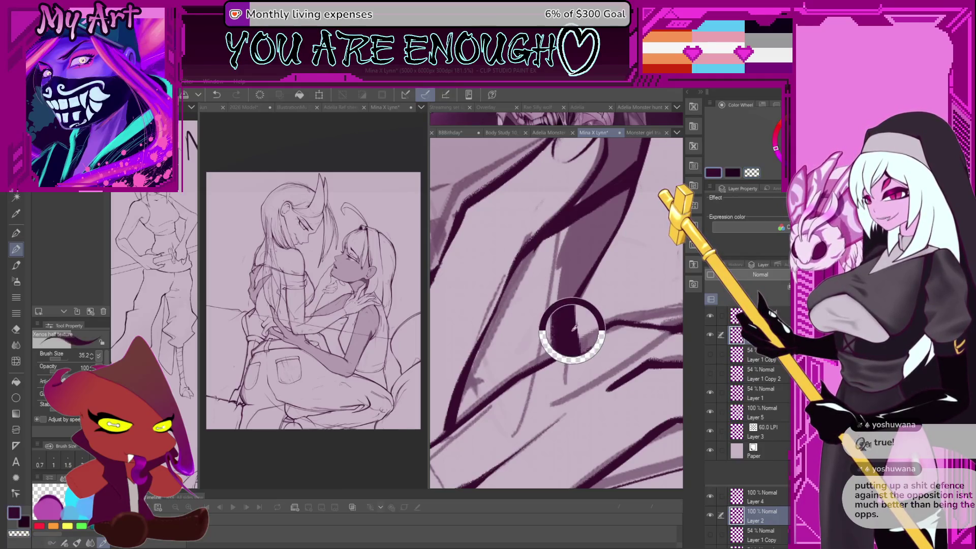
{"action": "key", "text": "minus"}
{"action": "key", "text": "minus"}
{"action": "key", "text": "bracketleft"}
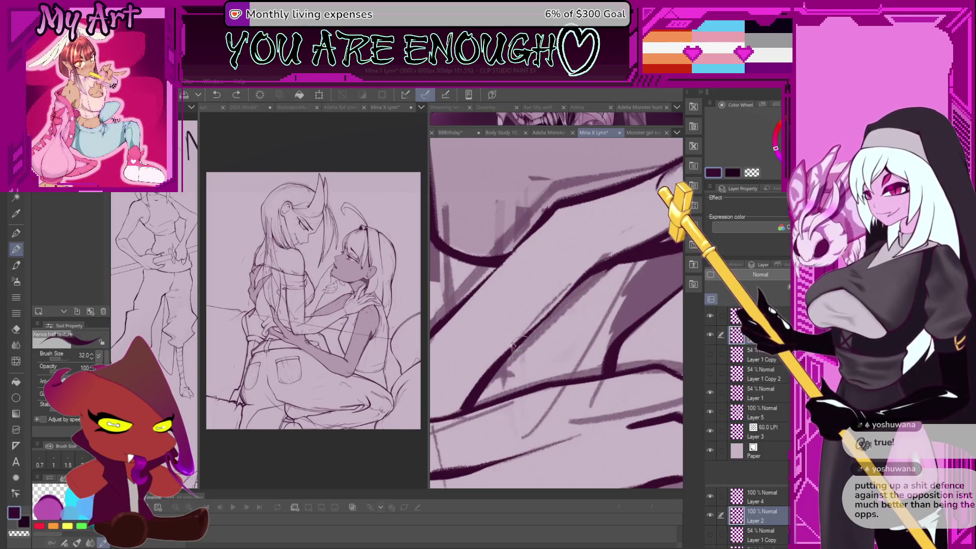
- Bring the second character's face, neck and hands back into view
{"action": "left_click_drag", "start_coordinate": [567, 281], "coordinate": [608, 291]}
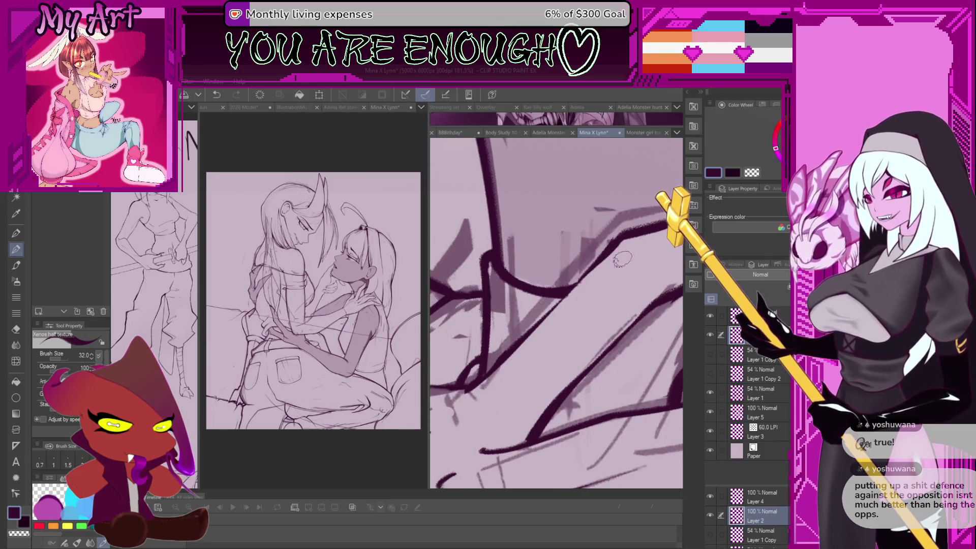
{"action": "scroll", "coordinate": [600, 267], "scroll_direction": "down", "scroll_amount": 3}
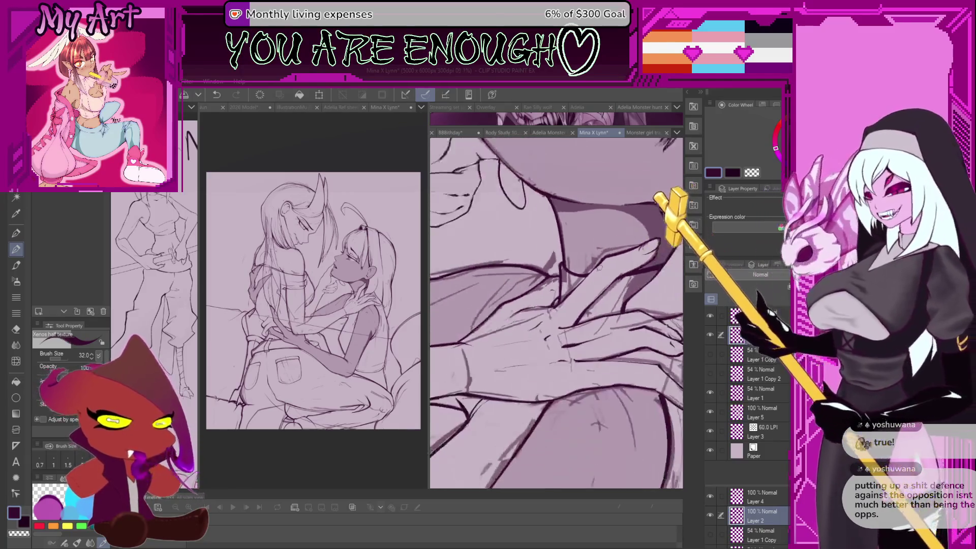
{"action": "scroll", "coordinate": [600, 267], "scroll_direction": "down", "scroll_amount": 5}
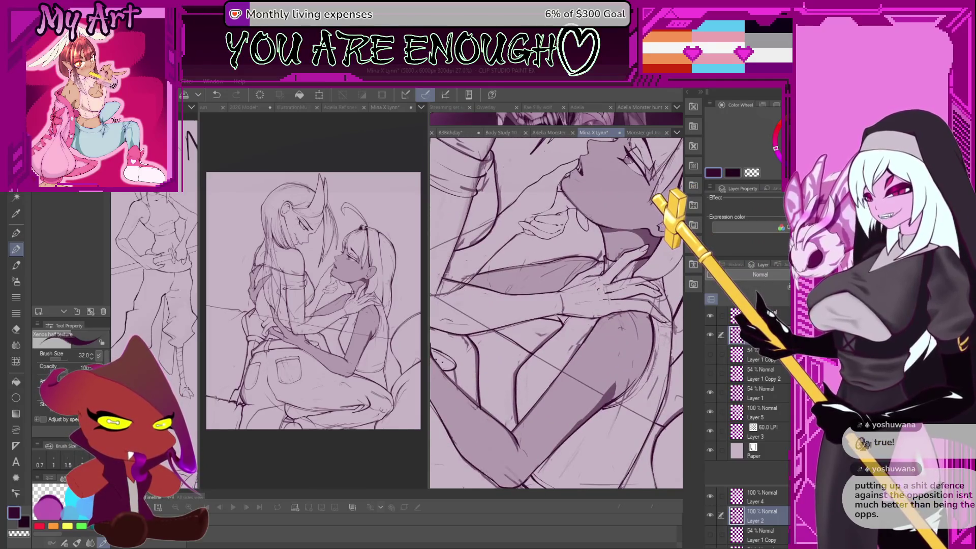
{"action": "mouse_move", "coordinate": [590, 387]}
{"action": "left_mouse_down"}
{"action": "mouse_move", "coordinate": [591, 291]}
{"action": "mouse_move", "coordinate": [590, 366]}
{"action": "left_mouse_up"}
{"action": "left_click_drag", "start_coordinate": [589, 315], "coordinate": [589, 356]}
{"action": "left_click_drag", "start_coordinate": [590, 285], "coordinate": [583, 366]}
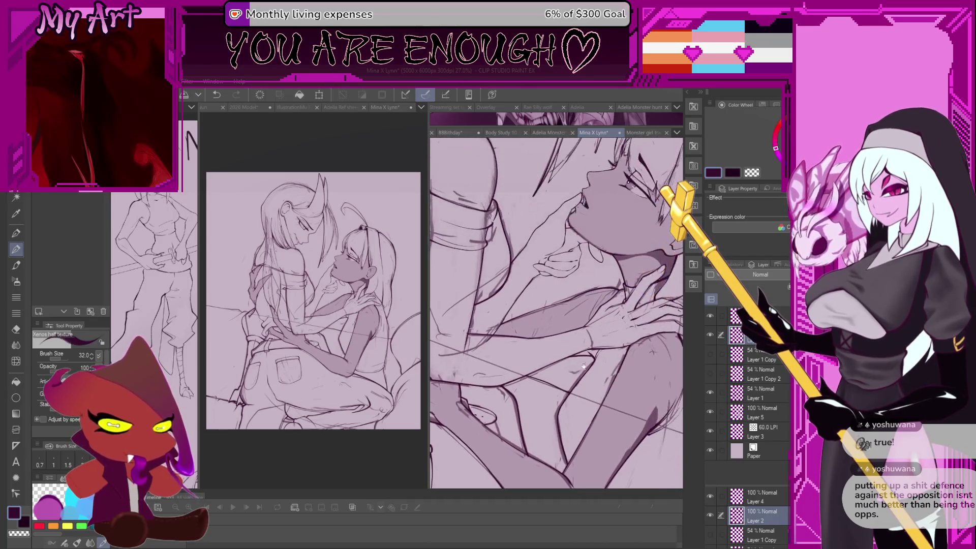
{"action": "scroll", "coordinate": [583, 365], "scroll_direction": "up", "scroll_amount": 1}
{"action": "scroll", "coordinate": [595, 285], "scroll_direction": "up", "scroll_amount": 3}
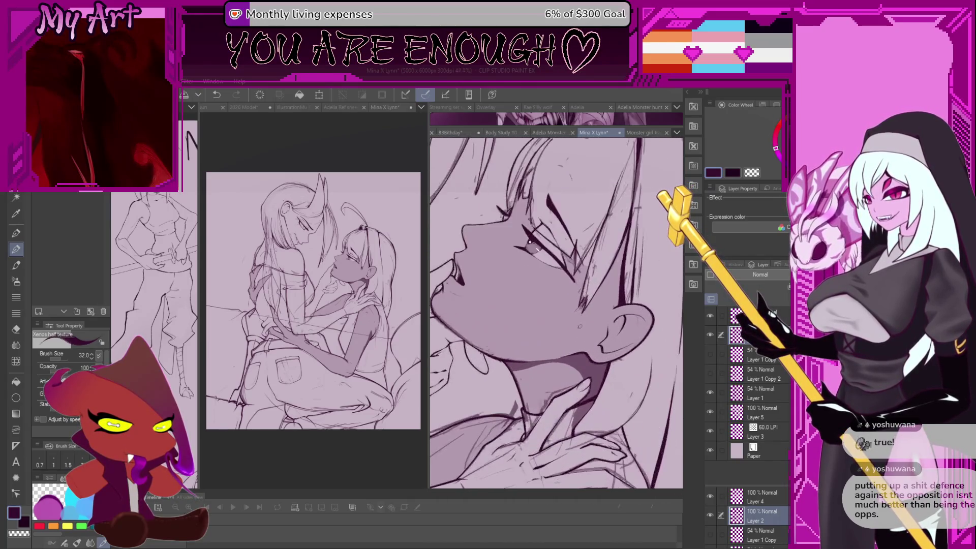
- Switch back to the inking pen and make Layer 5 the drawing layer
{"action": "scroll", "coordinate": [567, 305], "scroll_direction": "up", "scroll_amount": 2}
{"action": "key", "text": "p"}
{"action": "scroll", "coordinate": [568, 297], "scroll_direction": "up", "scroll_amount": 2}
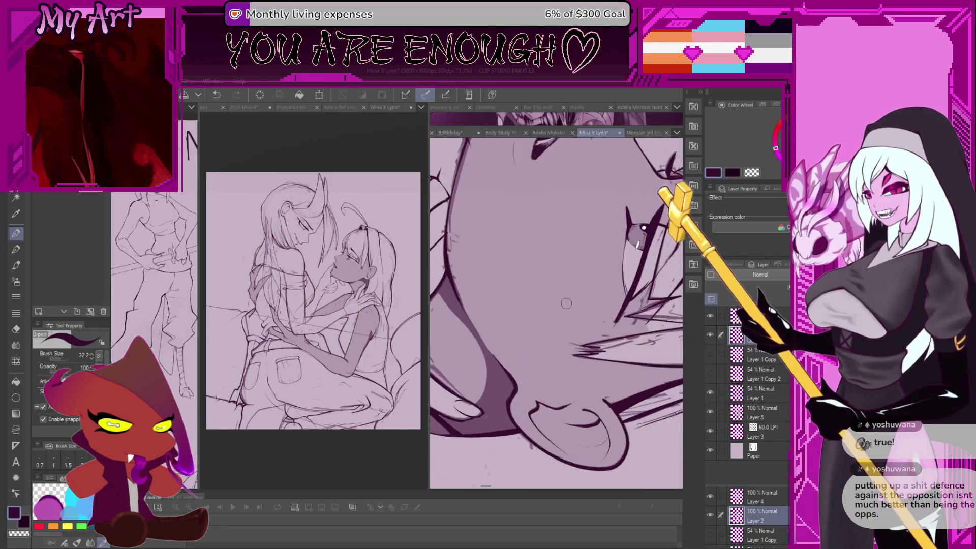
{"action": "left_click", "coordinate": [569, 289], "text": "alt"}
{"action": "left_click", "coordinate": [569, 289], "text": "ctrl+shift"}
{"action": "scroll", "coordinate": [564, 305], "scroll_direction": "up", "scroll_amount": 3}
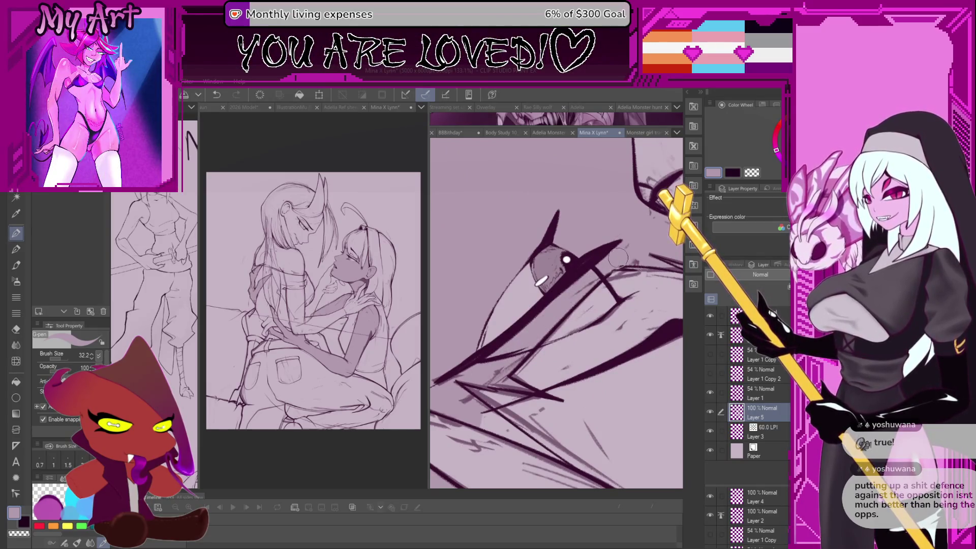
- Center the view on the small bat creature's head, with the brush shrunk to 24.6
{"action": "left_click_drag", "start_coordinate": [620, 263], "coordinate": [484, 334]}
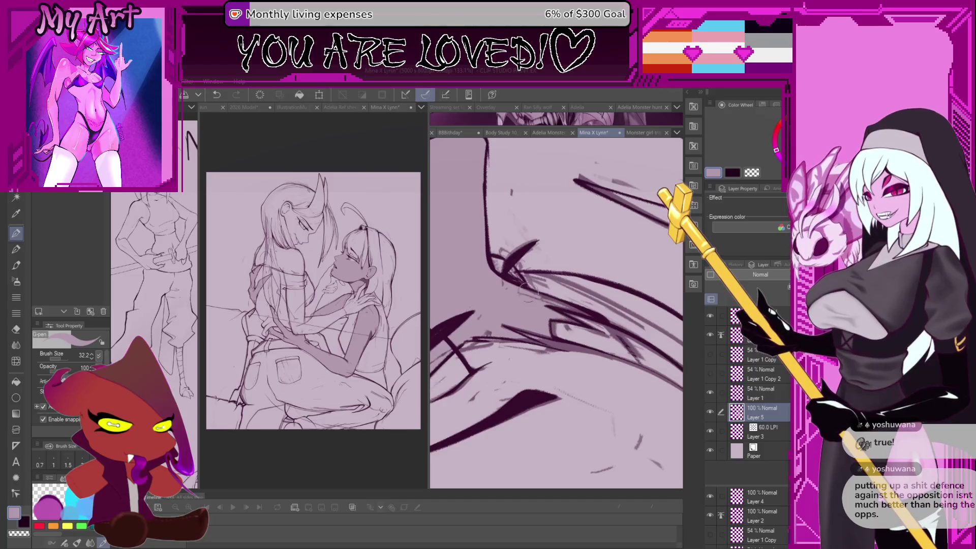
{"action": "left_click_drag", "start_coordinate": [514, 292], "coordinate": [567, 297]}
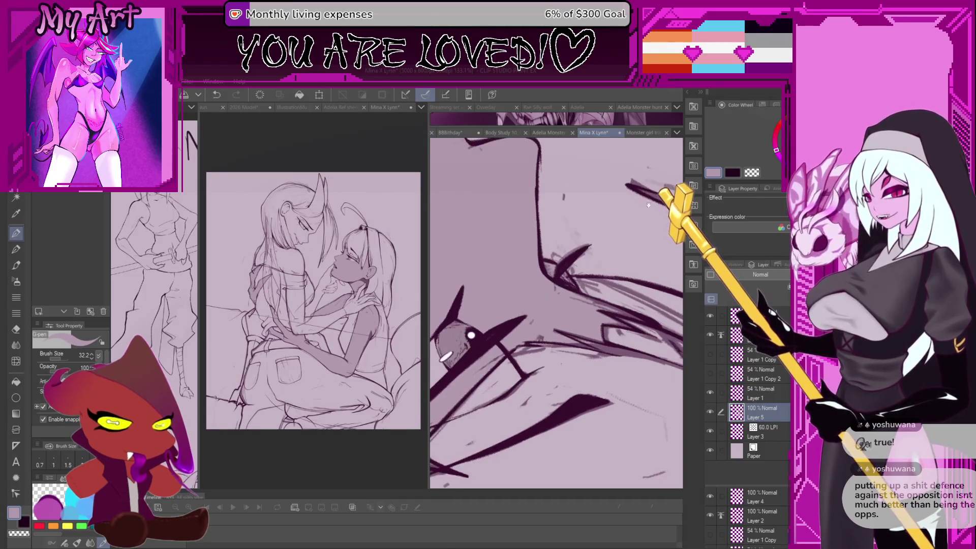
{"action": "mouse_move", "coordinate": [433, 392]}
{"action": "left_mouse_down"}
{"action": "mouse_move", "coordinate": [436, 329]}
{"action": "mouse_move", "coordinate": [525, 320]}
{"action": "left_mouse_up"}
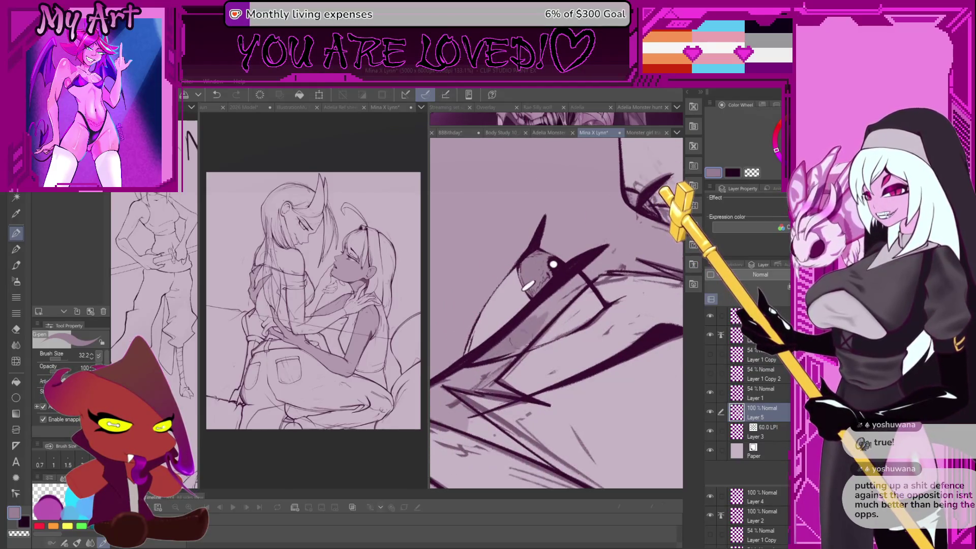
{"action": "scroll", "coordinate": [482, 350], "scroll_direction": "up", "scroll_amount": 3}
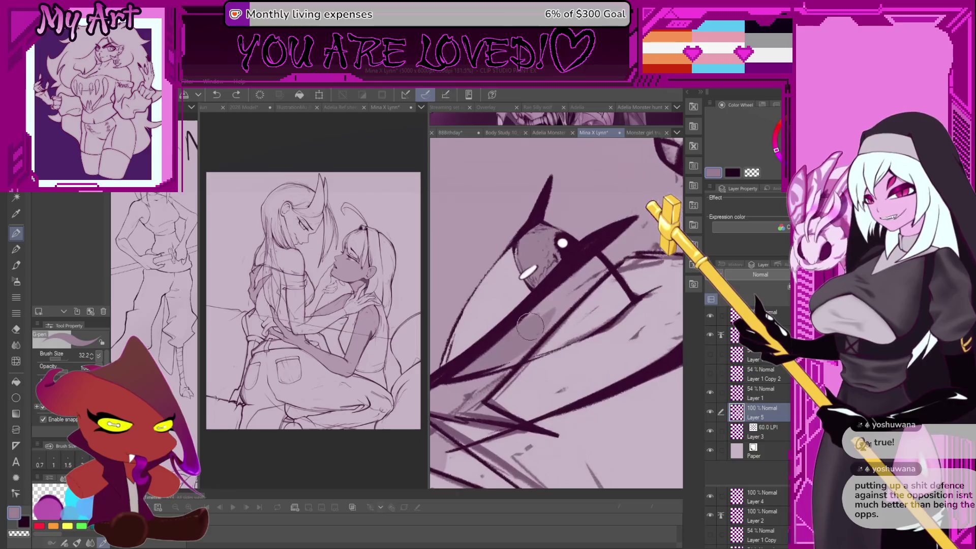
{"action": "key", "text": "bracketleft"}
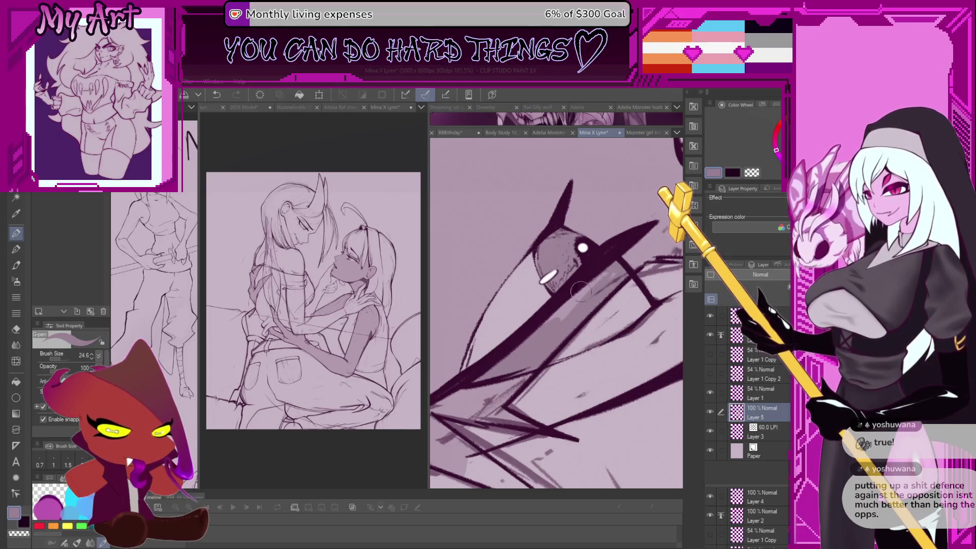
{"action": "left_click_drag", "start_coordinate": [644, 251], "coordinate": [534, 369]}
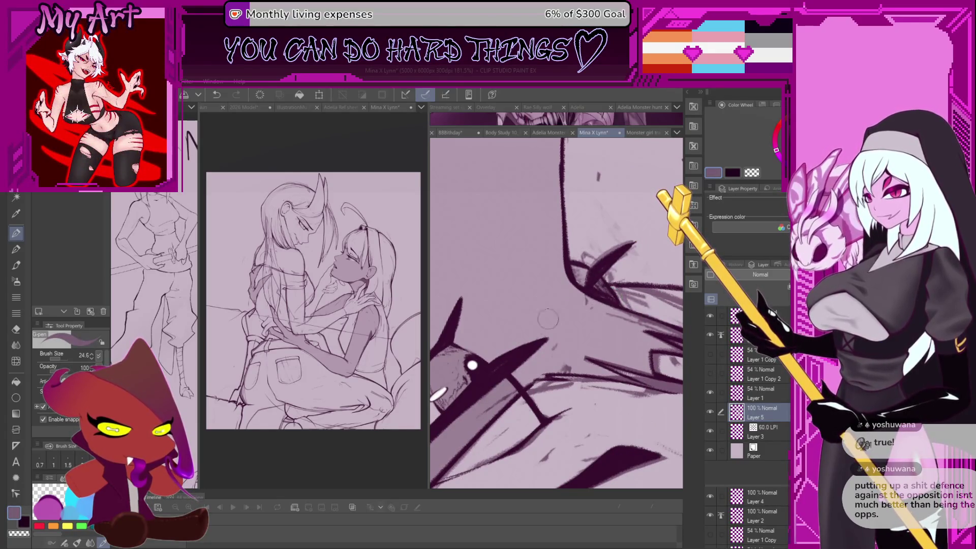
{"action": "left_click_drag", "start_coordinate": [548, 320], "coordinate": [518, 418]}
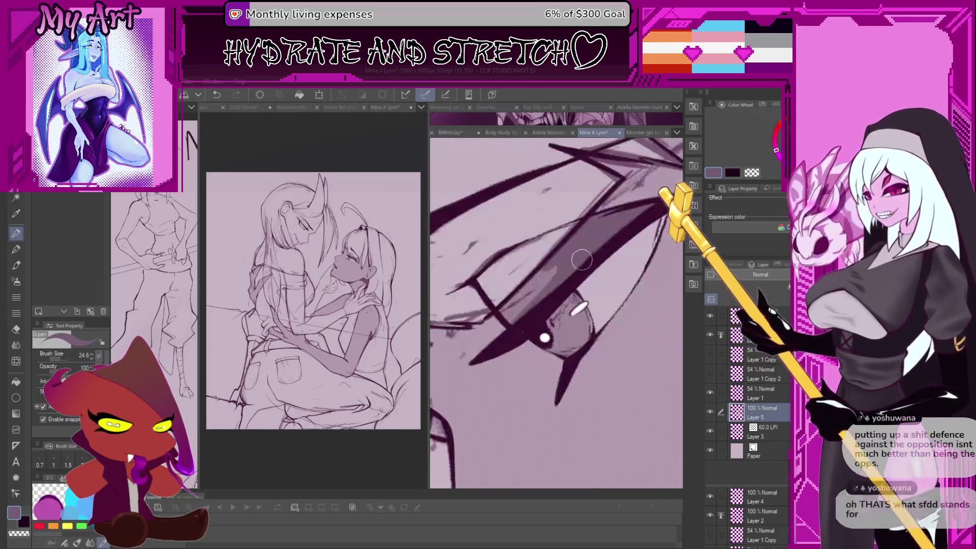
- Adjust the brush size, then ink a bold dark diagonal hair stroke beside the eye with the G-pen
{"action": "key", "text": "b"}
{"action": "scroll", "coordinate": [554, 315], "scroll_direction": "down", "scroll_amount": 3}
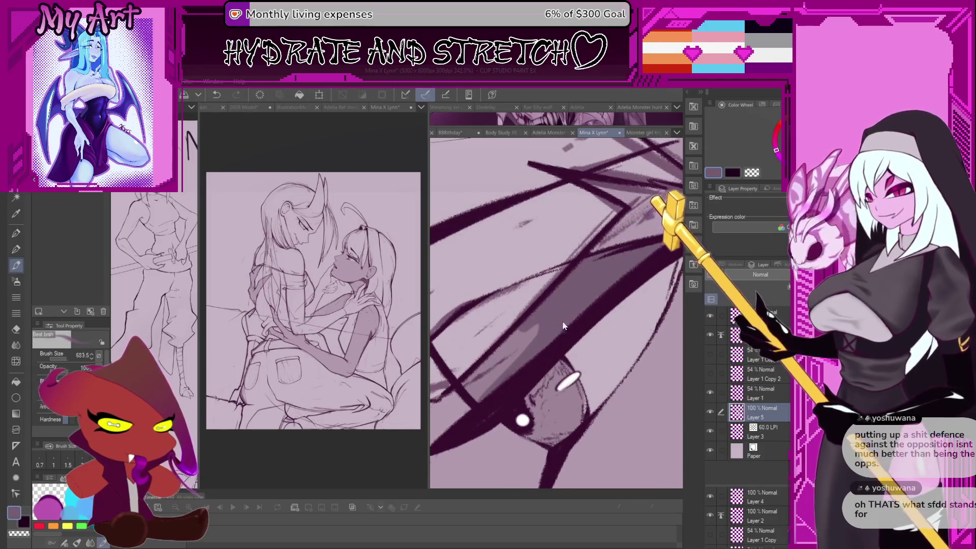
{"action": "left_click_drag", "start_coordinate": [554, 315], "coordinate": [558, 277]}
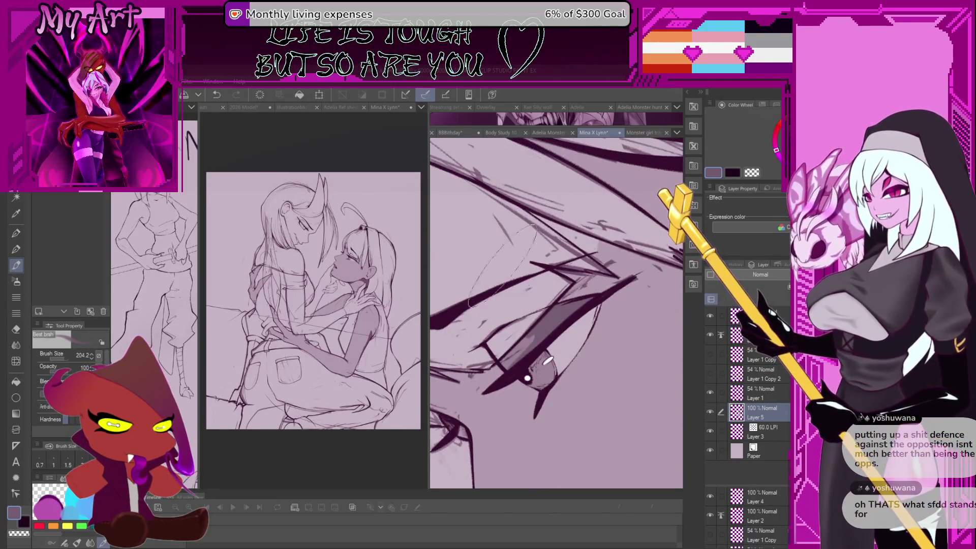
{"action": "scroll", "coordinate": [546, 358], "scroll_direction": "up", "scroll_amount": 2}
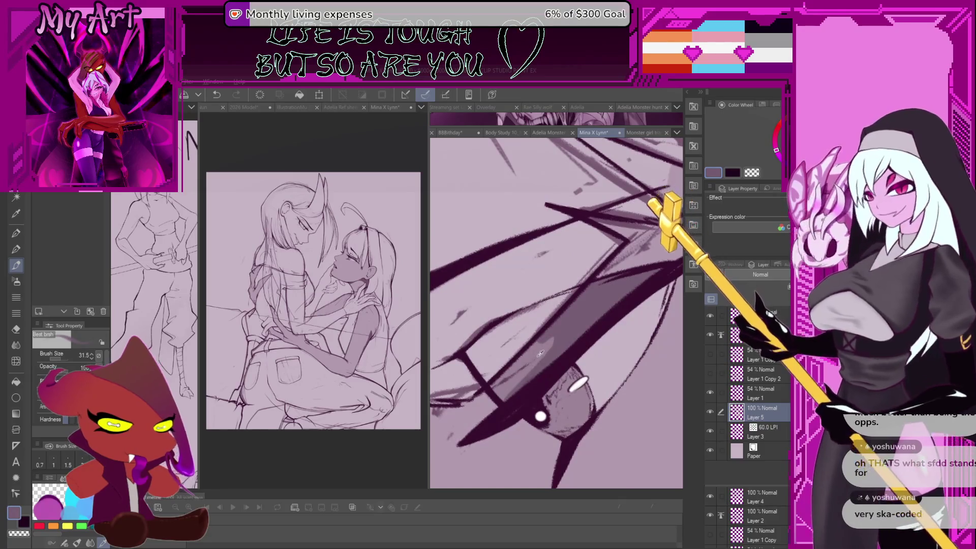
{"action": "scroll", "coordinate": [538, 355], "scroll_direction": "down", "scroll_amount": 1}
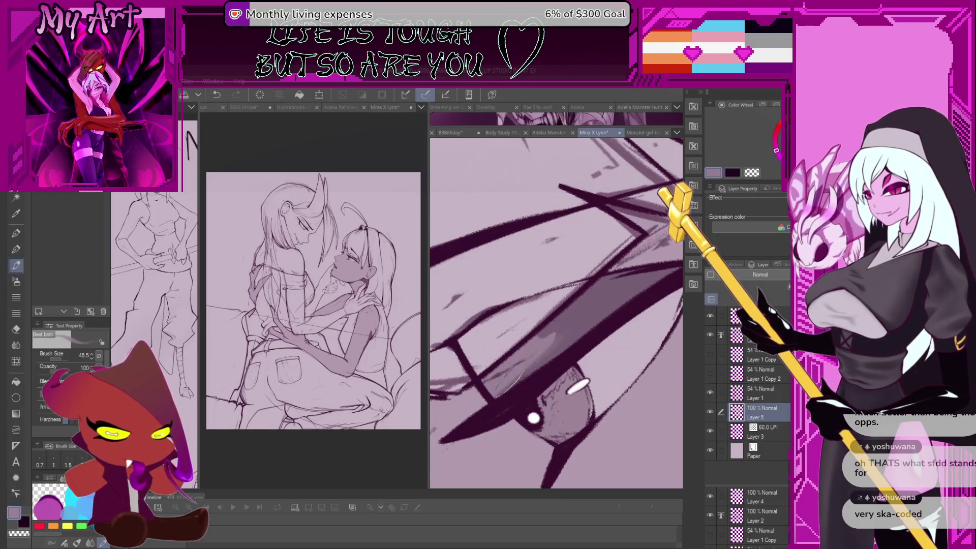
{"action": "left_click_drag", "start_coordinate": [560, 337], "coordinate": [566, 325]}
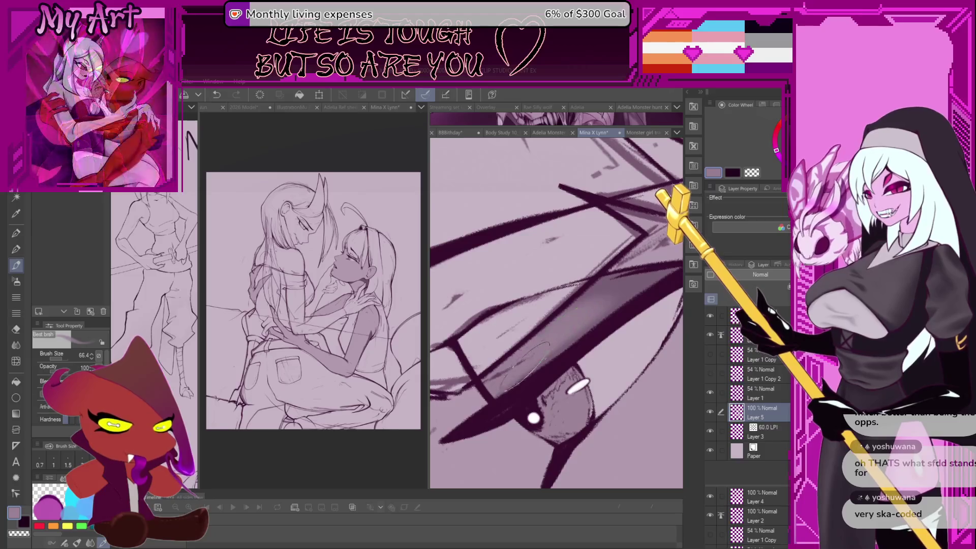
{"action": "left_click_drag", "start_coordinate": [534, 308], "coordinate": [528, 346]}
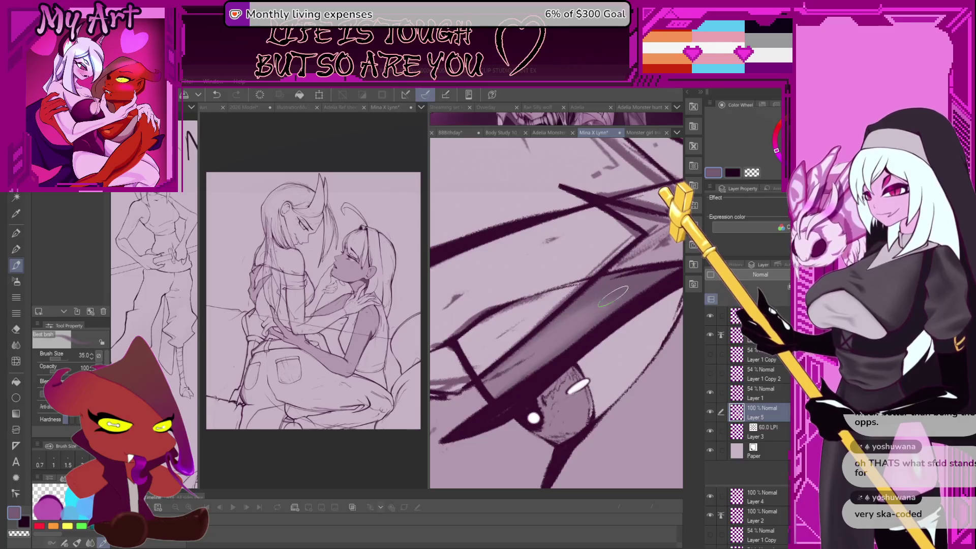
{"action": "left_click_drag", "start_coordinate": [613, 296], "coordinate": [529, 339]}
{"action": "mouse_move", "coordinate": [583, 320]}
{"action": "left_mouse_down"}
{"action": "mouse_move", "coordinate": [561, 359]}
{"action": "mouse_move", "coordinate": [521, 369]}
{"action": "mouse_move", "coordinate": [539, 338]}
{"action": "mouse_move", "coordinate": [650, 310]}
{"action": "left_mouse_up"}
{"action": "key", "text": "p"}
{"action": "left_click_drag", "start_coordinate": [595, 355], "coordinate": [643, 314]}
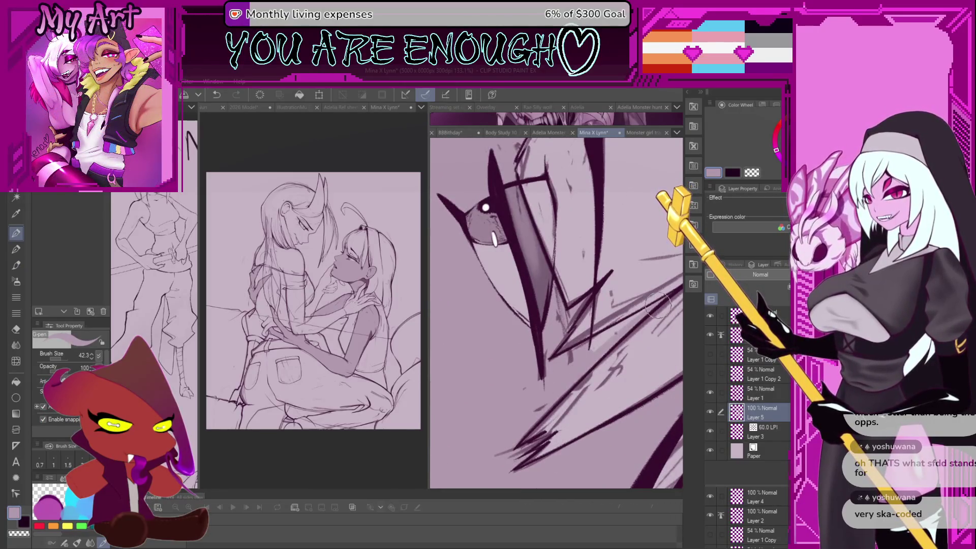
{"action": "scroll", "coordinate": [566, 365], "scroll_direction": "down", "scroll_amount": 2}
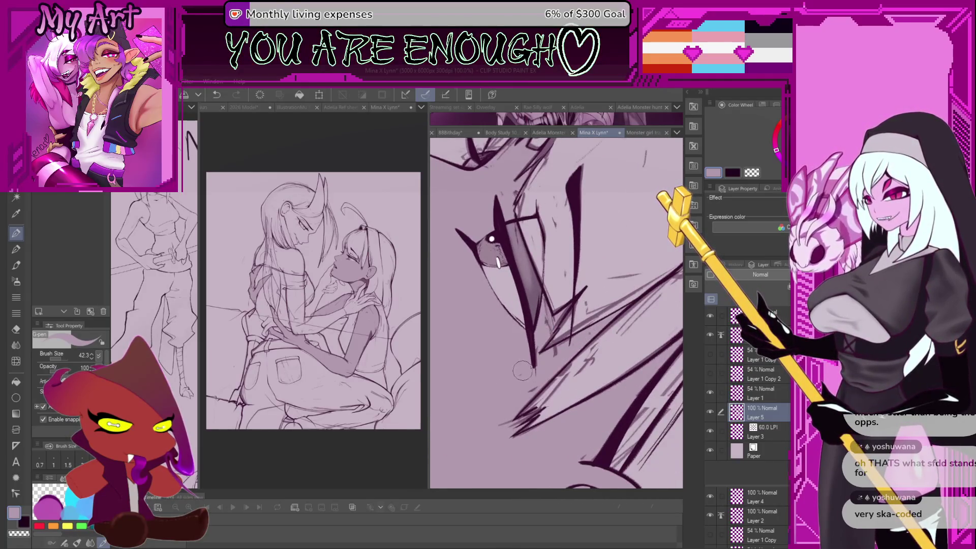
- Rotate the view to another area and make Layer 1 the active drawing layer
{"action": "scroll", "coordinate": [522, 371], "scroll_direction": "down", "scroll_amount": 5}
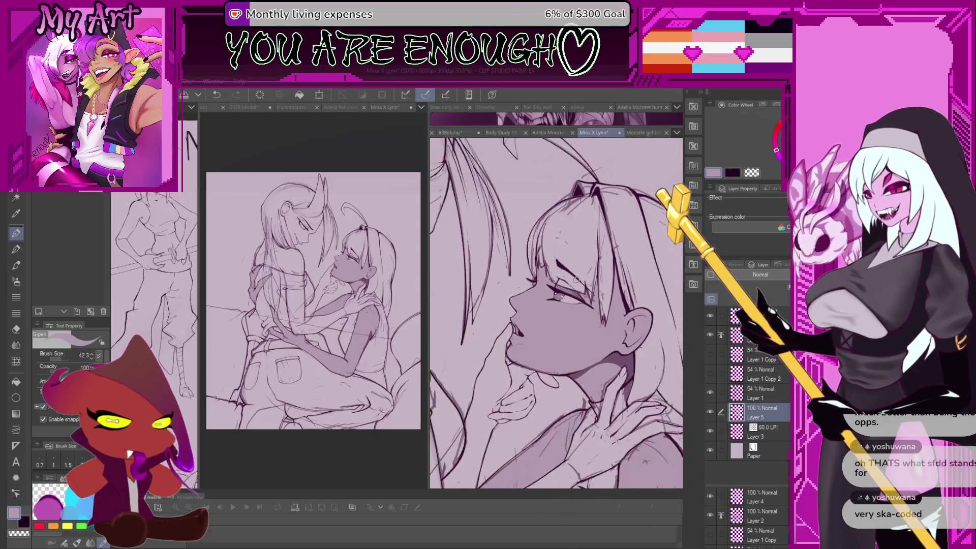
{"action": "scroll", "coordinate": [576, 279], "scroll_direction": "up", "scroll_amount": 5}
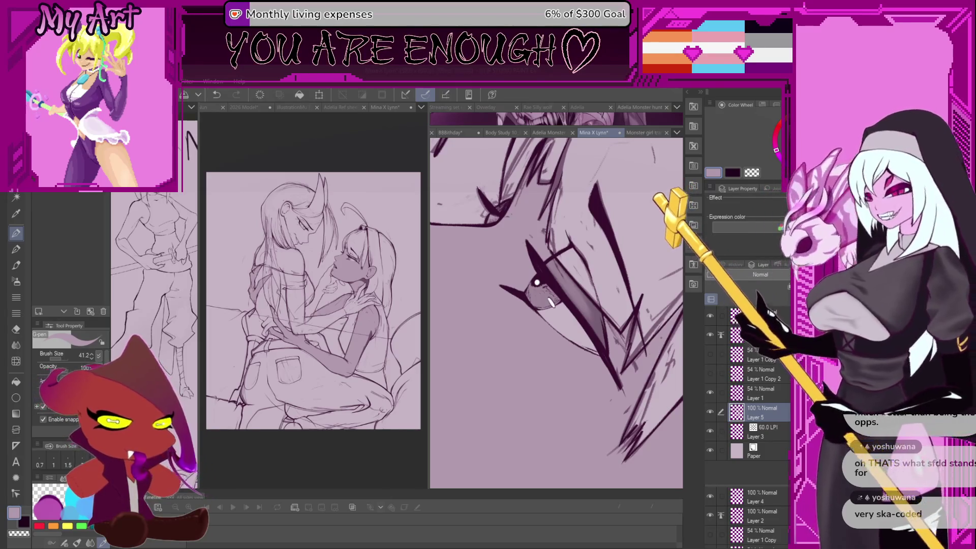
{"action": "mouse_move", "coordinate": [562, 396]}
{"action": "left_mouse_down"}
{"action": "mouse_move", "coordinate": [555, 320]}
{"action": "mouse_move", "coordinate": [503, 346]}
{"action": "mouse_move", "coordinate": [642, 322]}
{"action": "mouse_move", "coordinate": [638, 336]}
{"action": "mouse_move", "coordinate": [590, 350]}
{"action": "mouse_move", "coordinate": [559, 325]}
{"action": "mouse_move", "coordinate": [529, 360]}
{"action": "left_mouse_up"}
{"action": "key", "text": "alt+bracketright"}
- Undo the last several hair strokes near the eye
{"action": "key", "text": "ctrl+z"}
{"action": "key", "text": "c"}
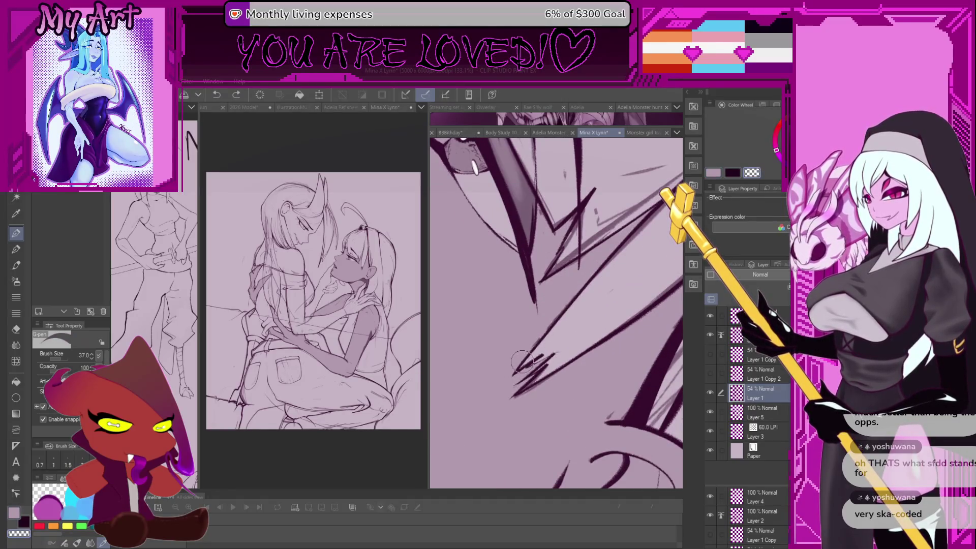
{"action": "key", "text": "ctrl+z"}
{"action": "key", "text": "c"}
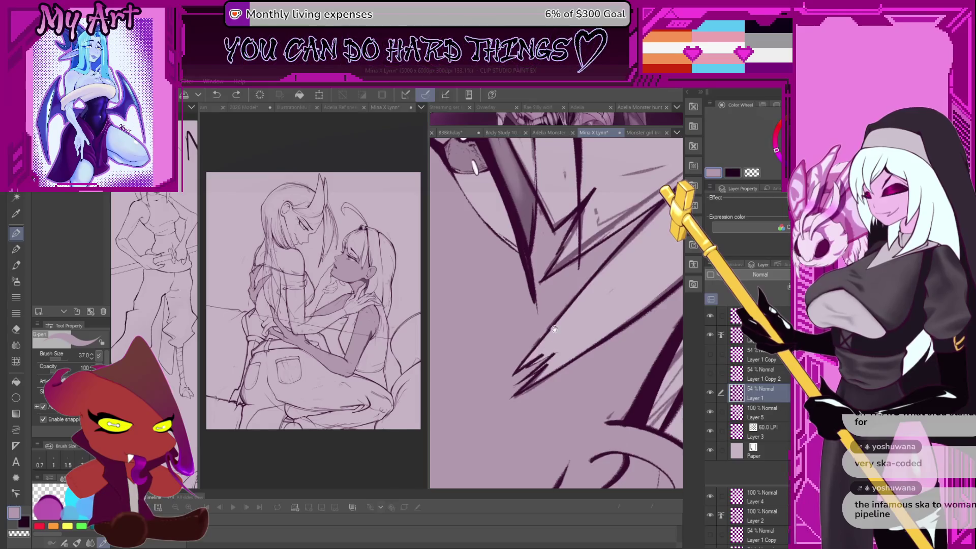
- Pick the dark line colour and ink one sharp dark hair stroke below the eye
{"action": "mouse_move", "coordinate": [555, 316]}
{"action": "left_mouse_down"}
{"action": "mouse_move", "coordinate": [545, 275]}
{"action": "mouse_move", "coordinate": [566, 220]}
{"action": "left_mouse_up"}
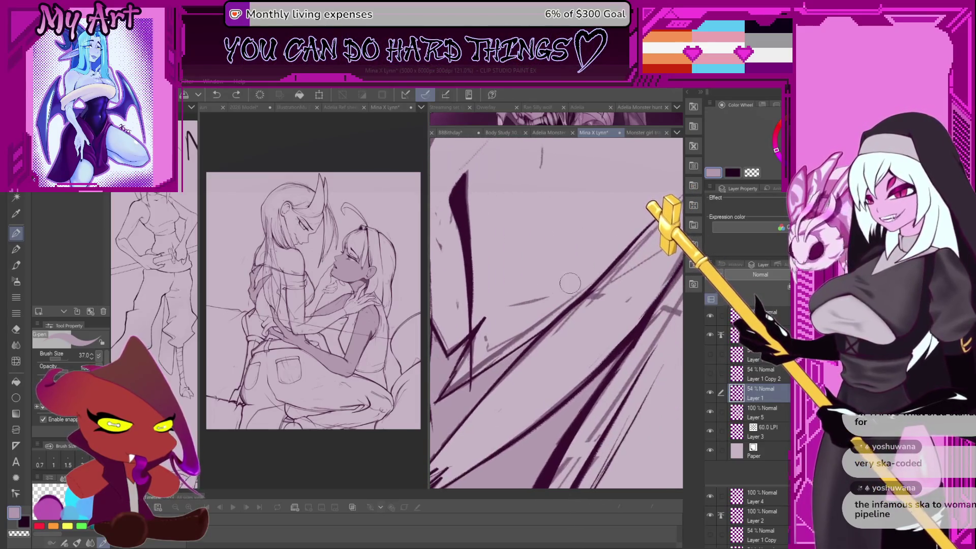
{"action": "left_click", "coordinate": [595, 296], "text": "alt"}
{"action": "left_click_drag", "start_coordinate": [595, 297], "coordinate": [558, 299]}
{"action": "left_click_drag", "start_coordinate": [483, 416], "coordinate": [553, 344]}
{"action": "key", "text": "ctrl+z"}
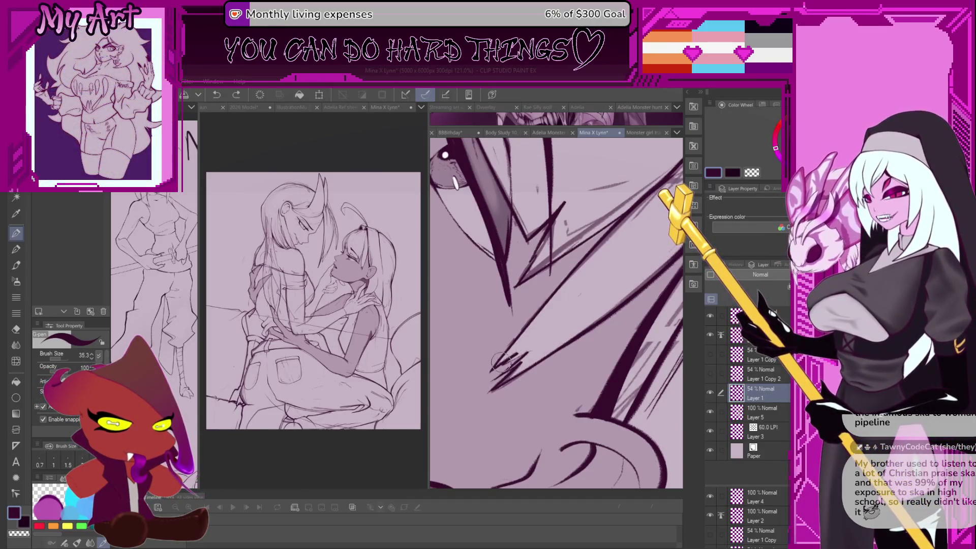
{"action": "left_click_drag", "start_coordinate": [497, 387], "coordinate": [527, 362]}
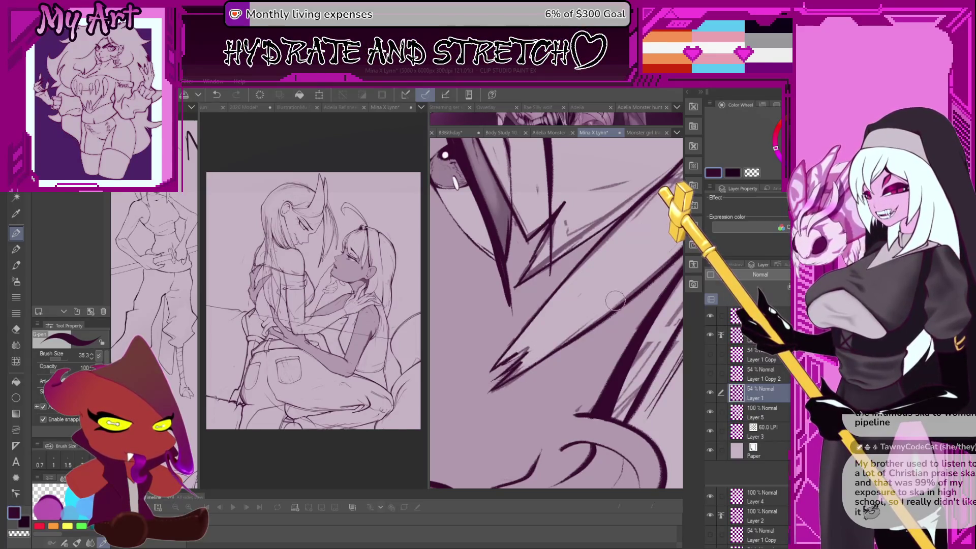
{"action": "scroll", "coordinate": [513, 356], "scroll_direction": "down", "scroll_amount": 5}
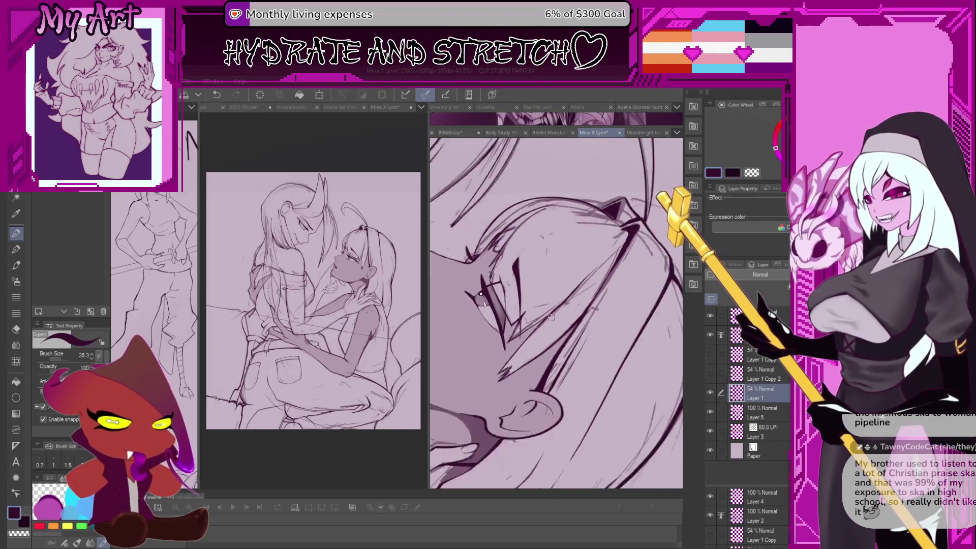
- Undo the stray mark on the hair lines by the face, then straighten the view on both figures
{"action": "key", "text": "c"}
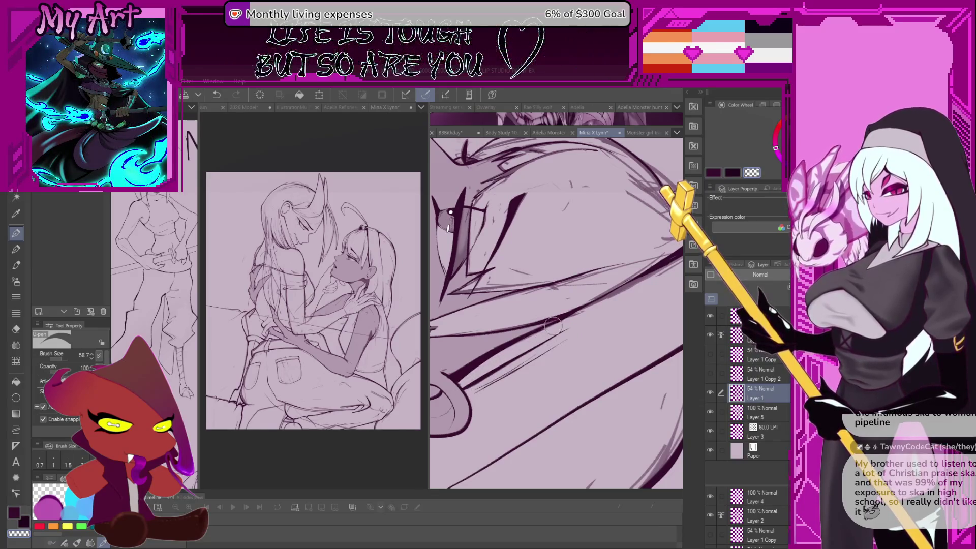
{"action": "key", "text": "c"}
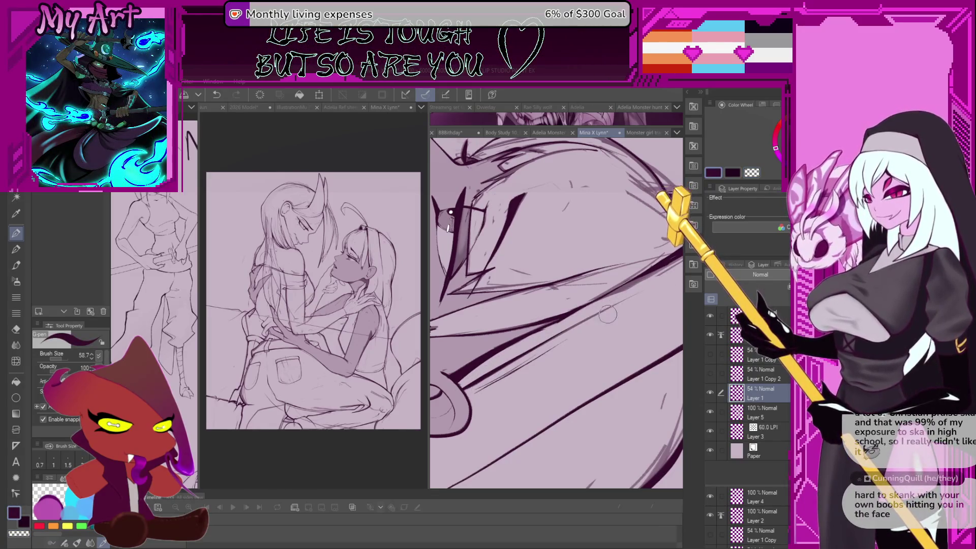
{"action": "left_click_drag", "start_coordinate": [608, 315], "coordinate": [567, 337]}
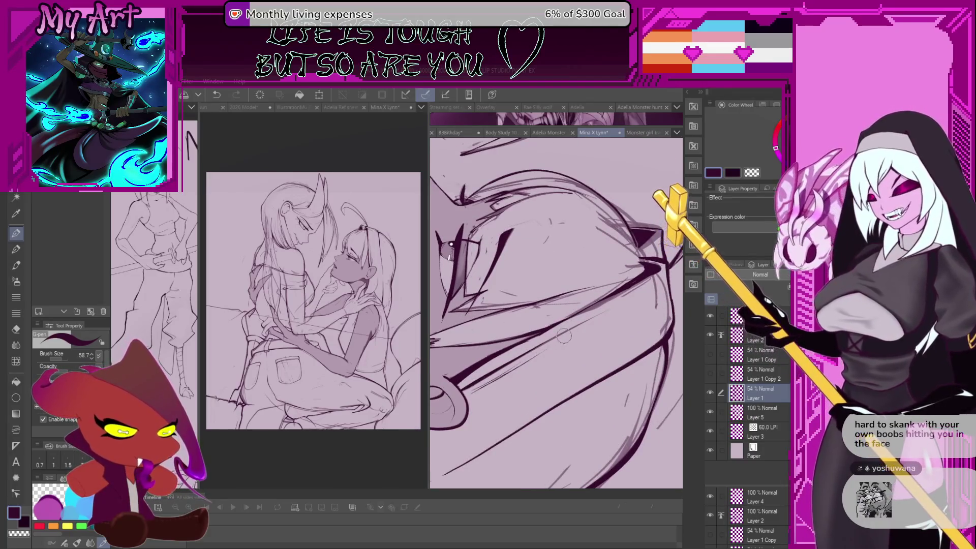
{"action": "key", "text": "ctrl+z"}
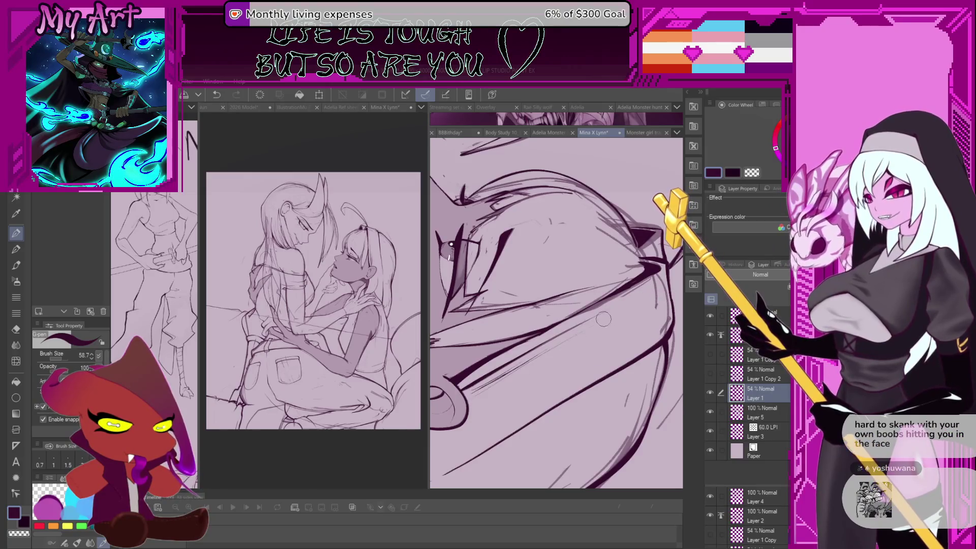
{"action": "mouse_move", "coordinate": [603, 319]}
{"action": "left_mouse_down"}
{"action": "mouse_move", "coordinate": [605, 327]}
{"action": "mouse_move", "coordinate": [642, 303]}
{"action": "left_mouse_up"}
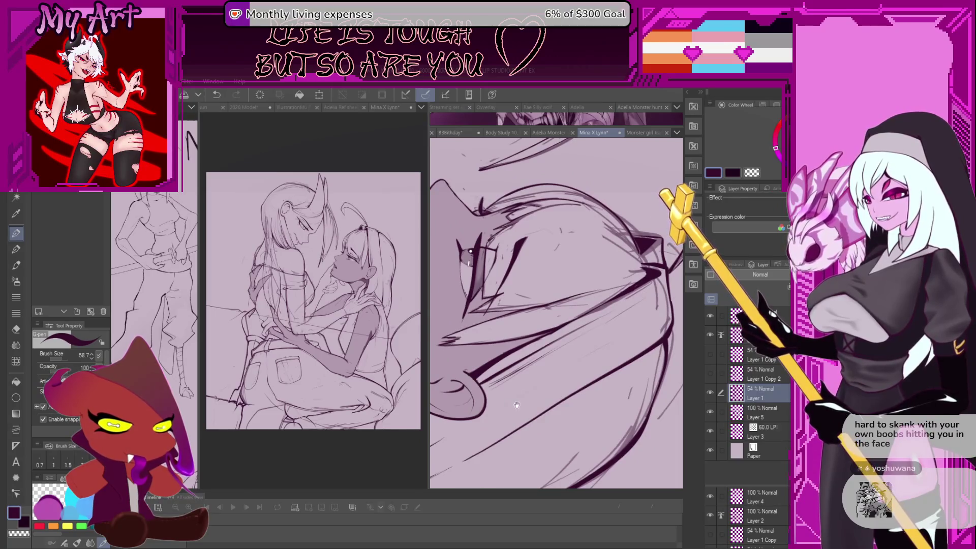
{"action": "left_click_drag", "start_coordinate": [517, 406], "coordinate": [600, 336]}
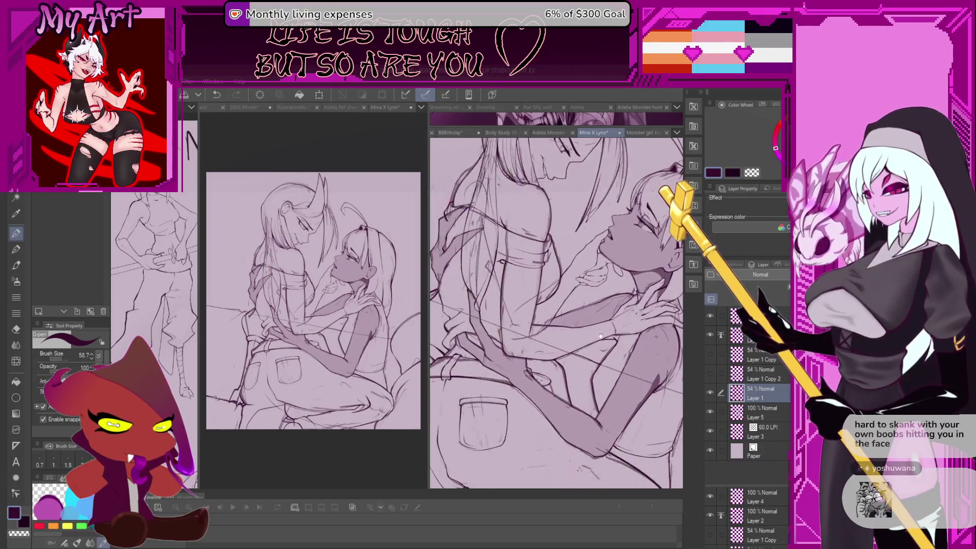
- Erase faint stray lines near the arms with a size 89.4 transparent brush, then restore one line
{"action": "key", "text": "c"}
{"action": "scroll", "coordinate": [520, 343], "scroll_direction": "up", "scroll_amount": 2}
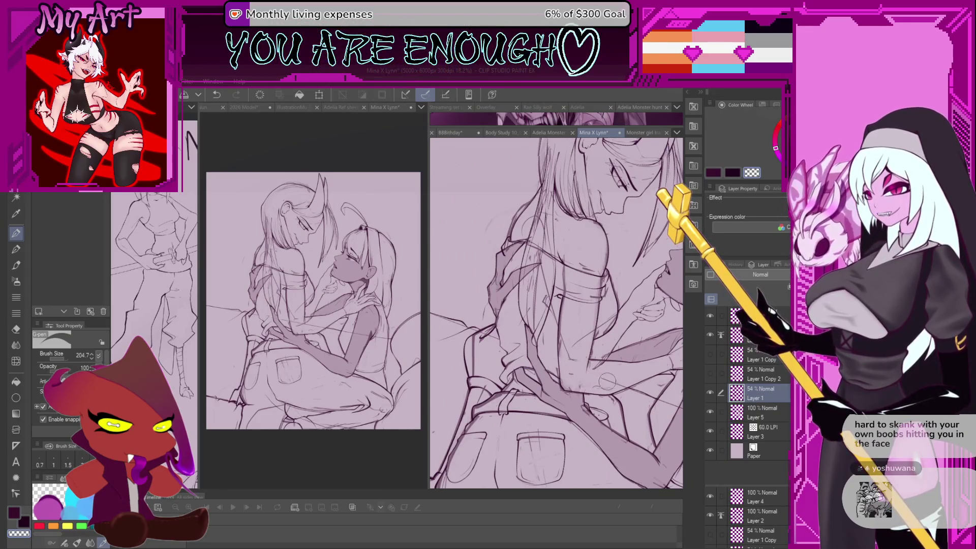
{"action": "key", "text": "ctrl+z"}
{"action": "scroll", "coordinate": [585, 366], "scroll_direction": "up", "scroll_amount": 3}
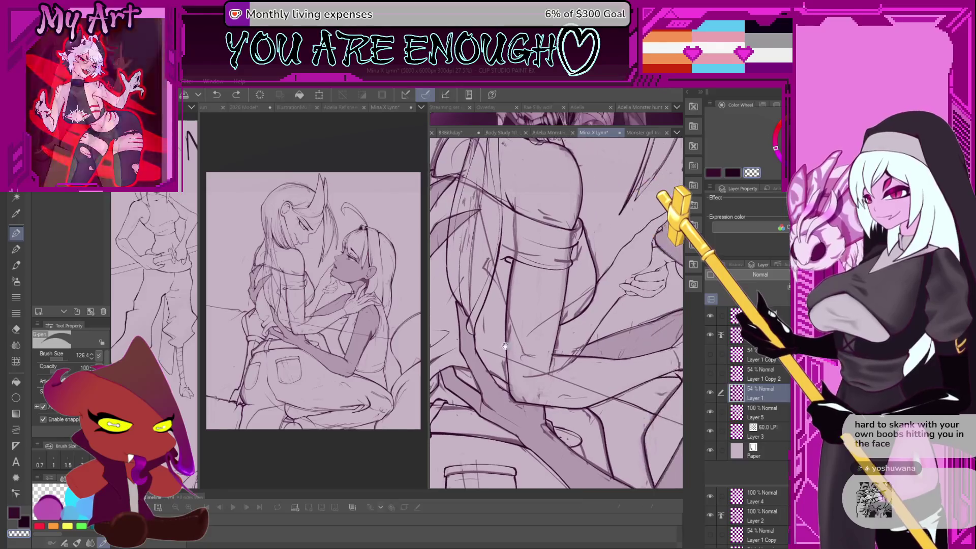
{"action": "left_click_drag", "start_coordinate": [462, 338], "coordinate": [558, 376]}
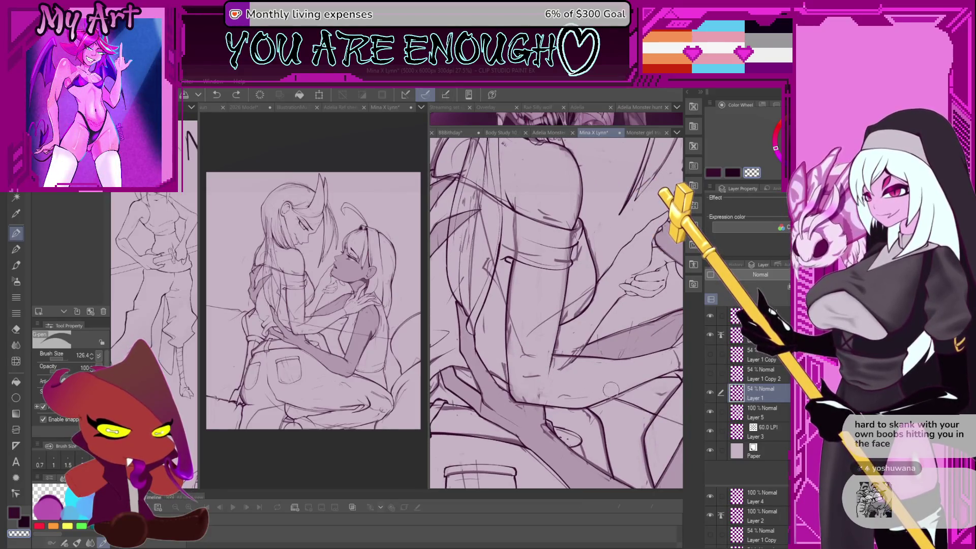
{"action": "left_click_drag", "start_coordinate": [648, 396], "coordinate": [570, 352]}
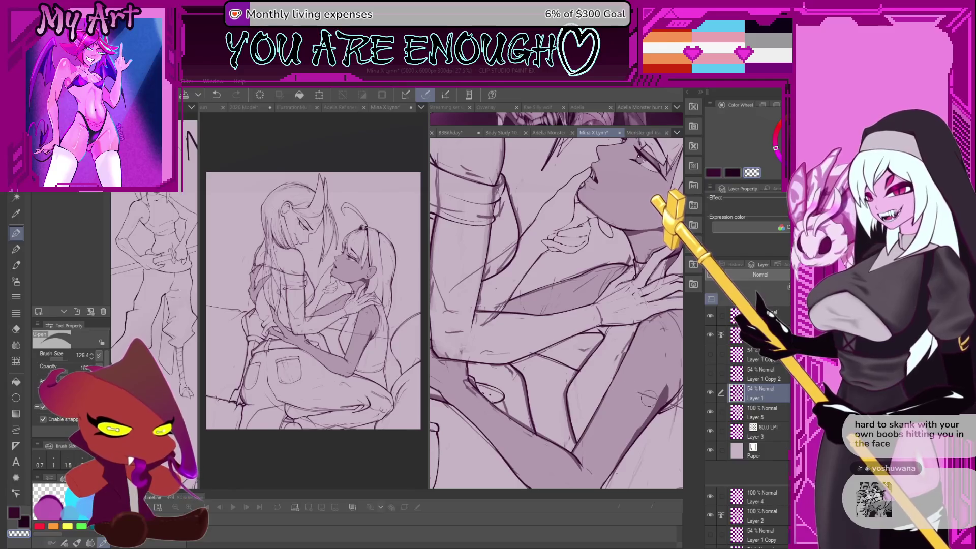
{"action": "mouse_move", "coordinate": [649, 398]}
{"action": "left_mouse_down"}
{"action": "mouse_move", "coordinate": [572, 361]}
{"action": "mouse_move", "coordinate": [583, 359]}
{"action": "mouse_move", "coordinate": [585, 381]}
{"action": "mouse_move", "coordinate": [534, 396]}
{"action": "left_mouse_up"}
{"action": "key", "text": "ctrl+z"}
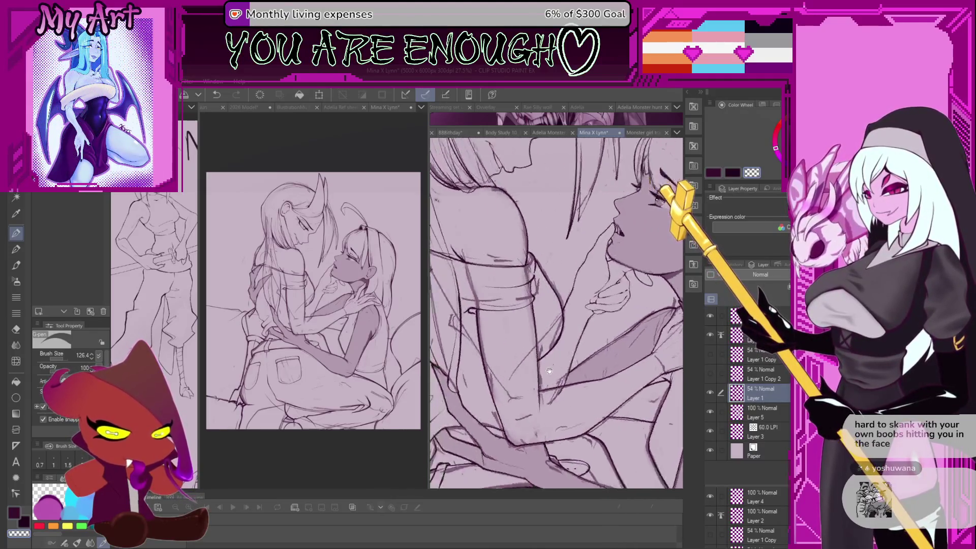
{"action": "scroll", "coordinate": [530, 399], "scroll_direction": "up", "scroll_amount": 3}
{"action": "scroll", "coordinate": [609, 385], "scroll_direction": "up", "scroll_amount": 3}
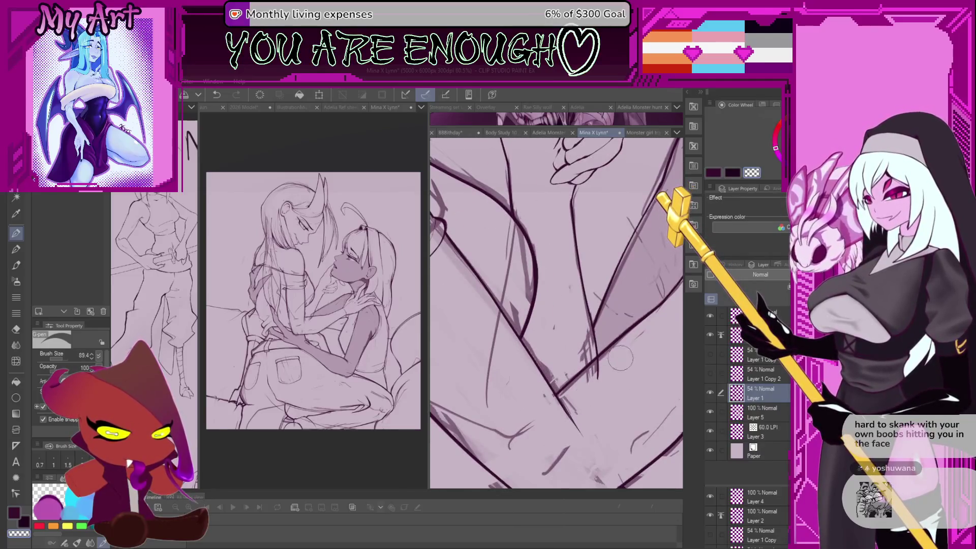
- Take the textured toning brush on Layer 2 and switch to transparent colour
{"action": "key", "text": "p"}
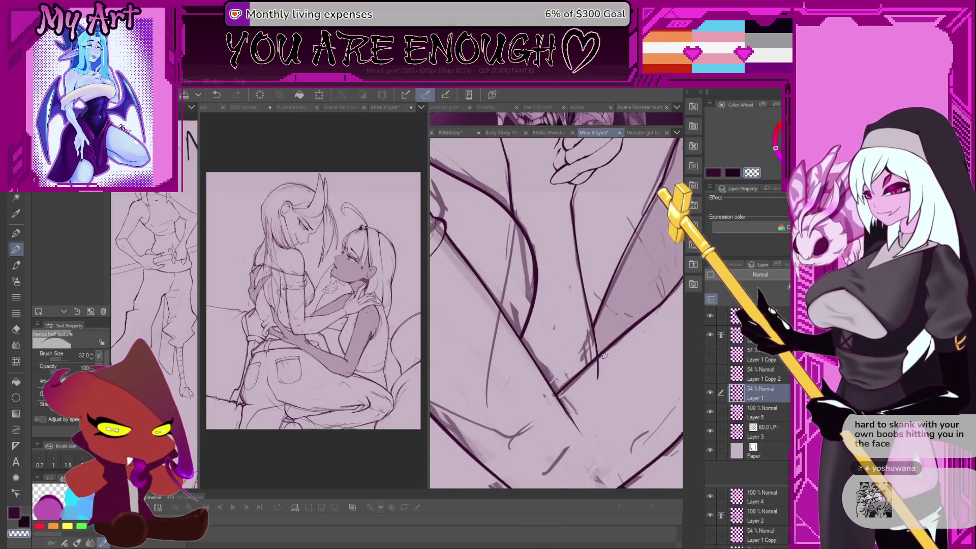
{"action": "scroll", "coordinate": [608, 361], "scroll_direction": "up", "scroll_amount": 3}
{"action": "left_click", "coordinate": [598, 372], "text": "ctrl+shift"}
{"action": "key", "text": "c"}
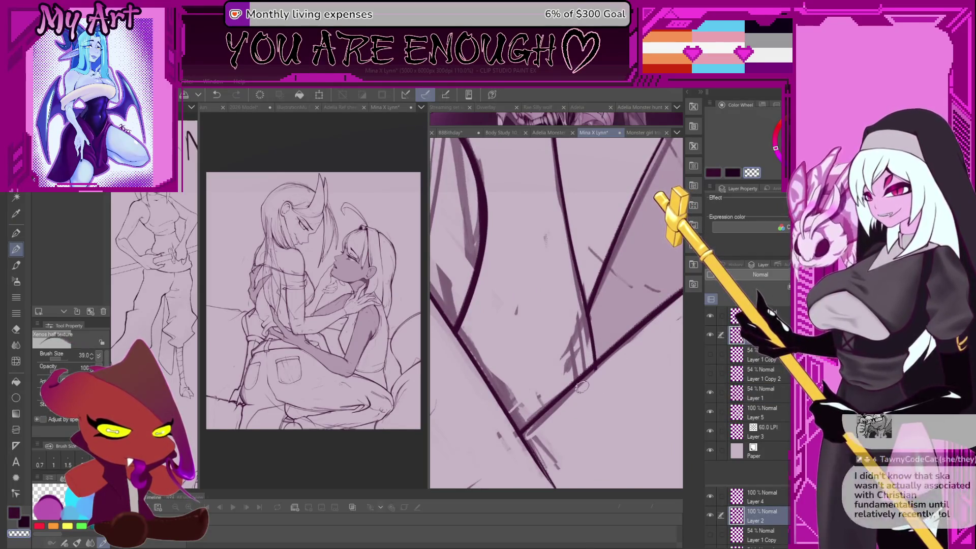
{"action": "scroll", "coordinate": [637, 339], "scroll_direction": "down", "scroll_amount": 4}
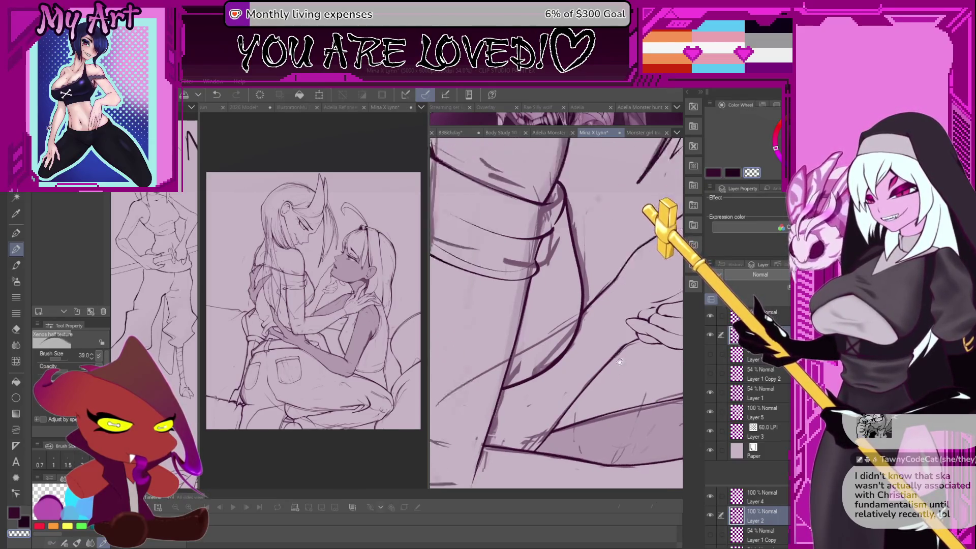
{"action": "scroll", "coordinate": [583, 337], "scroll_direction": "up", "scroll_amount": 2}
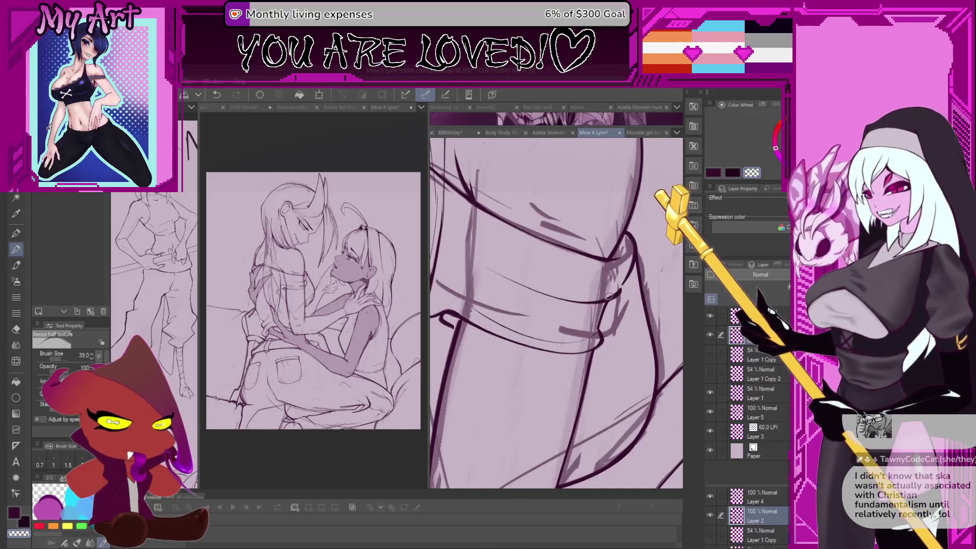
{"action": "scroll", "coordinate": [607, 298], "scroll_direction": "down", "scroll_amount": 1}
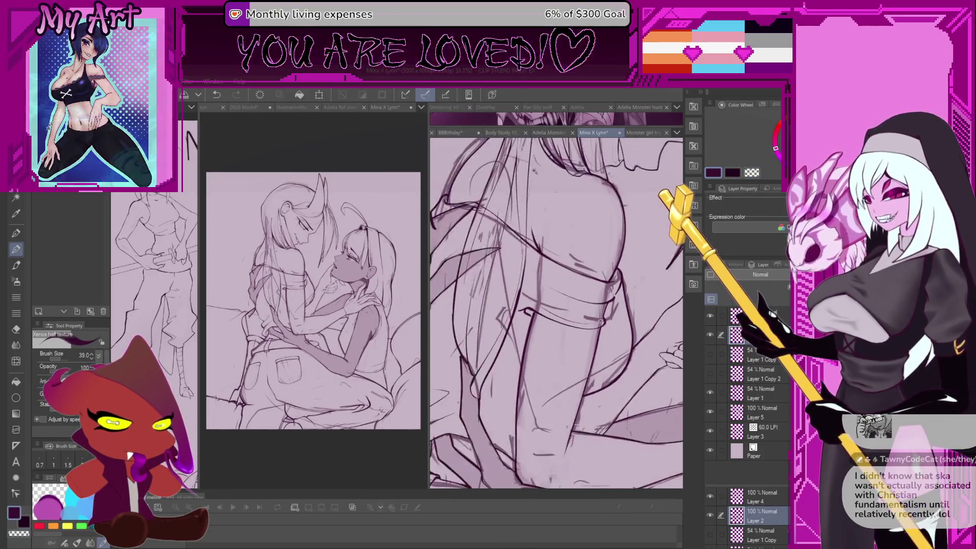
{"action": "scroll", "coordinate": [515, 251], "scroll_direction": "up", "scroll_amount": 5}
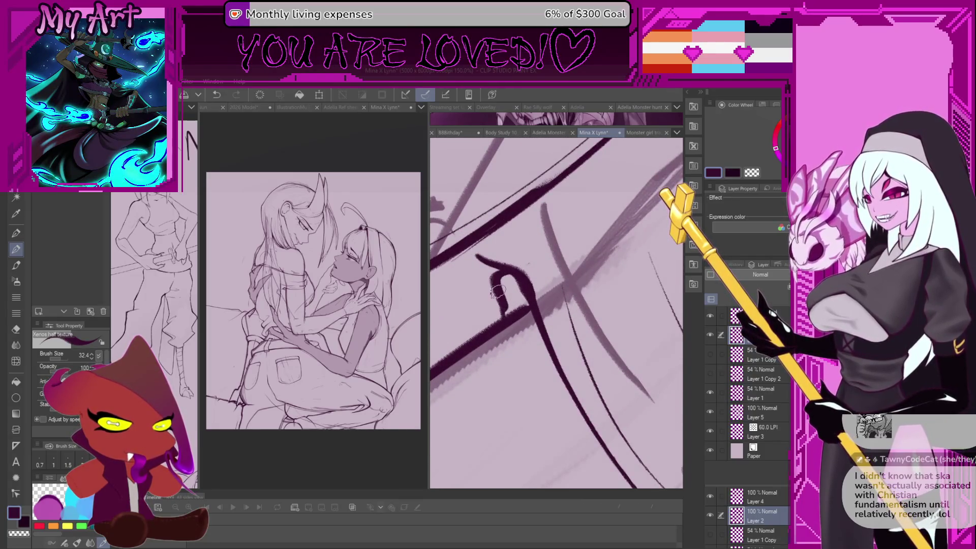
- Erase the small overlap where two thick dark strokes meet, then return to the dark colour
{"action": "key", "text": "c"}
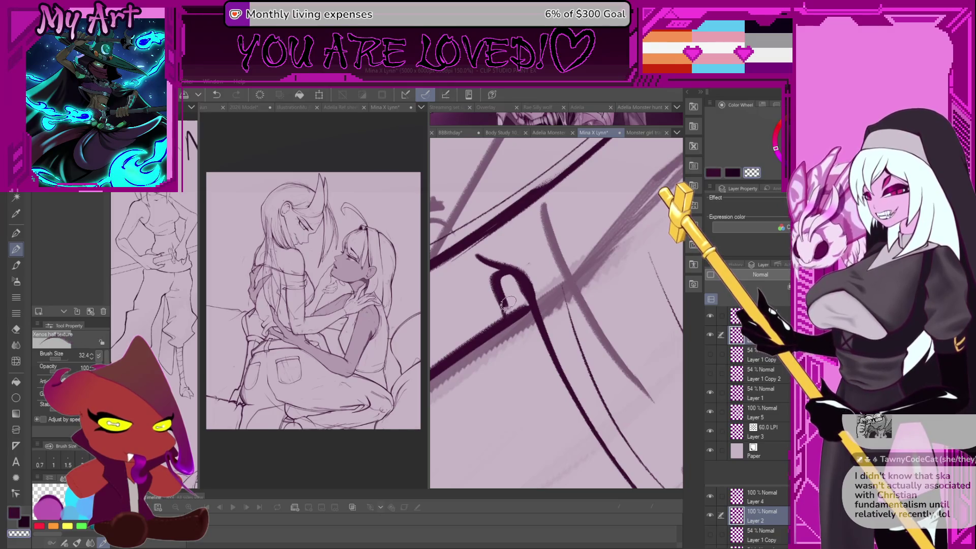
{"action": "scroll", "coordinate": [508, 310], "scroll_direction": "up", "scroll_amount": 2}
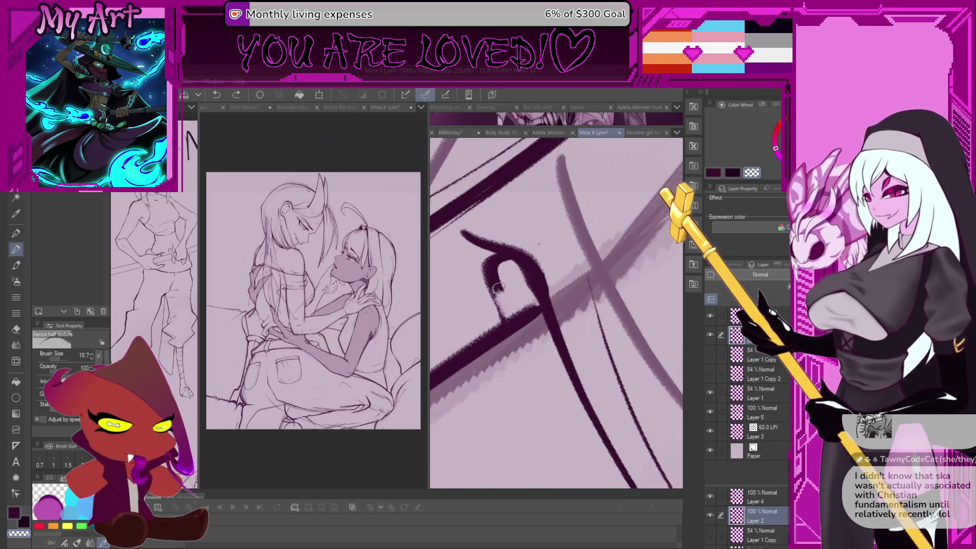
{"action": "mouse_move", "coordinate": [498, 288]}
{"action": "left_mouse_down"}
{"action": "mouse_move", "coordinate": [494, 274]}
{"action": "mouse_move", "coordinate": [526, 279]}
{"action": "mouse_move", "coordinate": [522, 272]}
{"action": "left_mouse_up"}
{"action": "key", "text": "c"}
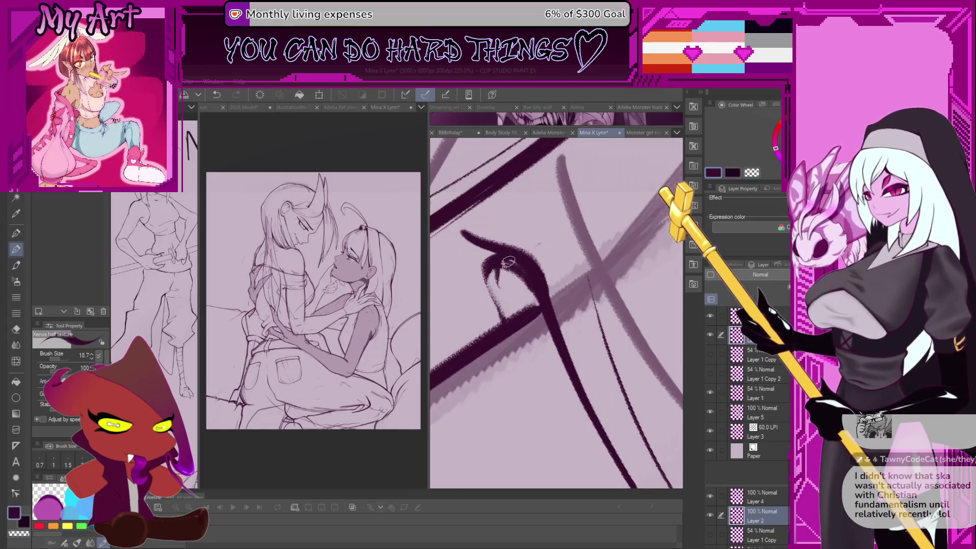
{"action": "scroll", "coordinate": [508, 262], "scroll_direction": "down", "scroll_amount": 5}
{"action": "scroll", "coordinate": [556, 310], "scroll_direction": "down", "scroll_amount": 6}
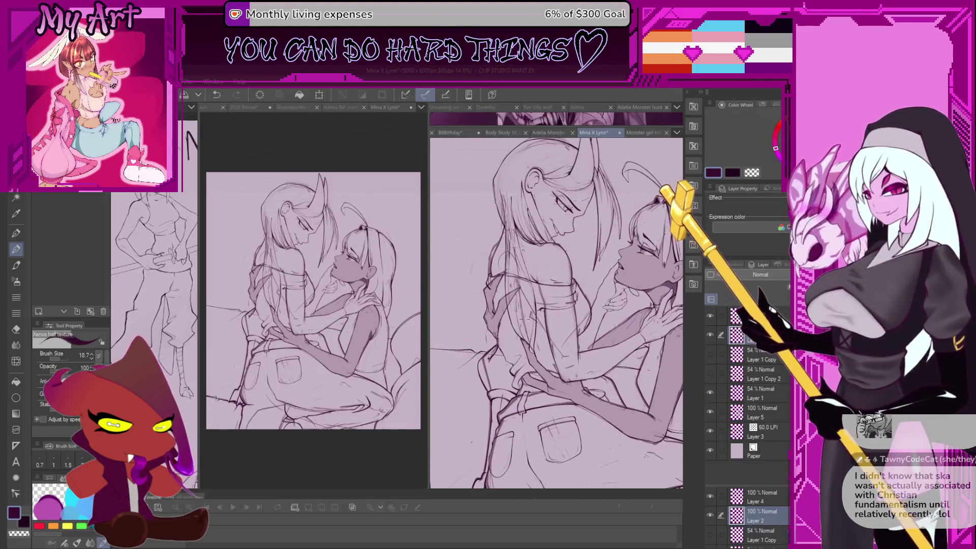
- Try erasing part of a thick stroke, undo it, and briefly work on Layer 5
{"action": "scroll", "coordinate": [496, 357], "scroll_direction": "up", "scroll_amount": 7}
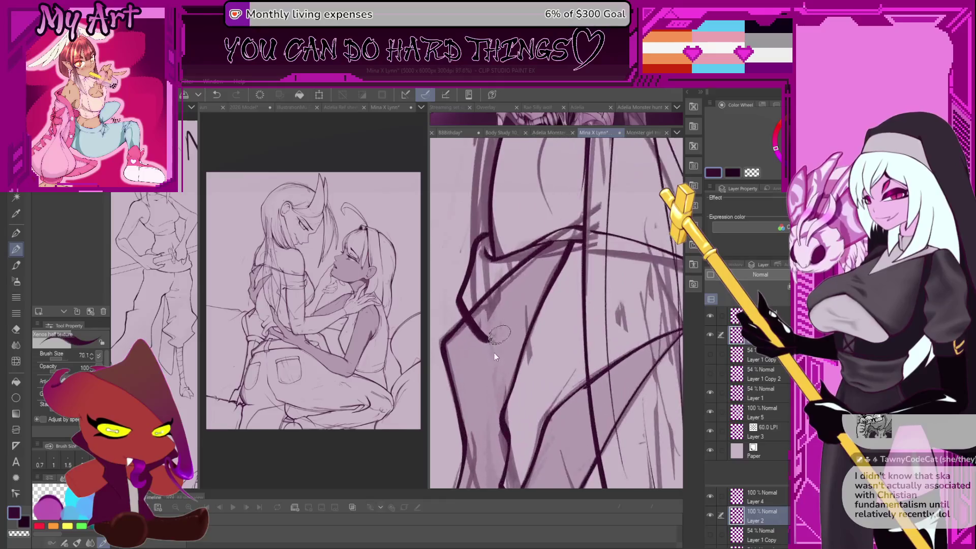
{"action": "key", "text": "c"}
{"action": "left_click_drag", "start_coordinate": [488, 338], "coordinate": [476, 320]}
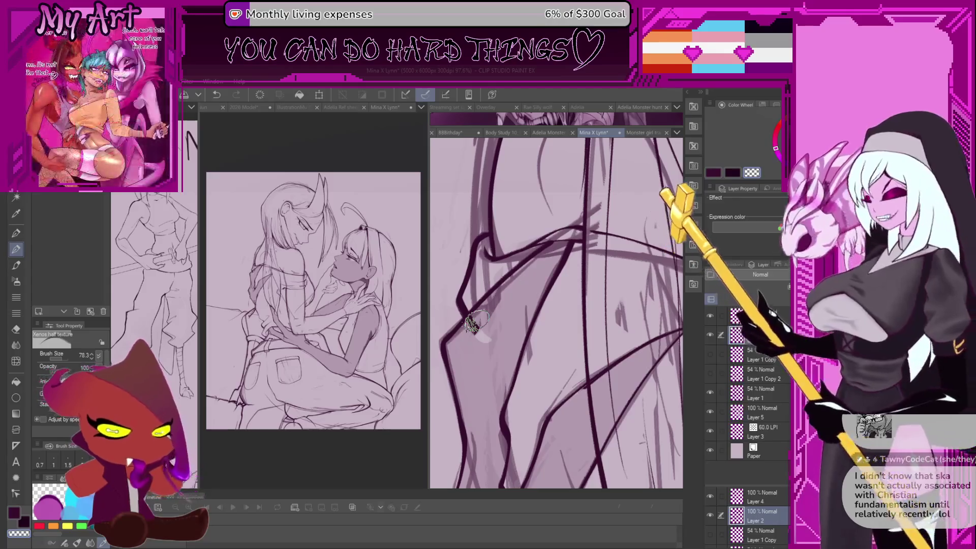
{"action": "key", "text": "ctrl+z"}
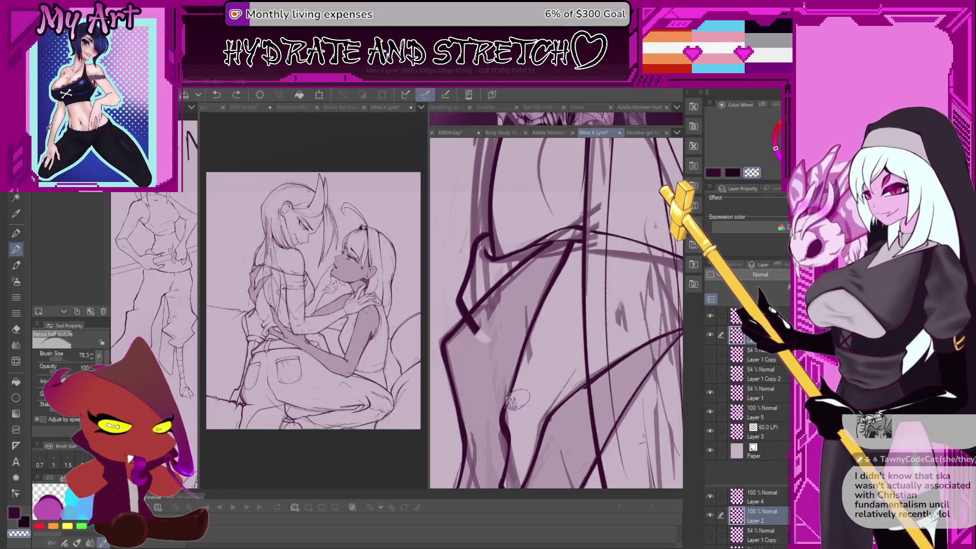
{"action": "left_click", "coordinate": [512, 299], "text": "ctrl"}
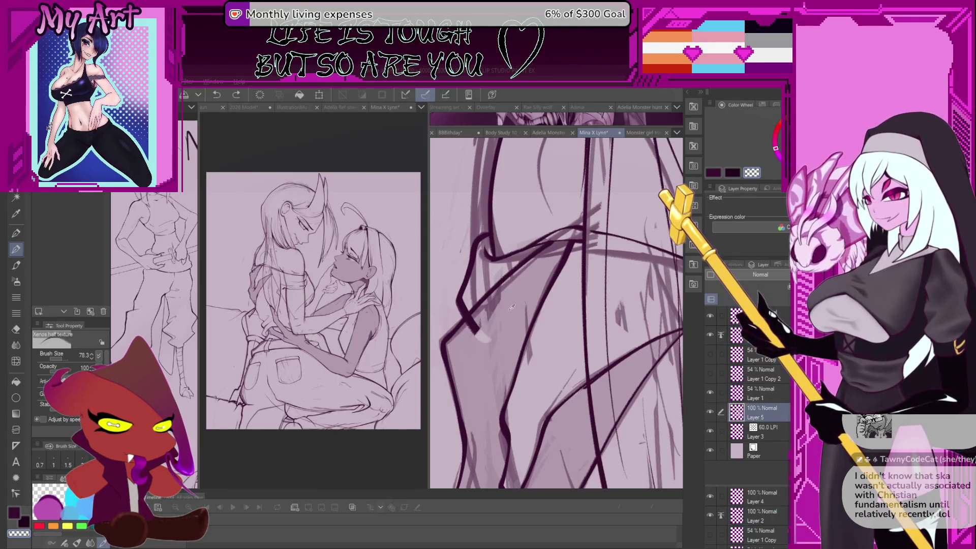
{"action": "key", "text": "p"}
{"action": "left_click", "coordinate": [468, 359], "text": "alt"}
{"action": "scroll", "coordinate": [468, 359], "scroll_direction": "up", "scroll_amount": 1}
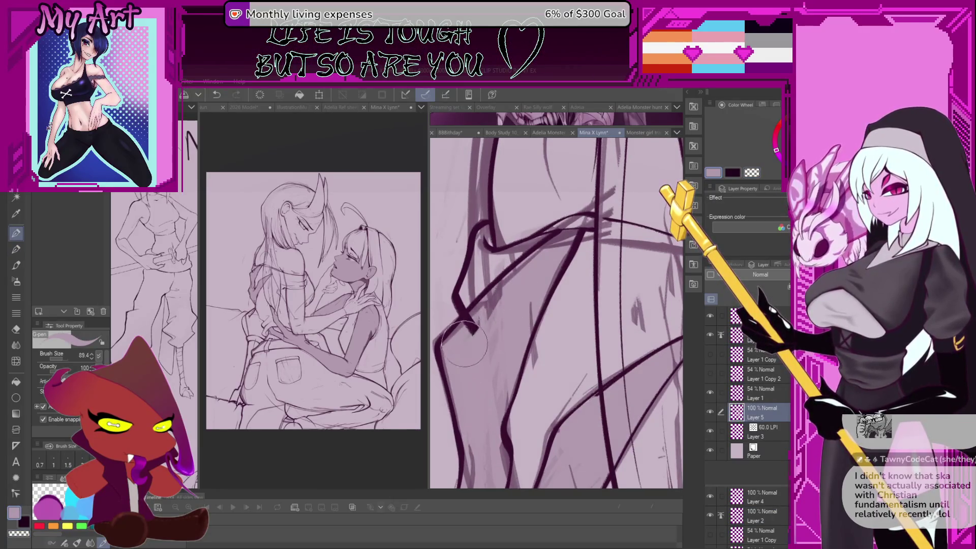
{"action": "key", "text": "p"}
- On Layer 2, erase the overshooting line end at the corner and pan to the torsos
{"action": "left_click", "coordinate": [467, 324], "text": "ctrl"}
{"action": "key", "text": "c"}
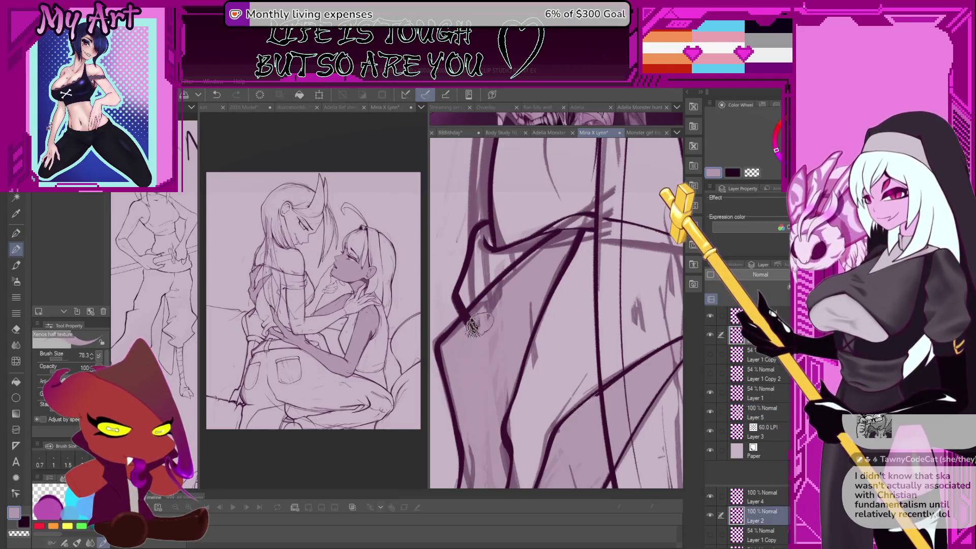
{"action": "mouse_move", "coordinate": [473, 327]}
{"action": "left_mouse_down"}
{"action": "mouse_move", "coordinate": [495, 296]}
{"action": "mouse_move", "coordinate": [513, 437]}
{"action": "mouse_move", "coordinate": [500, 381]}
{"action": "mouse_move", "coordinate": [515, 357]}
{"action": "mouse_move", "coordinate": [514, 314]}
{"action": "left_mouse_up"}
{"action": "mouse_move", "coordinate": [565, 394]}
{"action": "left_mouse_down"}
{"action": "mouse_move", "coordinate": [568, 299]}
{"action": "mouse_move", "coordinate": [608, 243]}
{"action": "left_mouse_up"}
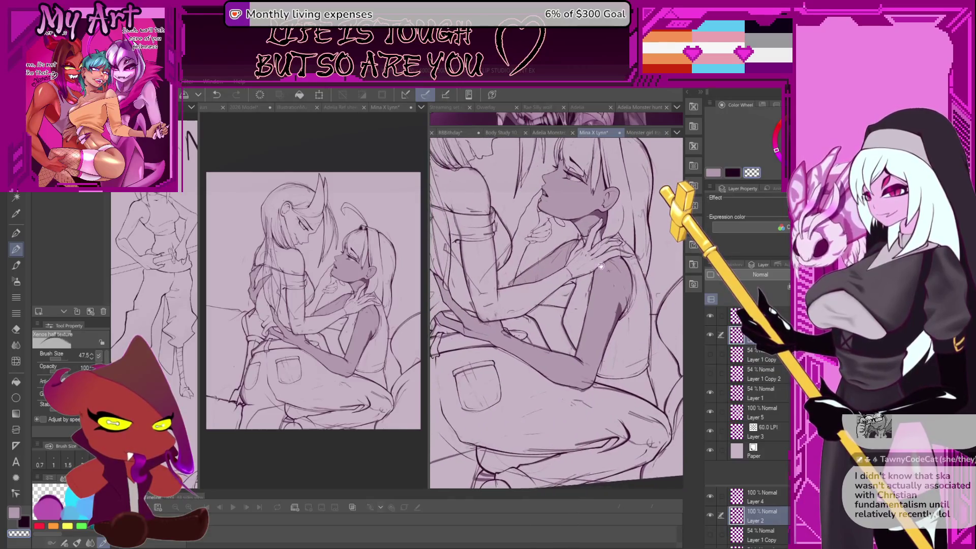
- Show Layer 5, hide Layer 1, and add a small mark to the line art
{"action": "left_click", "coordinate": [711, 415]}
{"action": "left_click", "coordinate": [711, 394]}
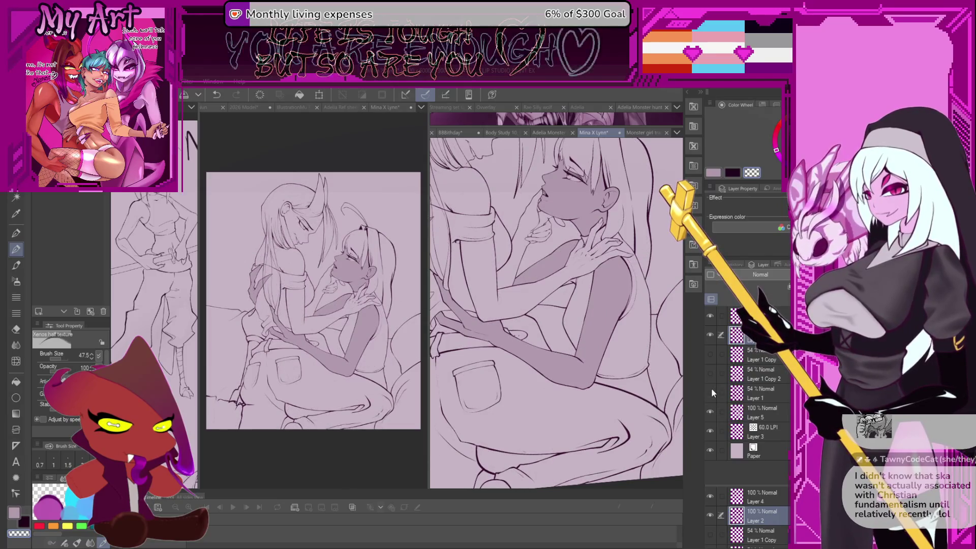
{"action": "scroll", "coordinate": [567, 351], "scroll_direction": "up", "scroll_amount": 8}
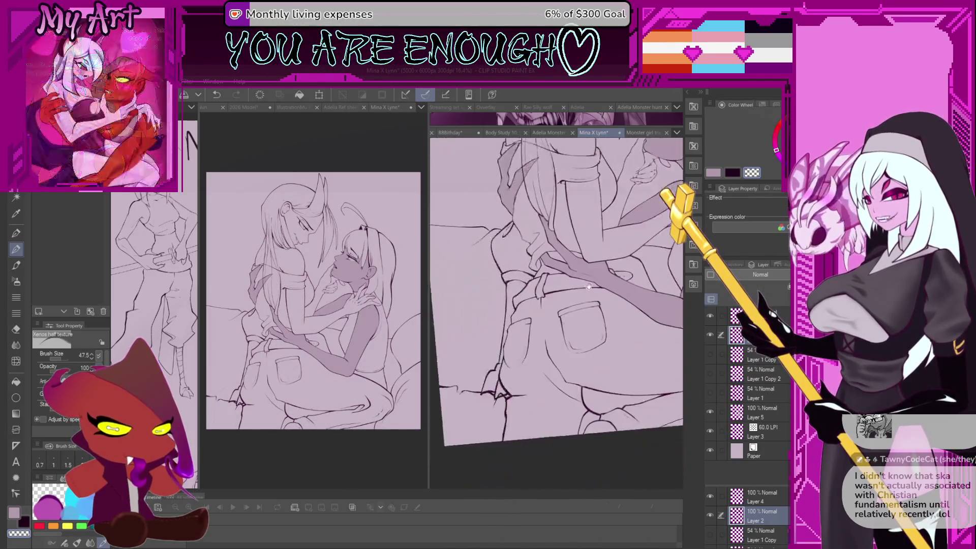
{"action": "scroll", "coordinate": [567, 351], "scroll_direction": "up", "scroll_amount": 3}
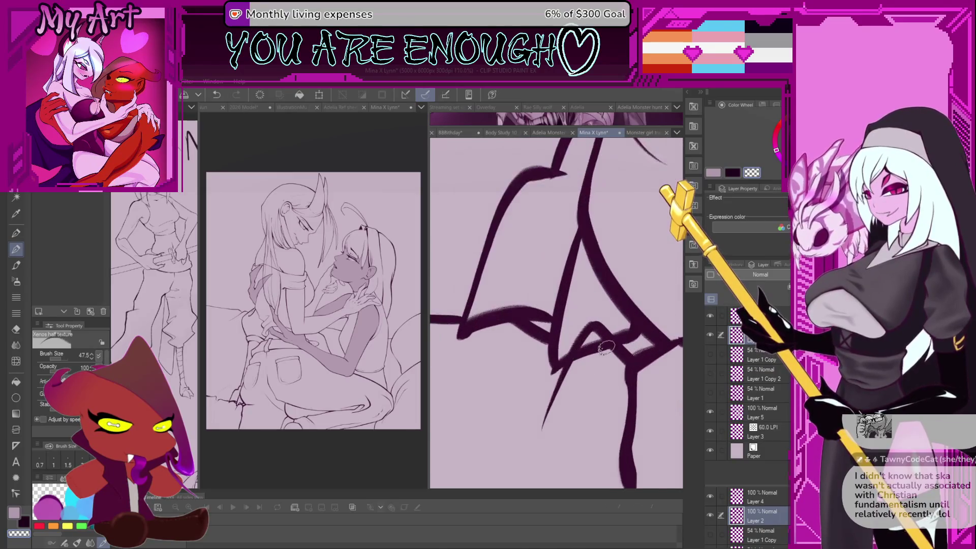
{"action": "left_click_drag", "start_coordinate": [579, 377], "coordinate": [593, 345]}
{"action": "key", "text": "c"}
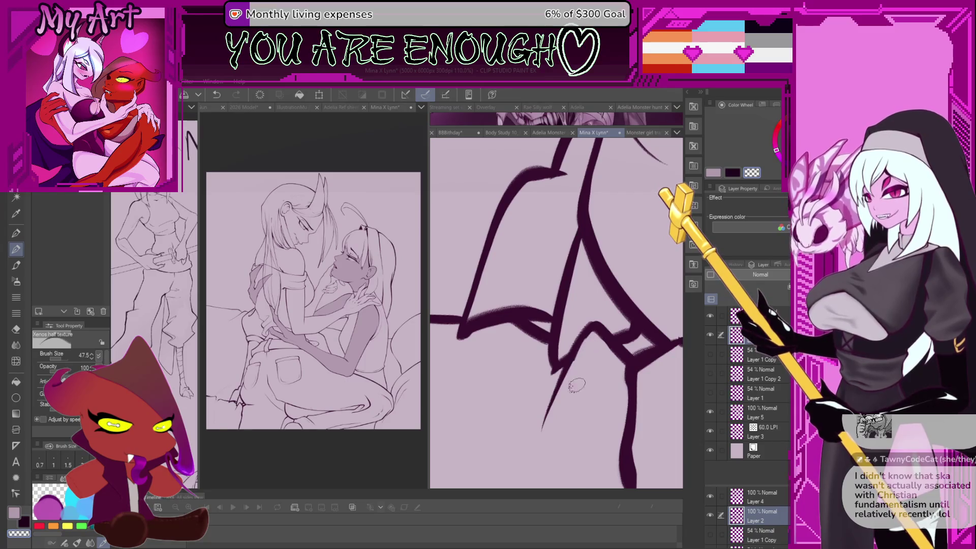
{"action": "scroll", "coordinate": [577, 385], "scroll_direction": "down", "scroll_amount": 6}
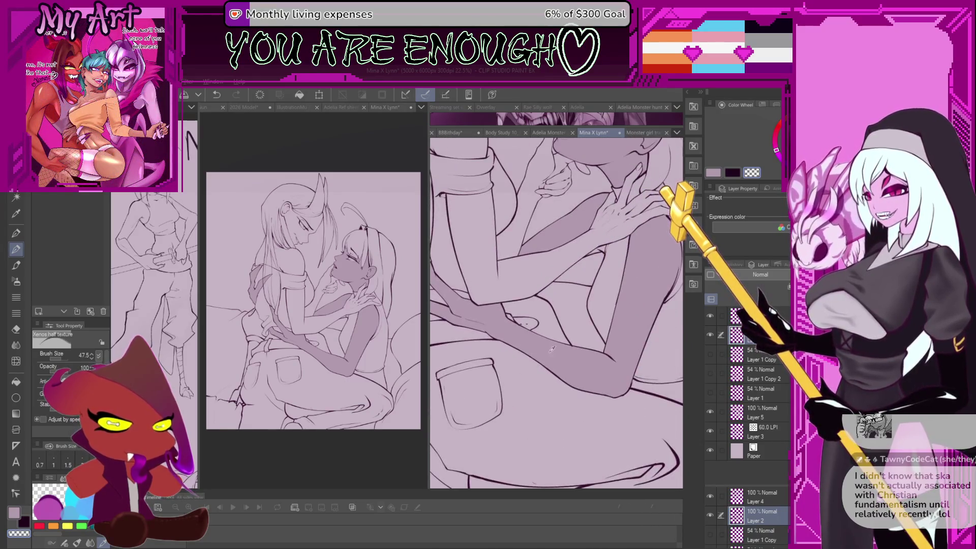
- On Layer 5, paint light pink G-pen strokes along the lower lines near the leg
{"action": "left_click", "coordinate": [554, 353], "text": "ctrl+shift"}
{"action": "key", "text": "c"}
{"action": "scroll", "coordinate": [559, 377], "scroll_direction": "up", "scroll_amount": 4}
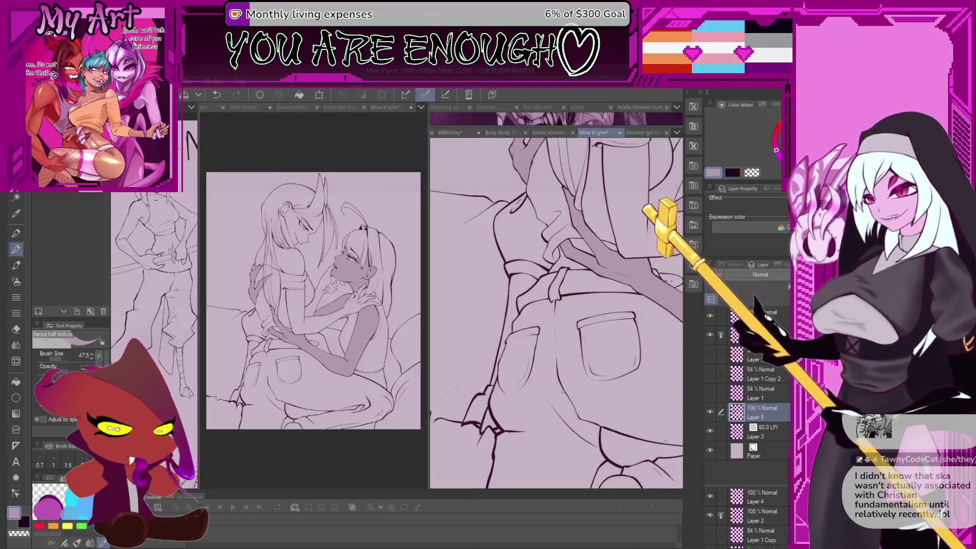
{"action": "scroll", "coordinate": [563, 391], "scroll_direction": "up", "scroll_amount": 3}
{"action": "key", "text": "p"}
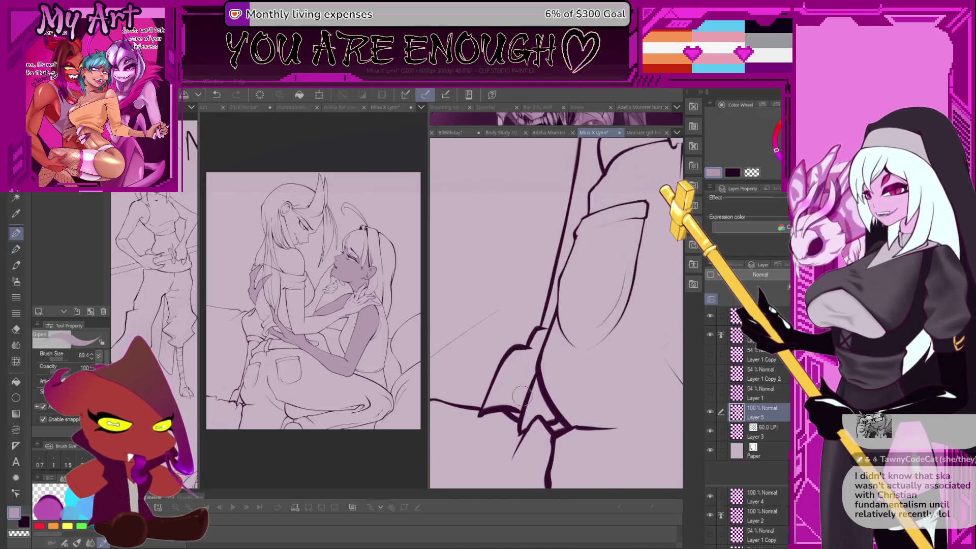
{"action": "scroll", "coordinate": [522, 395], "scroll_direction": "up", "scroll_amount": 1}
{"action": "left_click_drag", "start_coordinate": [463, 417], "coordinate": [508, 371]}
{"action": "key", "text": "ctrl+z"}
{"action": "mouse_move", "coordinate": [473, 406]}
{"action": "left_mouse_down"}
{"action": "mouse_move", "coordinate": [529, 411]}
{"action": "mouse_move", "coordinate": [534, 422]}
{"action": "mouse_move", "coordinate": [559, 416]}
{"action": "mouse_move", "coordinate": [539, 371]}
{"action": "mouse_move", "coordinate": [549, 417]}
{"action": "left_mouse_up"}
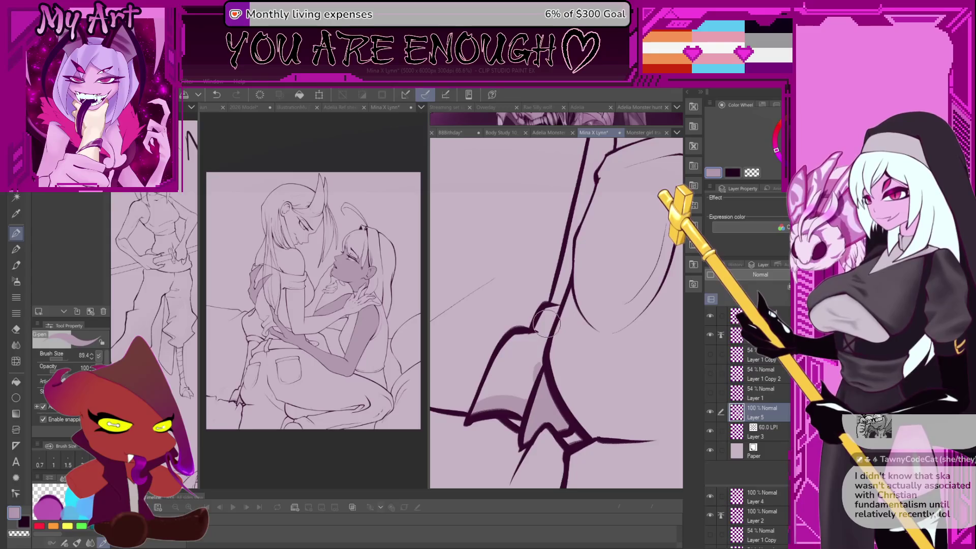
{"action": "mouse_move", "coordinate": [547, 322]}
{"action": "left_mouse_down"}
{"action": "mouse_move", "coordinate": [544, 331]}
{"action": "mouse_move", "coordinate": [549, 315]}
{"action": "mouse_move", "coordinate": [543, 343]}
{"action": "mouse_move", "coordinate": [473, 406]}
{"action": "mouse_move", "coordinate": [529, 338]}
{"action": "mouse_move", "coordinate": [524, 365]}
{"action": "mouse_move", "coordinate": [494, 388]}
{"action": "left_mouse_up"}
- Rotate the view, switch back to the dark textured brush, and return to Layer 2
{"action": "mouse_move", "coordinate": [515, 343]}
{"action": "left_mouse_down"}
{"action": "mouse_move", "coordinate": [510, 369]}
{"action": "mouse_move", "coordinate": [487, 313]}
{"action": "mouse_move", "coordinate": [552, 343]}
{"action": "left_mouse_up"}
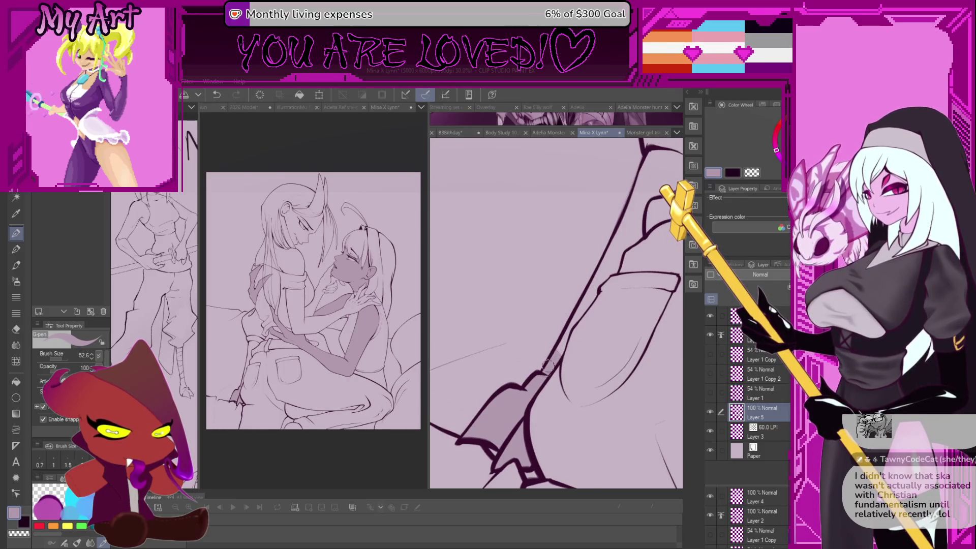
{"action": "key", "text": "b"}
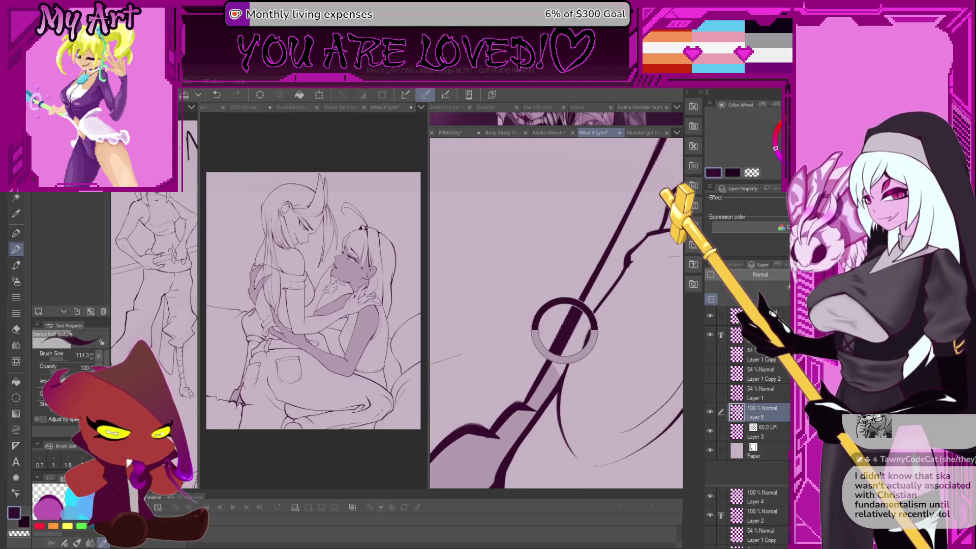
{"action": "left_click", "coordinate": [551, 354], "text": "ctrl"}
{"action": "scroll", "coordinate": [558, 337], "scroll_direction": "up", "scroll_amount": 3}
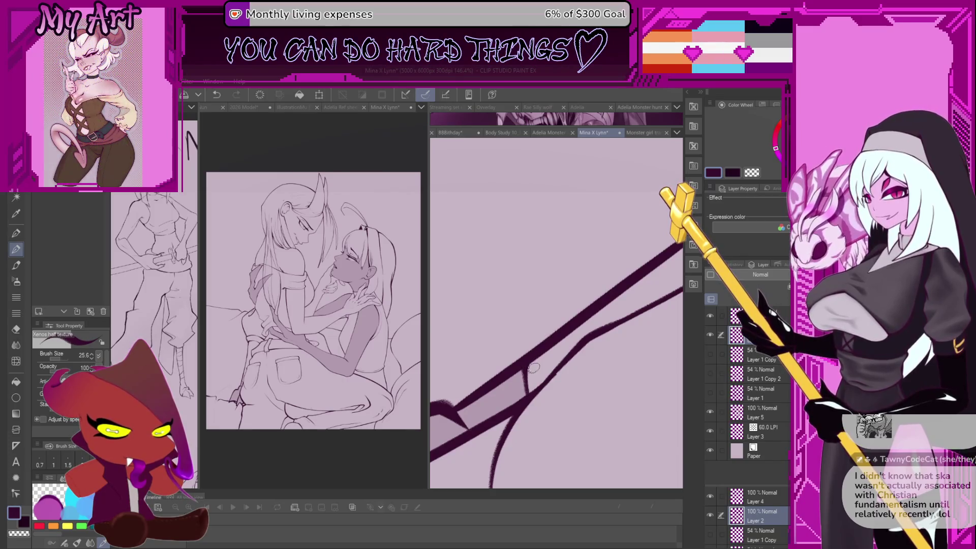
{"action": "scroll", "coordinate": [533, 368], "scroll_direction": "down", "scroll_amount": 3}
{"action": "scroll", "coordinate": [548, 335], "scroll_direction": "down", "scroll_amount": 5}
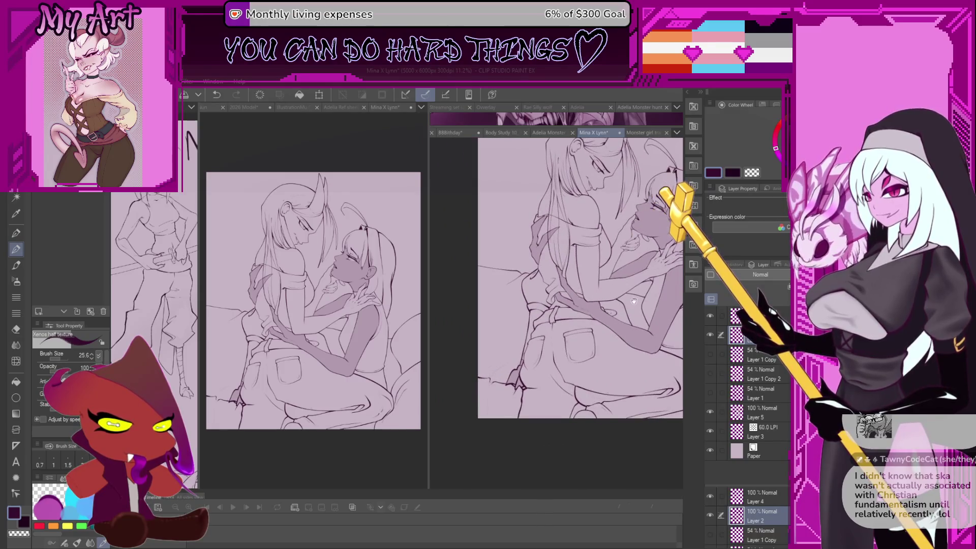
{"action": "scroll", "coordinate": [634, 301], "scroll_direction": "up", "scroll_amount": 3}
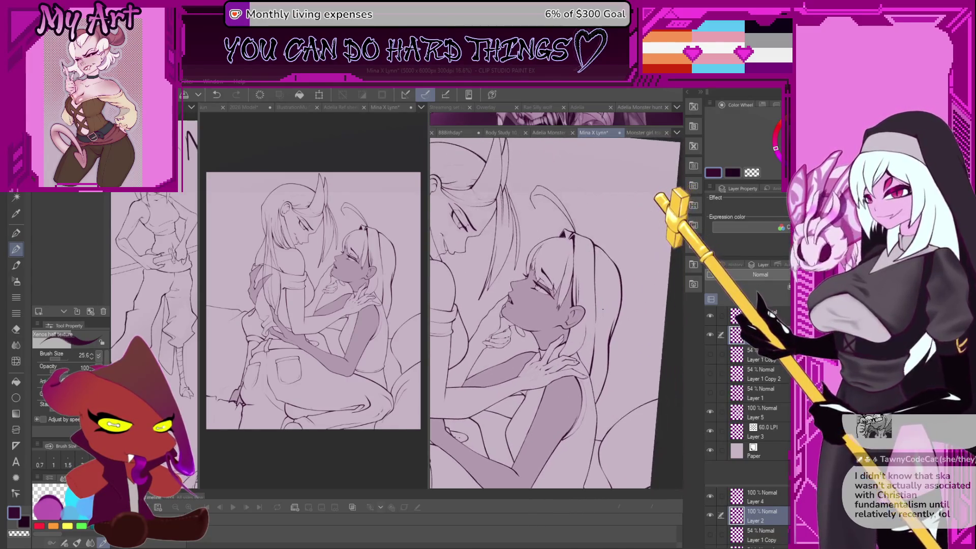
{"action": "scroll", "coordinate": [605, 315], "scroll_direction": "up", "scroll_amount": 3}
- Auto-select the right character's hair region and center the view on her face
{"action": "key", "text": "w"}
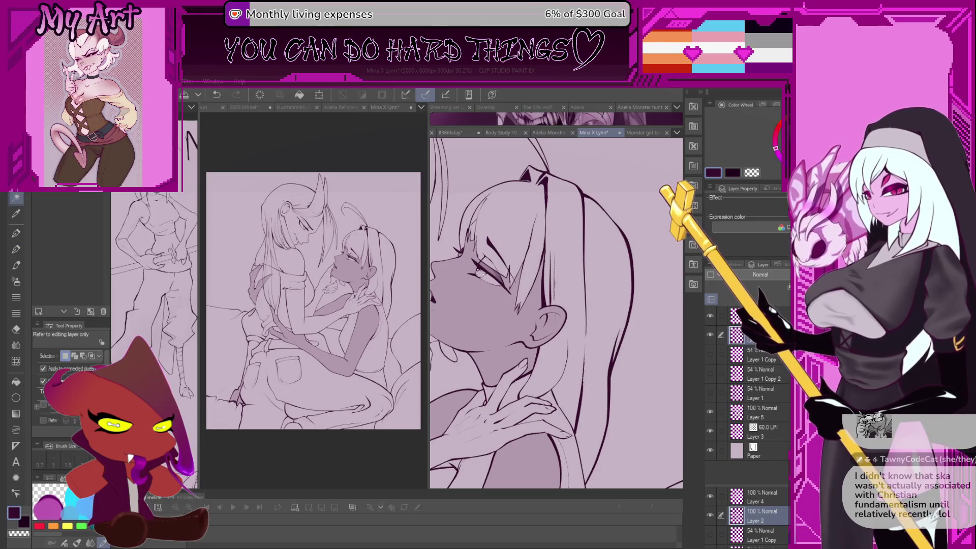
{"action": "left_click", "coordinate": [567, 345]}
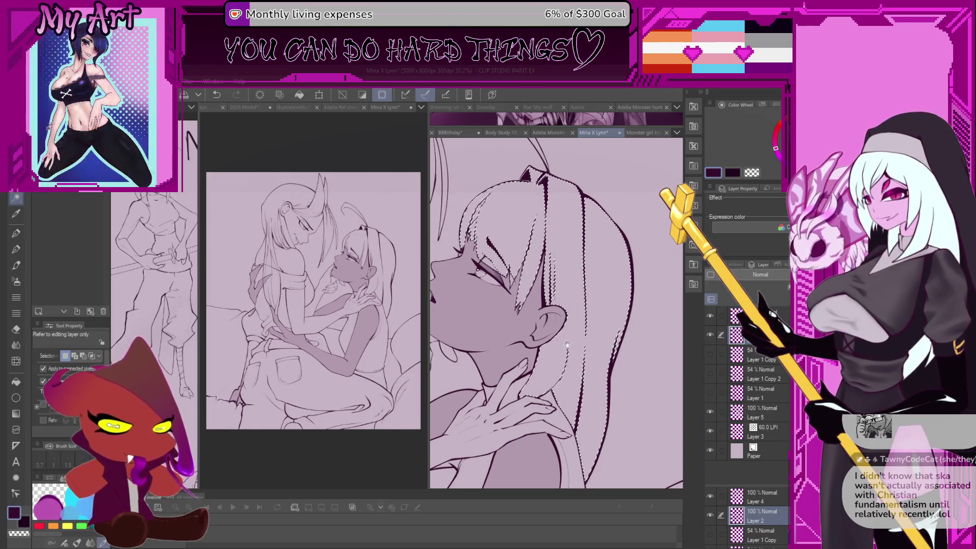
{"action": "left_click_drag", "start_coordinate": [566, 345], "coordinate": [612, 315]}
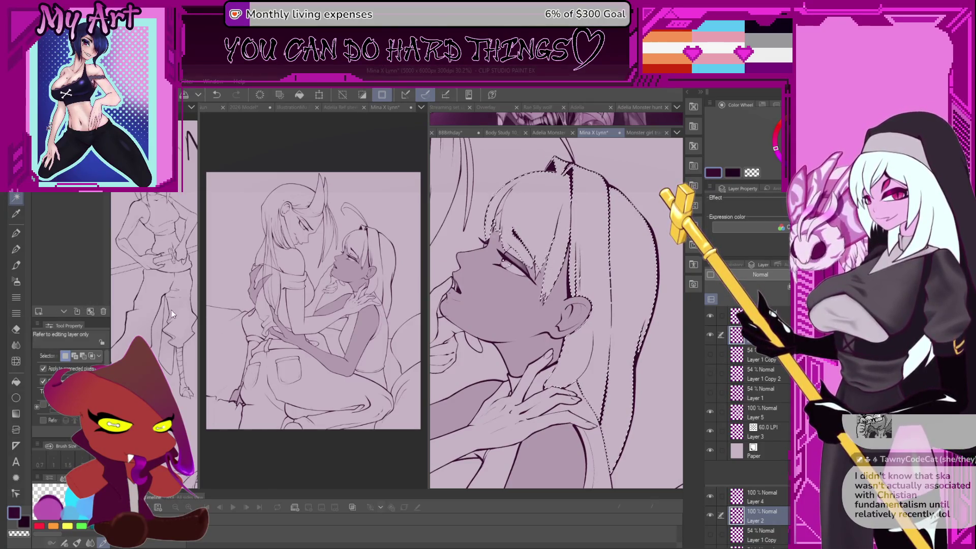
- Inspect the hair selection, then add a new empty Layer 6 above Layer 5
{"action": "scroll", "coordinate": [582, 318], "scroll_direction": "up", "scroll_amount": 2}
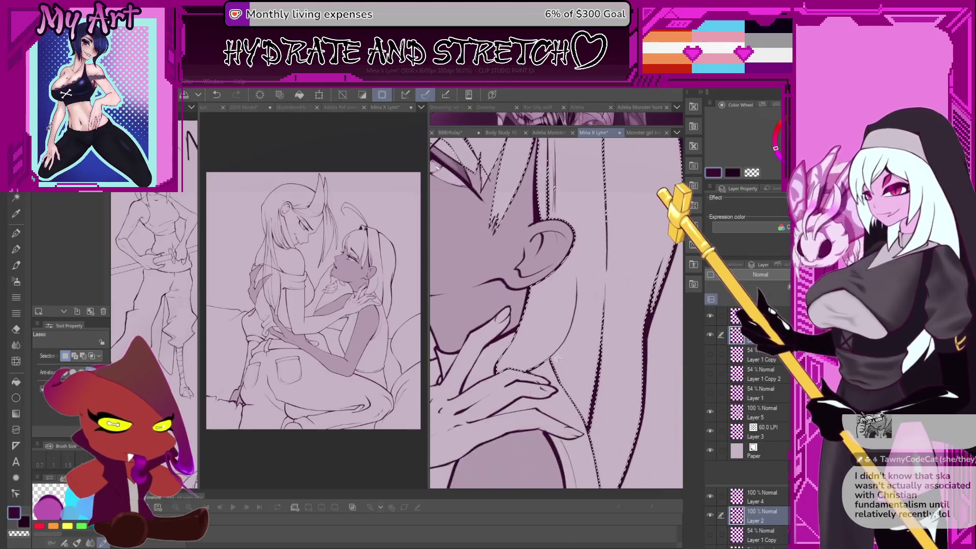
{"action": "scroll", "coordinate": [568, 363], "scroll_direction": "up", "scroll_amount": 2}
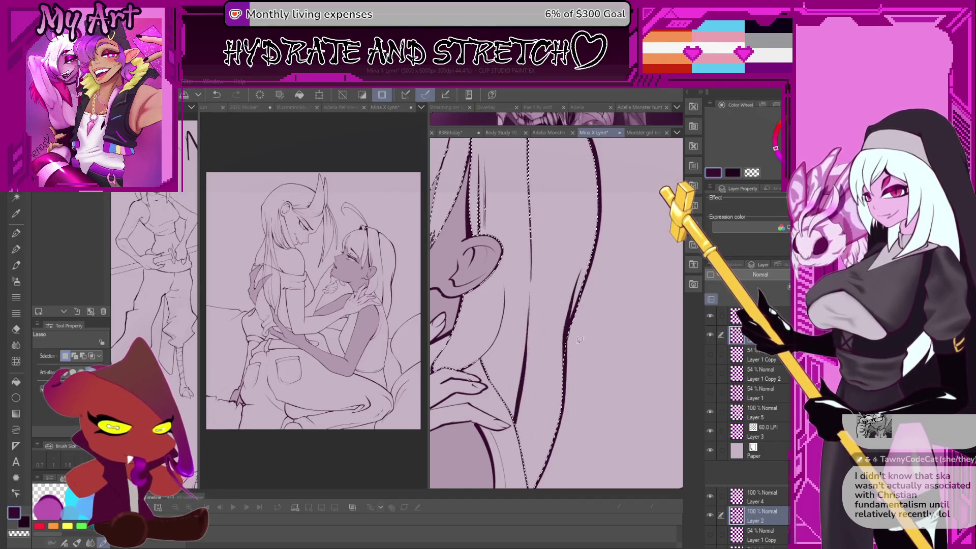
{"action": "scroll", "coordinate": [591, 254], "scroll_direction": "up", "scroll_amount": 3}
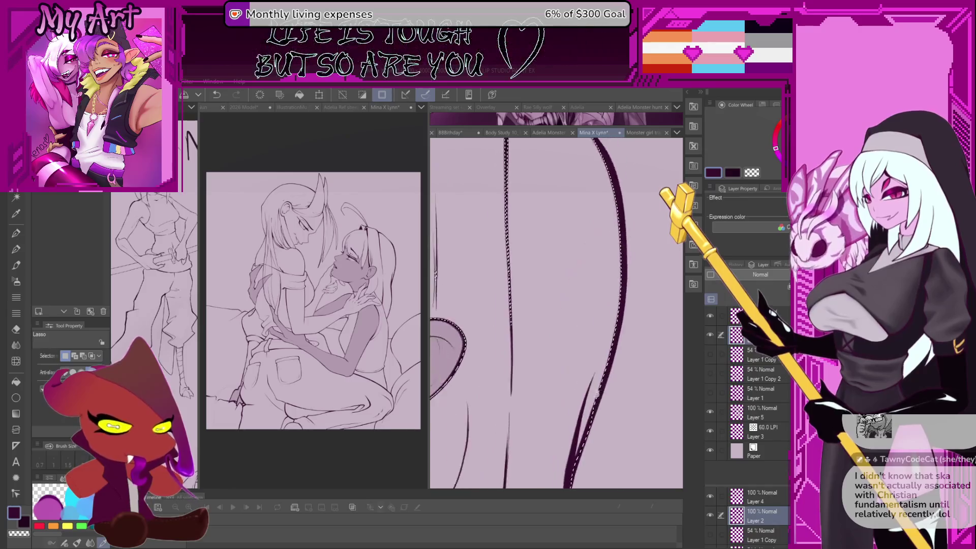
{"action": "scroll", "coordinate": [574, 315], "scroll_direction": "down", "scroll_amount": 4}
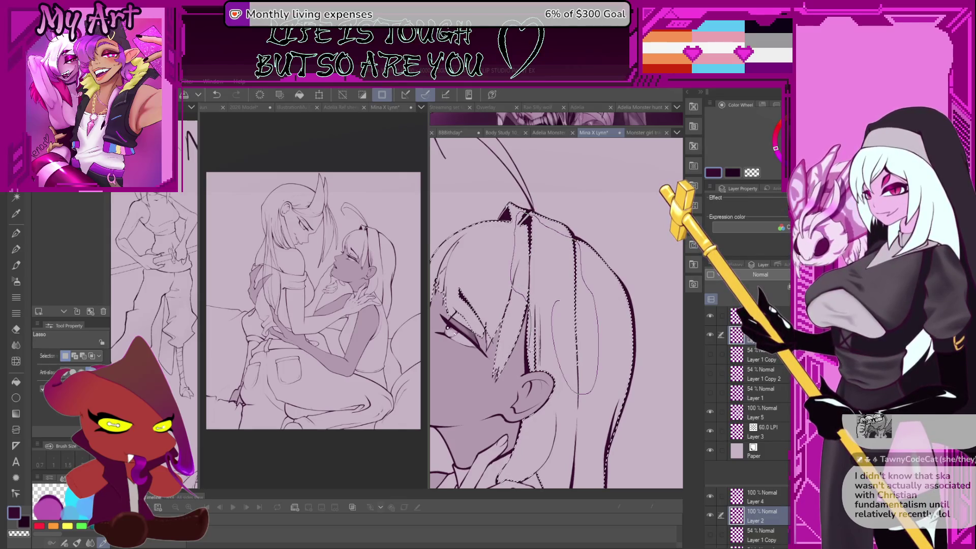
{"action": "scroll", "coordinate": [516, 234], "scroll_direction": "up", "scroll_amount": 3}
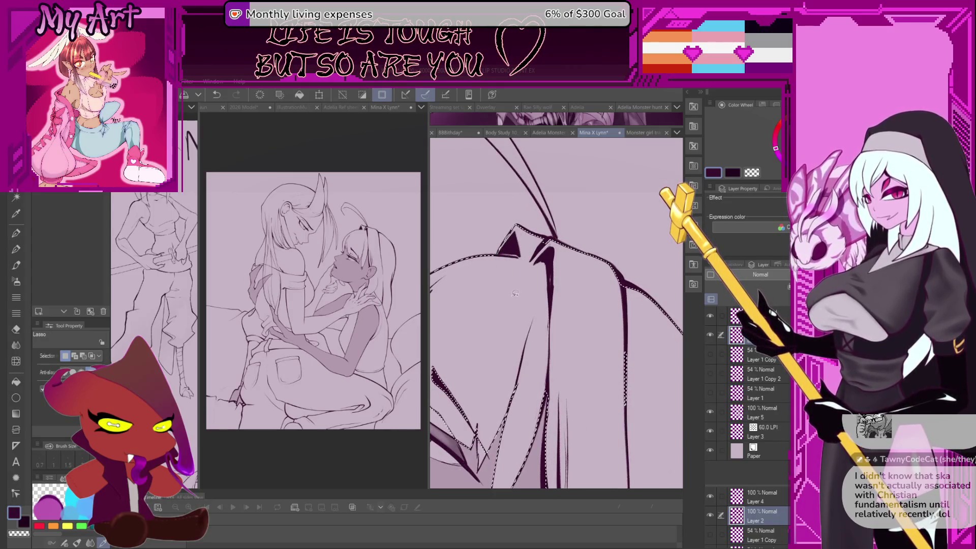
{"action": "scroll", "coordinate": [514, 294], "scroll_direction": "down", "scroll_amount": 3}
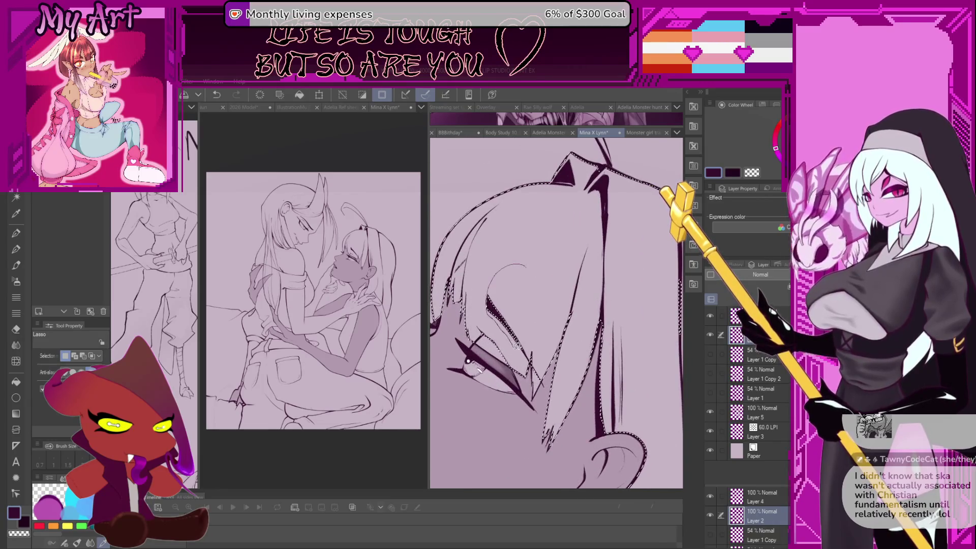
{"action": "scroll", "coordinate": [520, 289], "scroll_direction": "up", "scroll_amount": 3}
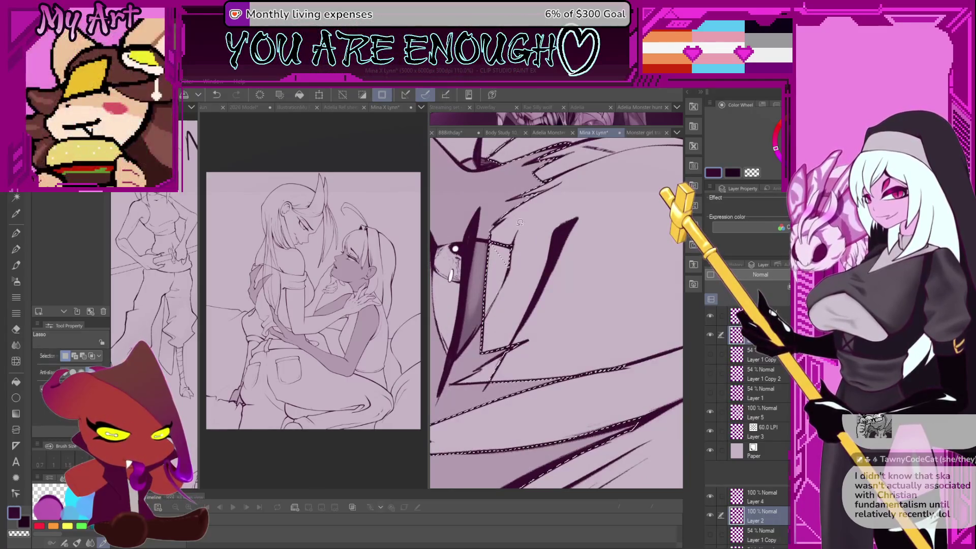
{"action": "scroll", "coordinate": [517, 215], "scroll_direction": "down", "scroll_amount": 5}
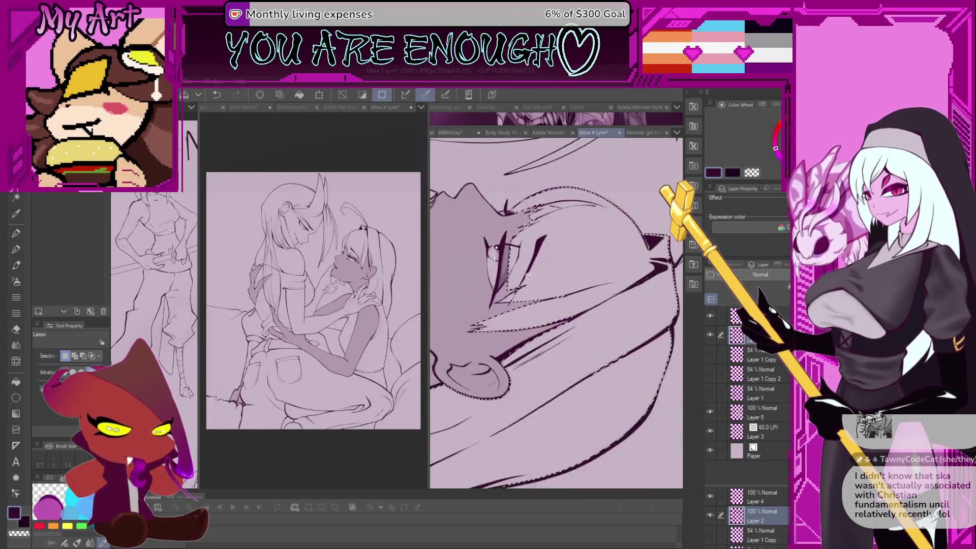
{"action": "scroll", "coordinate": [517, 215], "scroll_direction": "down", "scroll_amount": 2}
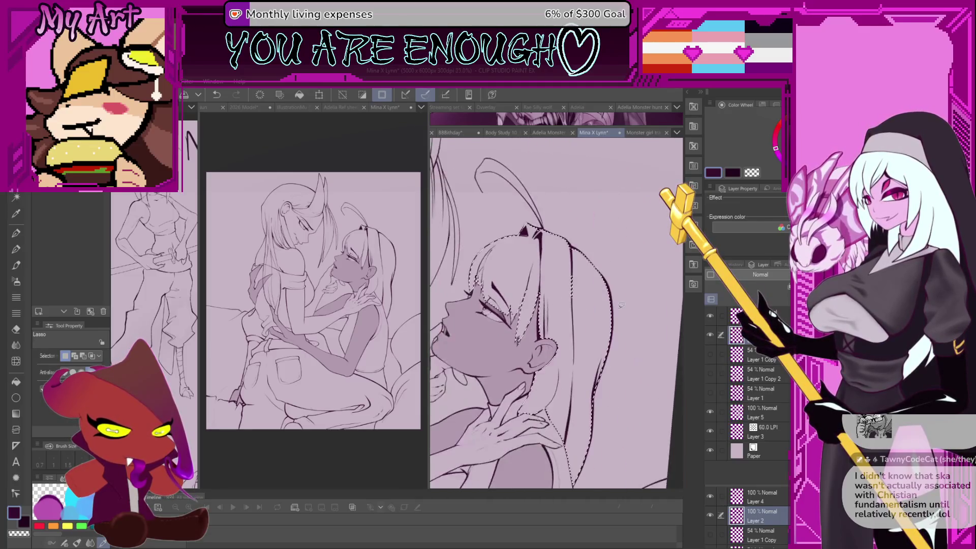
{"action": "key", "text": "ctrl+shift+n"}
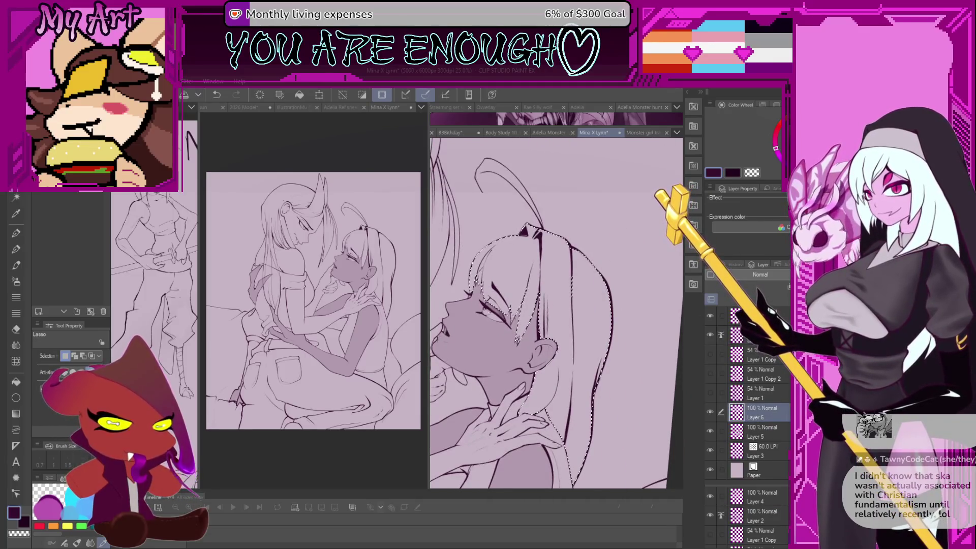
- Bucket-fill the selected hair of the right character with the dark colour
{"action": "key", "text": "g"}
{"action": "left_click", "coordinate": [588, 331]}
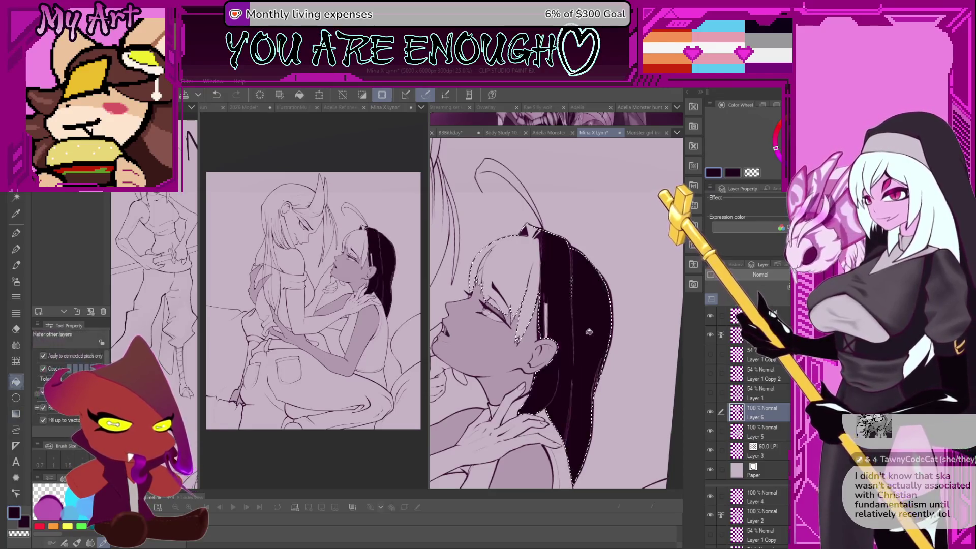
{"action": "scroll", "coordinate": [575, 290], "scroll_direction": "up", "scroll_amount": 2}
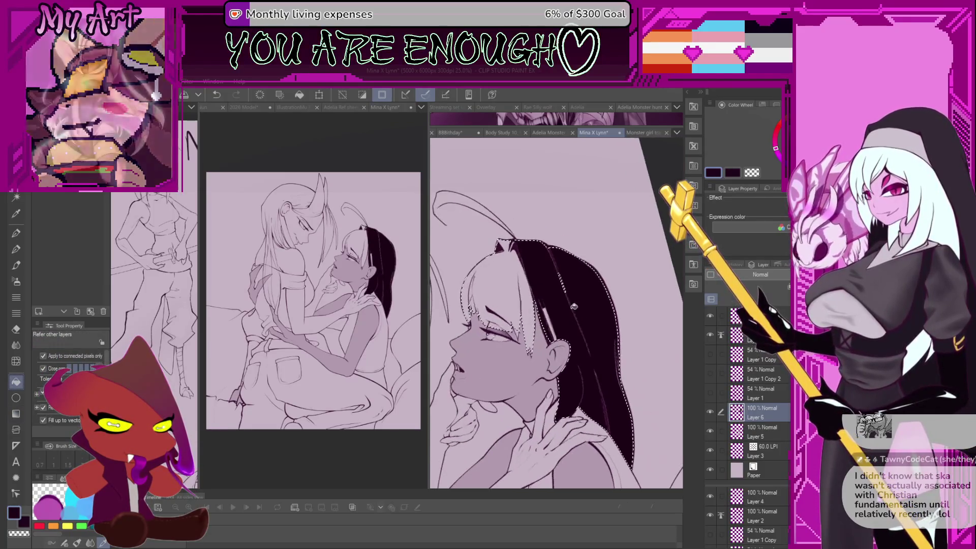
{"action": "scroll", "coordinate": [534, 280], "scroll_direction": "up", "scroll_amount": 1}
{"action": "key", "text": "ctrl+z"}
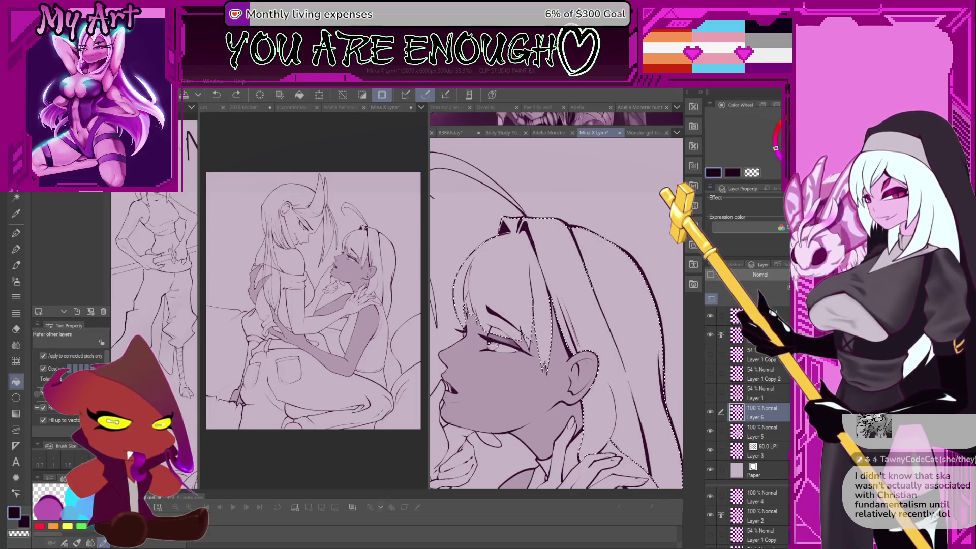
{"action": "left_click", "coordinate": [581, 289]}
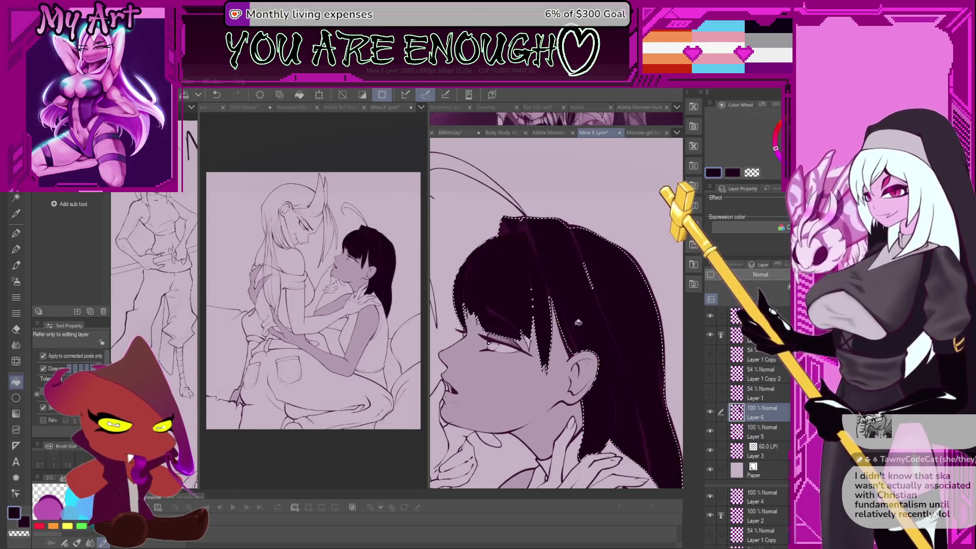
{"action": "scroll", "coordinate": [570, 352], "scroll_direction": "up", "scroll_amount": 1}
{"action": "scroll", "coordinate": [569, 351], "scroll_direction": "up", "scroll_amount": 2}
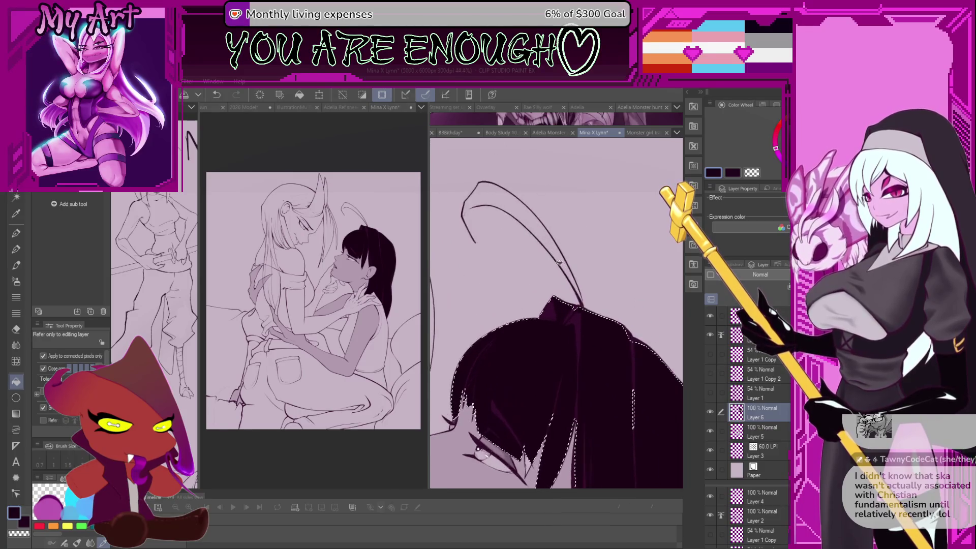
- Ink both sides of the antenna with the textured pencil in the dark colour
{"action": "key", "text": "p"}
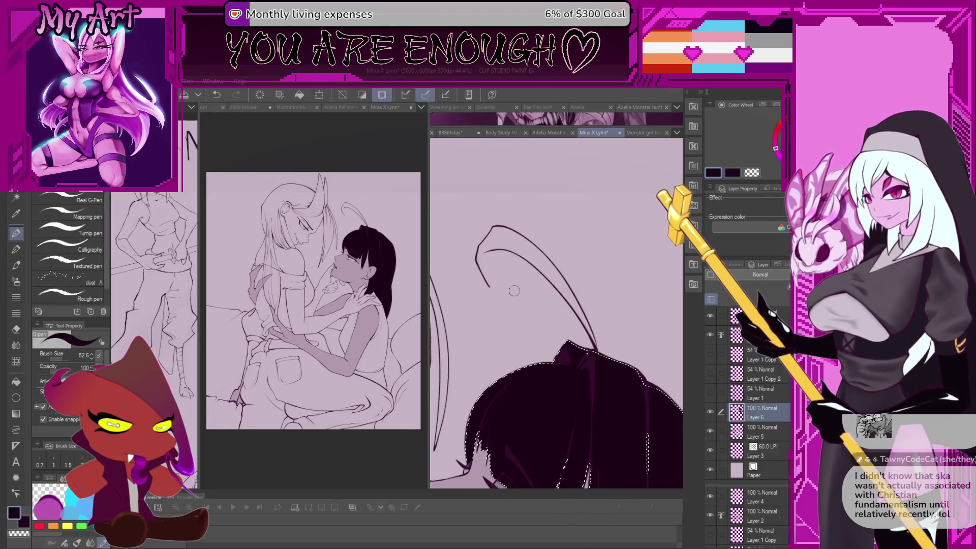
{"action": "scroll", "coordinate": [618, 329], "scroll_direction": "up", "scroll_amount": 4}
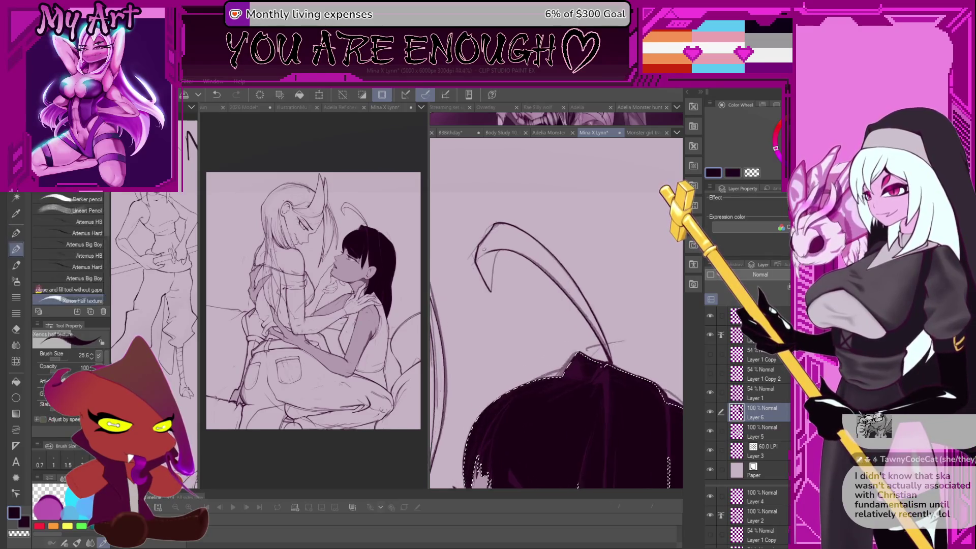
{"action": "key", "text": "p"}
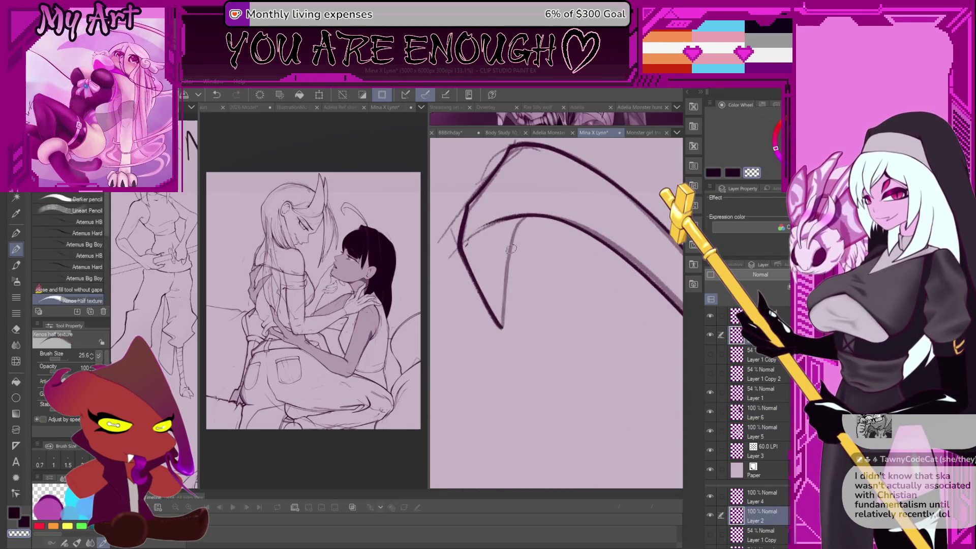
{"action": "left_click_drag", "start_coordinate": [507, 298], "coordinate": [511, 352]}
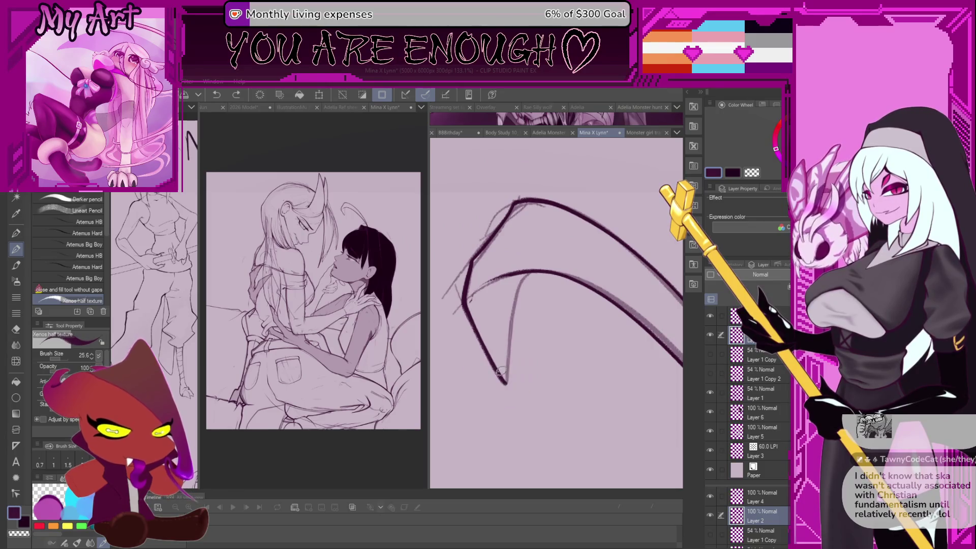
{"action": "scroll", "coordinate": [499, 366], "scroll_direction": "up", "scroll_amount": 2}
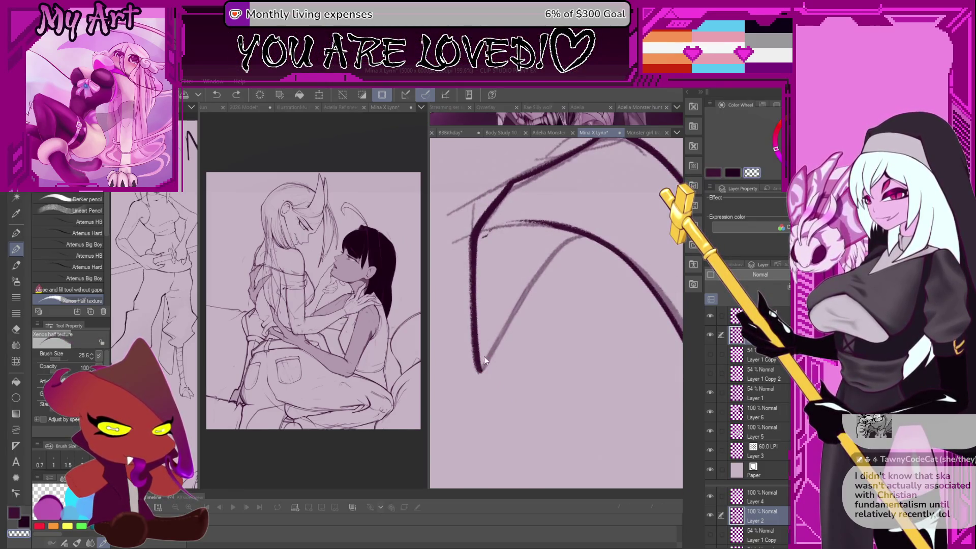
{"action": "key", "text": "c"}
{"action": "left_click_drag", "start_coordinate": [478, 371], "coordinate": [557, 254]}
{"action": "key", "text": "ctrl+z"}
{"action": "key", "text": "ctrl+z"}
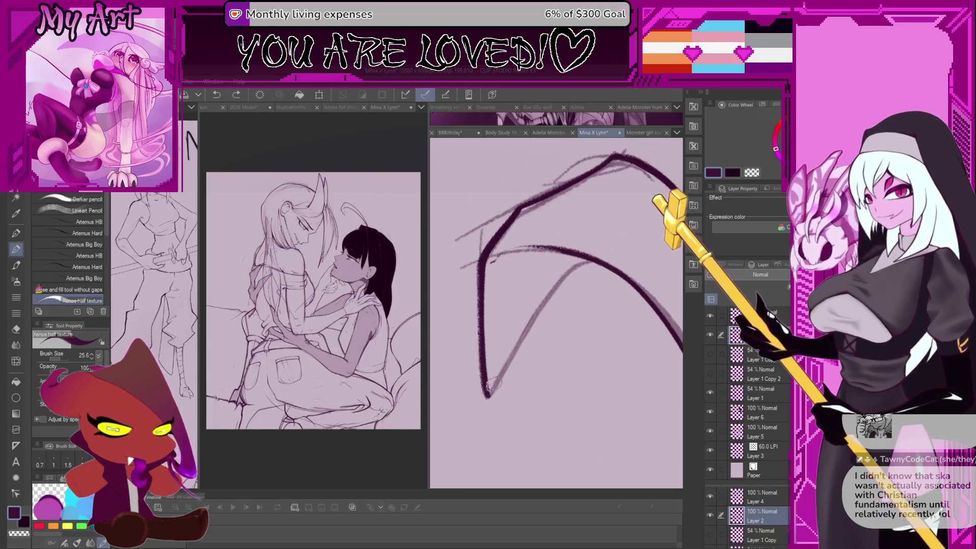
{"action": "mouse_move", "coordinate": [488, 394]}
{"action": "left_mouse_down"}
{"action": "mouse_move", "coordinate": [534, 298]}
{"action": "mouse_move", "coordinate": [616, 269]}
{"action": "left_mouse_up"}
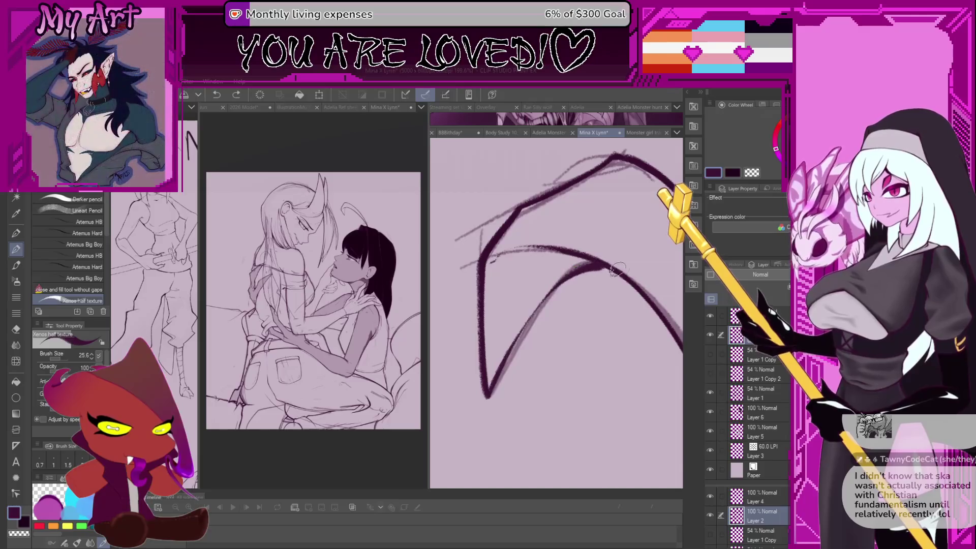
{"action": "scroll", "coordinate": [550, 343], "scroll_direction": "down", "scroll_amount": 5}
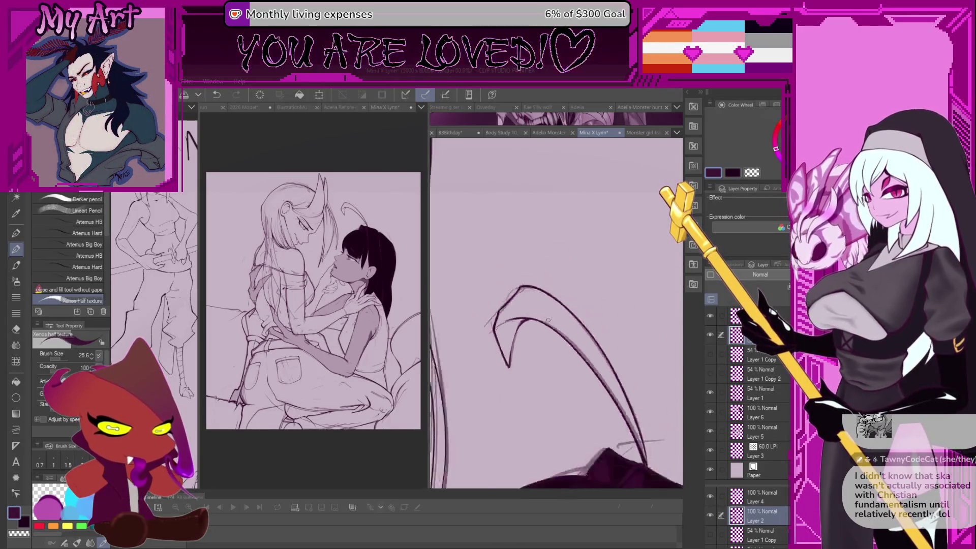
- Auto-select the antenna's inside, fill it solid black on Layer 6, and deselect
{"action": "key", "text": "w"}
{"action": "left_click", "coordinate": [523, 284]}
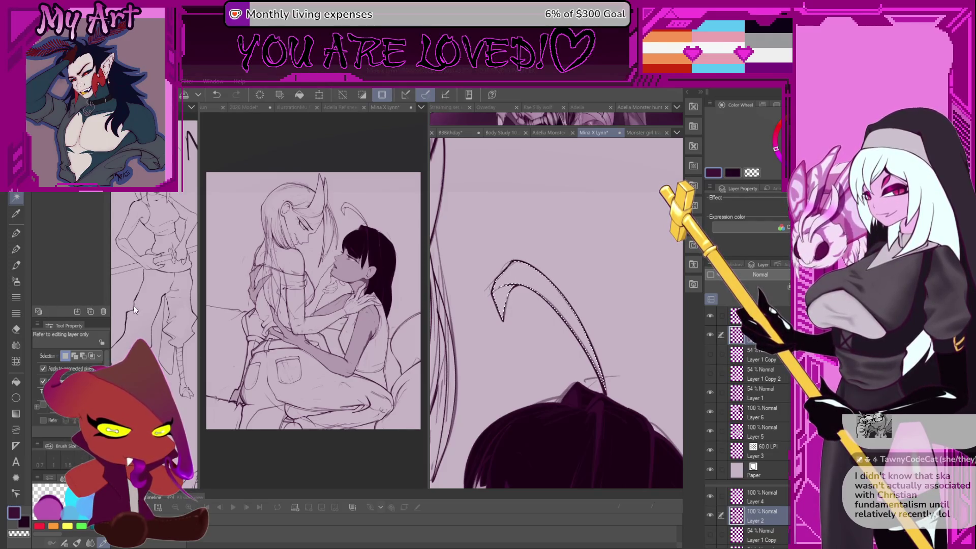
{"action": "key", "text": "g"}
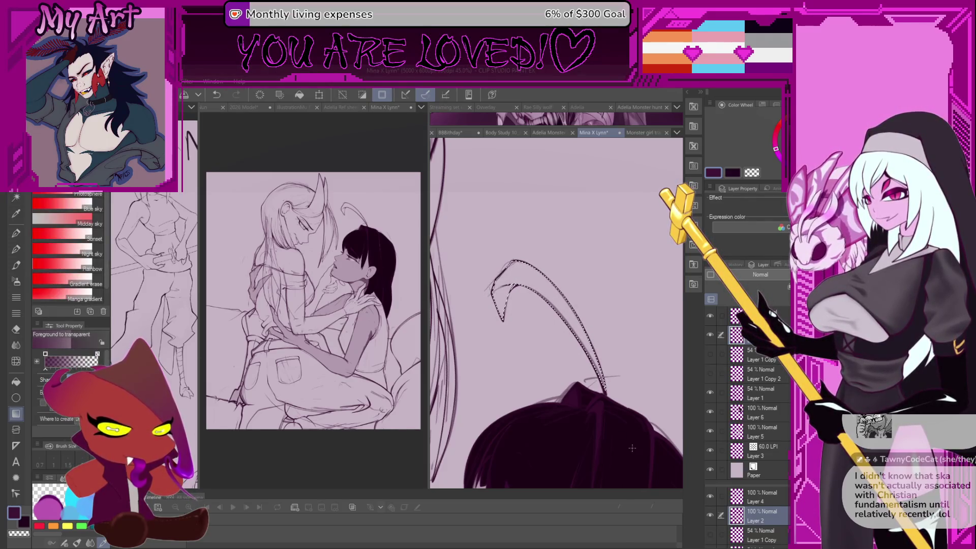
{"action": "left_click", "coordinate": [632, 448], "text": "ctrl+shift"}
{"action": "scroll", "coordinate": [527, 272], "scroll_direction": "up", "scroll_amount": 2}
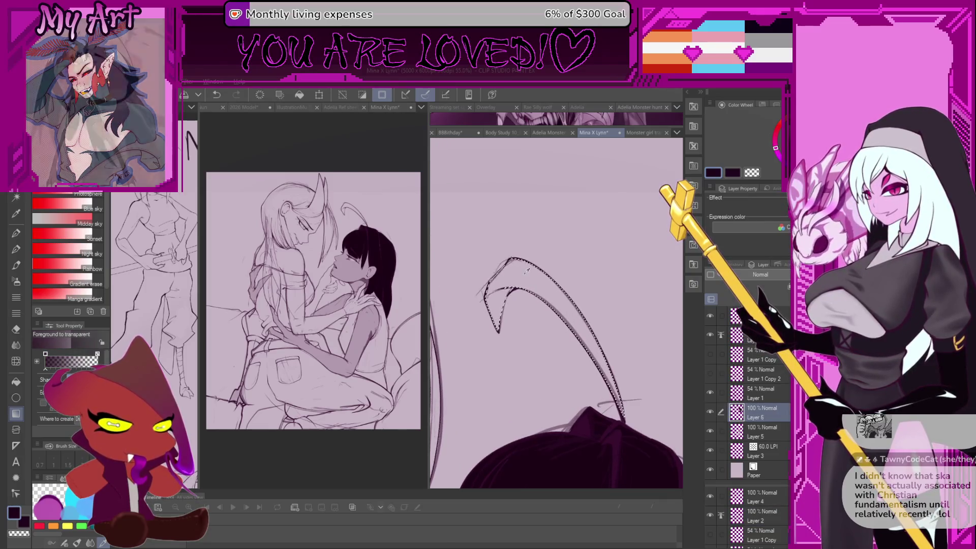
{"action": "key", "text": "g"}
{"action": "left_click", "coordinate": [527, 272]}
{"action": "scroll", "coordinate": [531, 283], "scroll_direction": "down", "scroll_amount": 3}
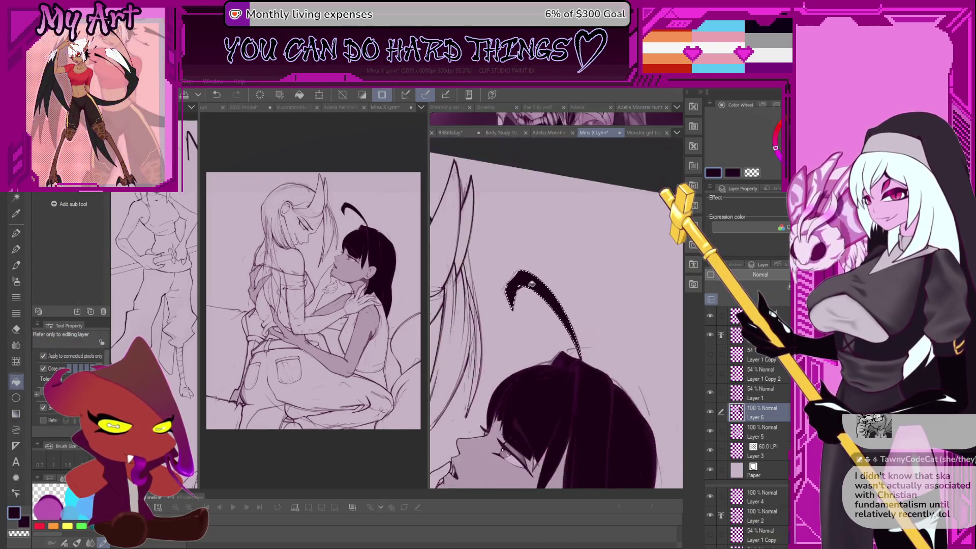
{"action": "scroll", "coordinate": [531, 284], "scroll_direction": "down", "scroll_amount": 2}
{"action": "key", "text": "ctrl+d"}
{"action": "scroll", "coordinate": [531, 277], "scroll_direction": "down", "scroll_amount": 3}
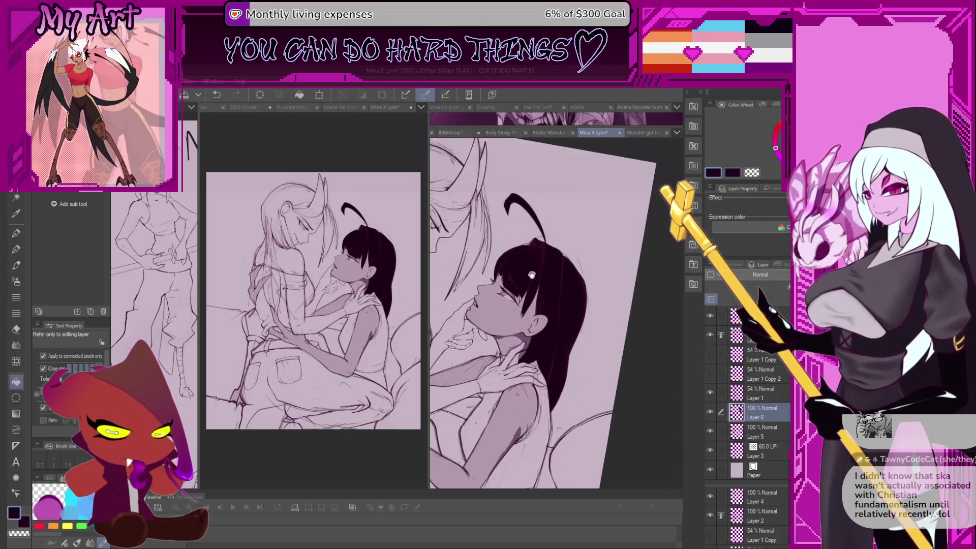
- Pick the pen and reposition and rotate the view around the girl's hair for touch-ups
{"action": "left_click_drag", "start_coordinate": [532, 275], "coordinate": [539, 296]}
{"action": "key", "text": "p"}
{"action": "scroll", "coordinate": [539, 325], "scroll_direction": "up", "scroll_amount": 6}
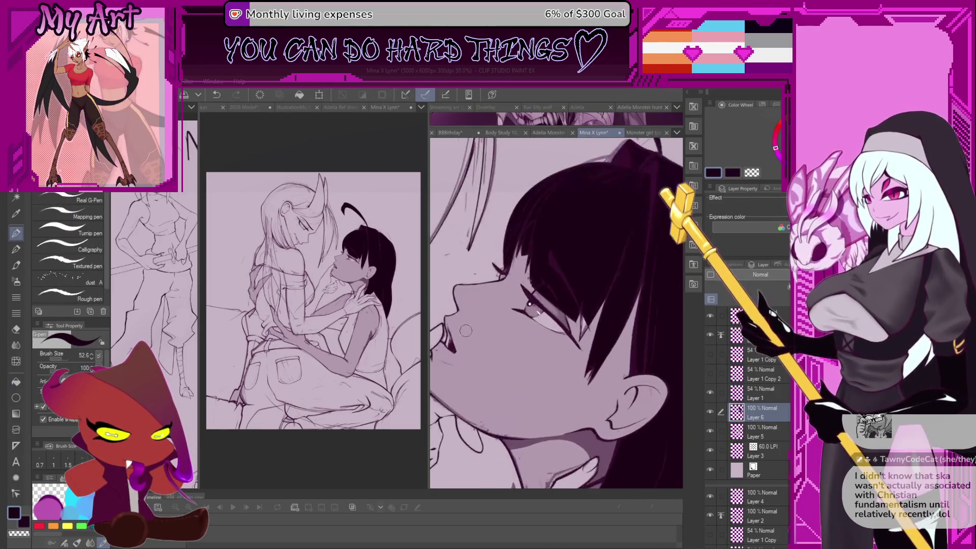
{"action": "mouse_move", "coordinate": [471, 343]}
{"action": "left_mouse_down"}
{"action": "mouse_move", "coordinate": [545, 257]}
{"action": "mouse_move", "coordinate": [544, 301]}
{"action": "left_mouse_up"}
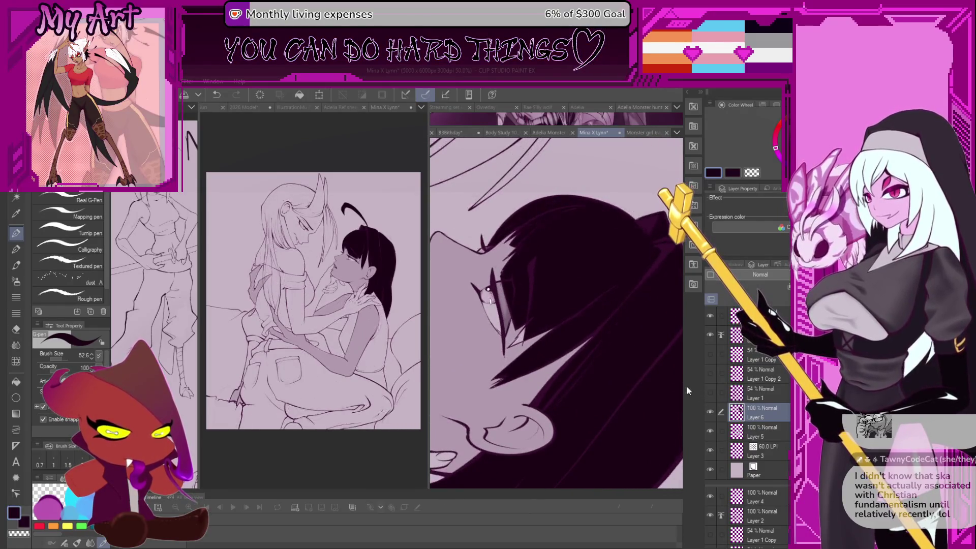
{"action": "scroll", "coordinate": [569, 281], "scroll_direction": "up", "scroll_amount": 5}
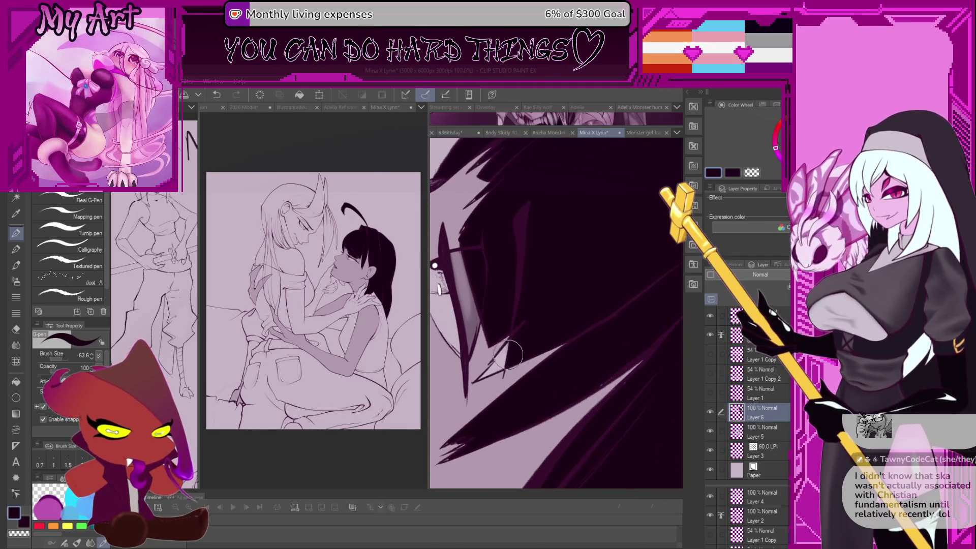
{"action": "mouse_move", "coordinate": [635, 368]}
{"action": "left_mouse_down"}
{"action": "mouse_move", "coordinate": [559, 363]}
{"action": "mouse_move", "coordinate": [587, 359]}
{"action": "mouse_move", "coordinate": [547, 321]}
{"action": "left_mouse_up"}
{"action": "scroll", "coordinate": [532, 307], "scroll_direction": "up", "scroll_amount": 3}
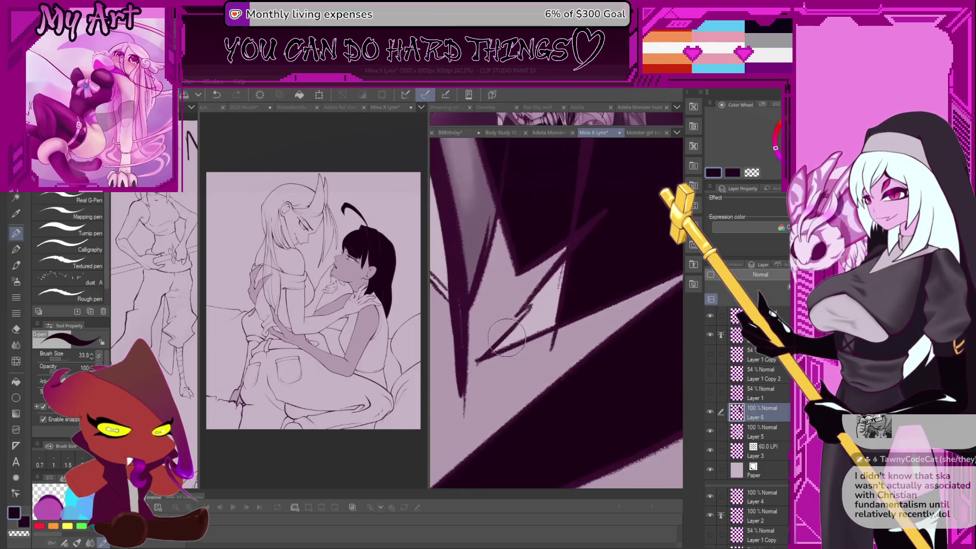
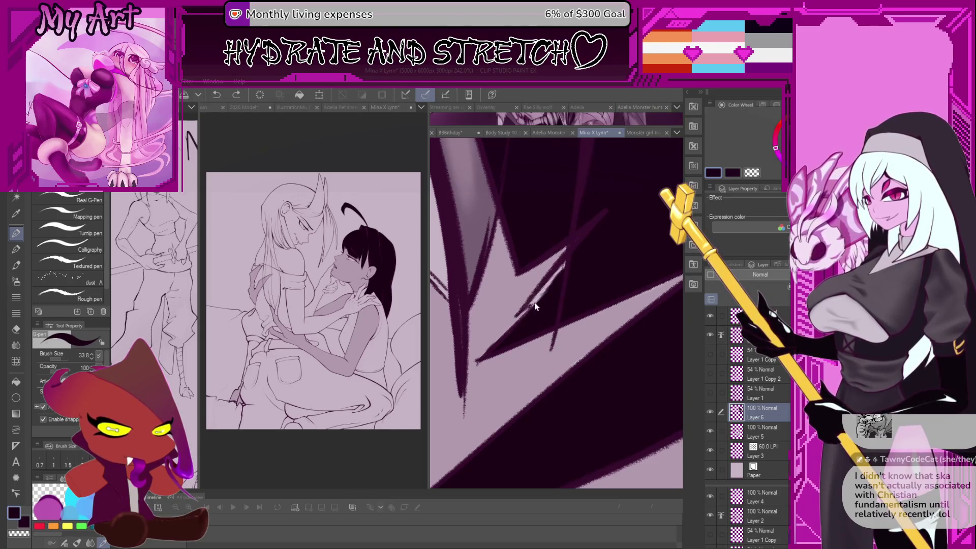
- On Layer 2, paint solid black with an enlarged pen over the hair near the head's top
{"action": "left_click_drag", "start_coordinate": [525, 300], "coordinate": [525, 325]}
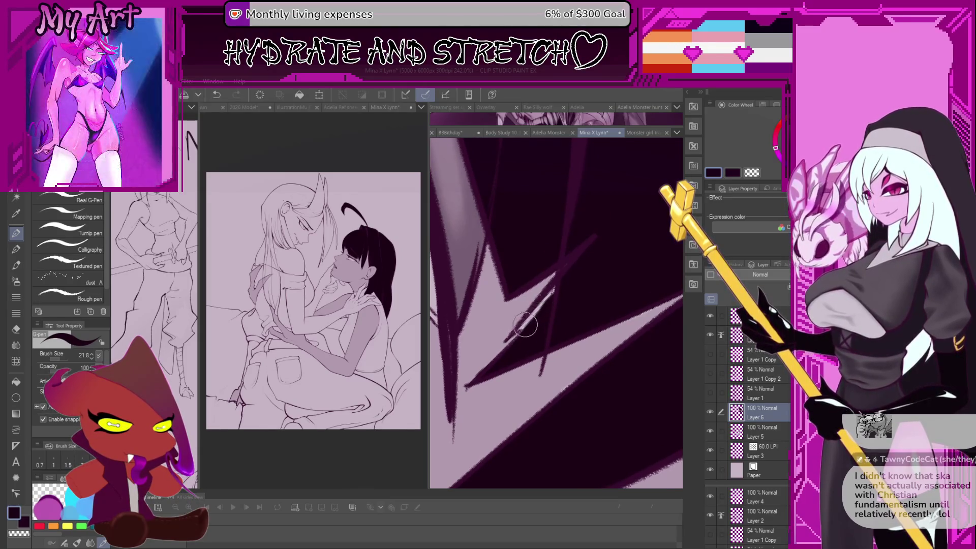
{"action": "scroll", "coordinate": [579, 259], "scroll_direction": "down", "scroll_amount": 8}
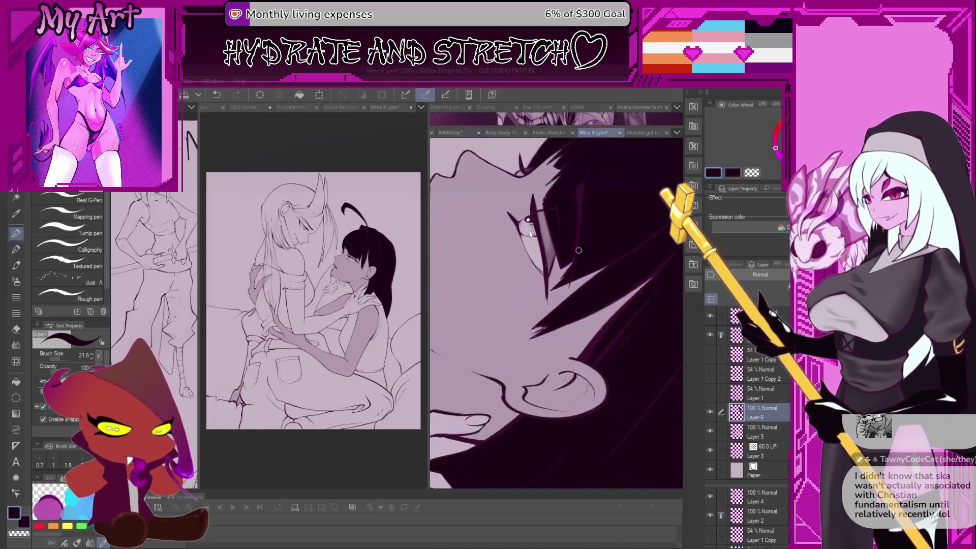
{"action": "scroll", "coordinate": [497, 293], "scroll_direction": "down", "scroll_amount": 2}
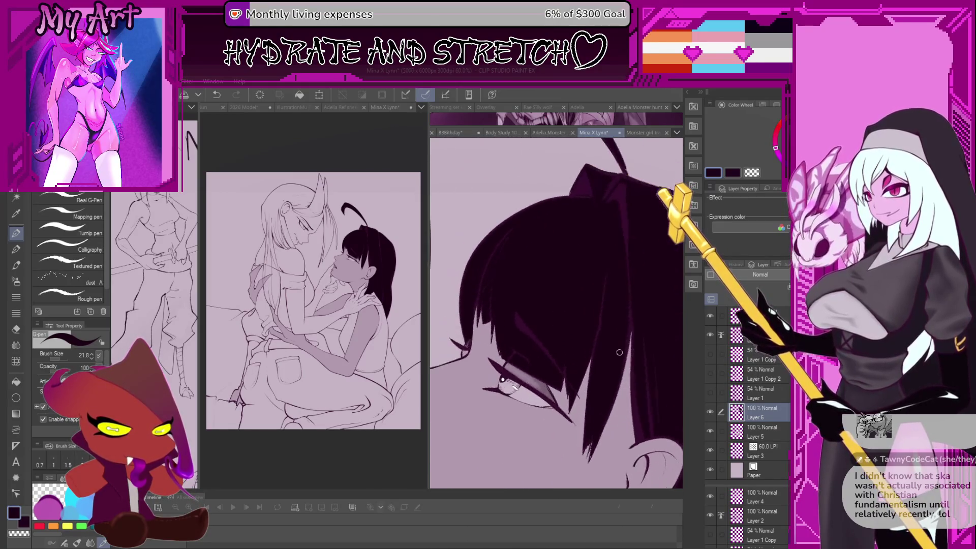
{"action": "scroll", "coordinate": [497, 293], "scroll_direction": "up", "scroll_amount": 5}
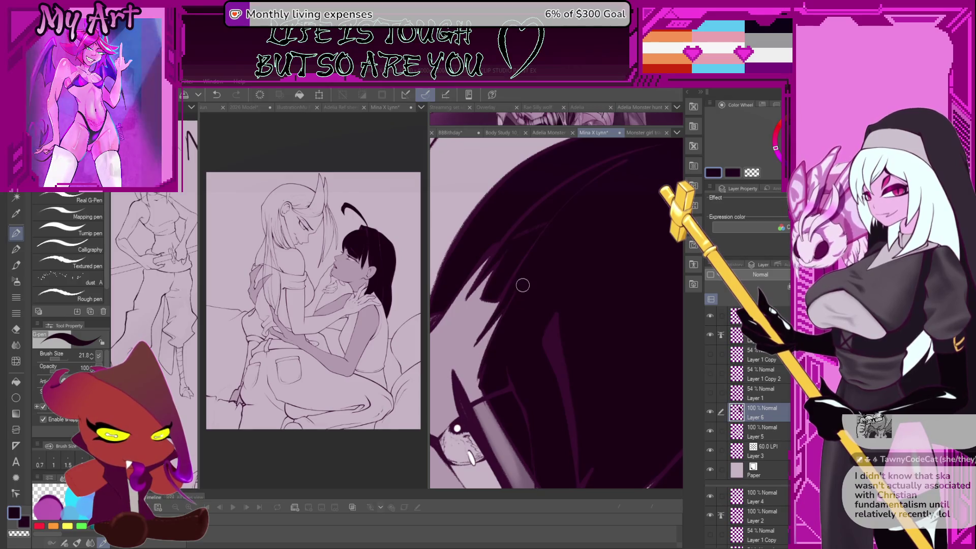
{"action": "scroll", "coordinate": [503, 331], "scroll_direction": "down", "scroll_amount": 5}
{"action": "scroll", "coordinate": [508, 323], "scroll_direction": "down", "scroll_amount": 3}
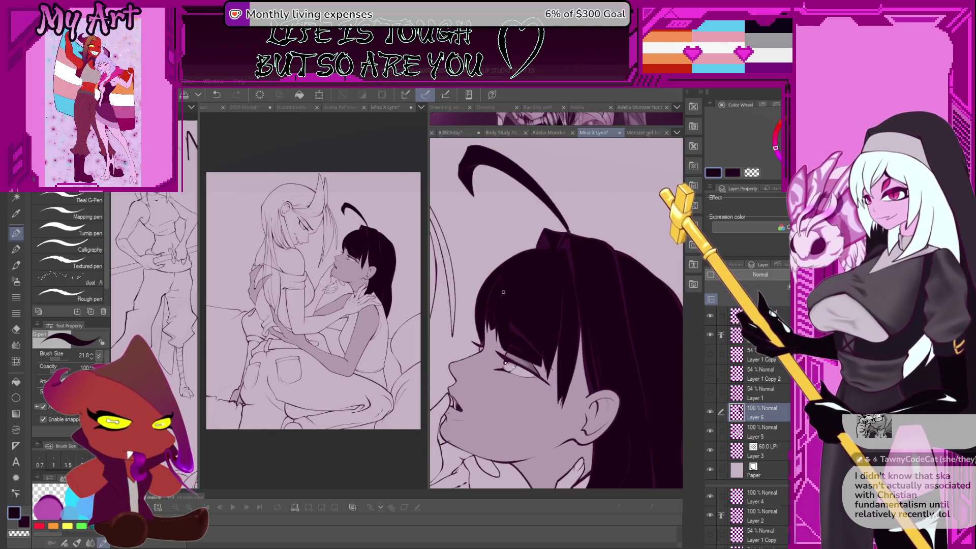
{"action": "scroll", "coordinate": [535, 316], "scroll_direction": "up", "scroll_amount": 1}
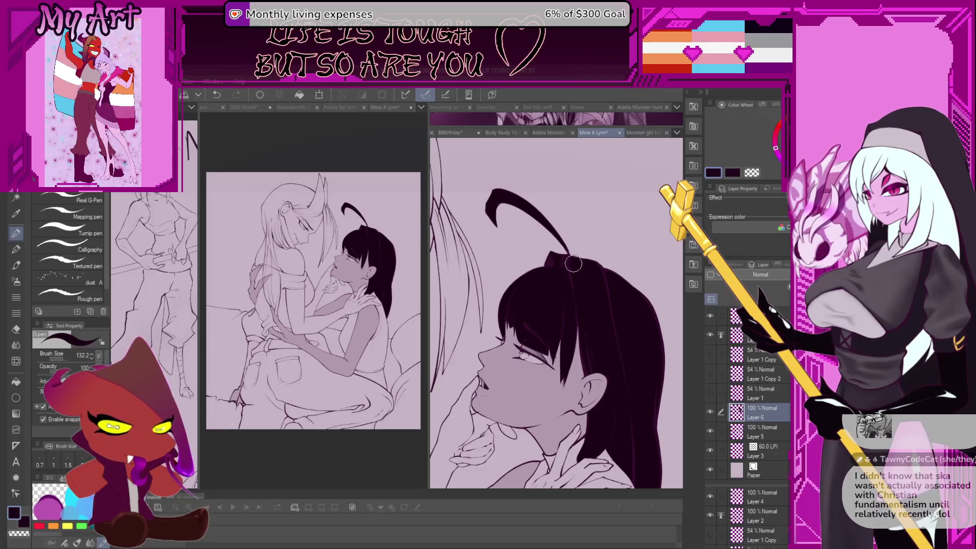
{"action": "left_click", "coordinate": [567, 264], "text": "ctrl+shift"}
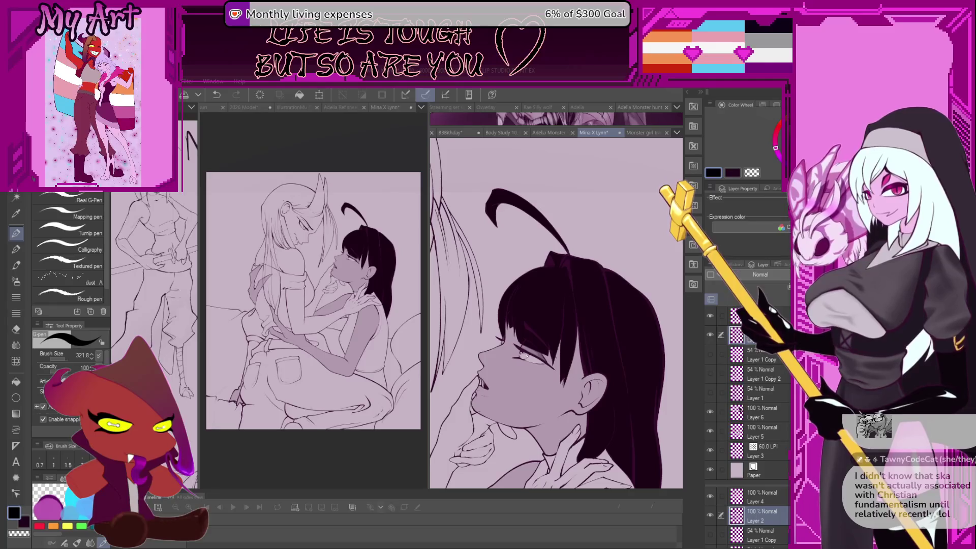
{"action": "mouse_move", "coordinate": [625, 265]}
{"action": "left_mouse_down"}
{"action": "mouse_move", "coordinate": [584, 305]}
{"action": "mouse_move", "coordinate": [574, 269]}
{"action": "mouse_move", "coordinate": [600, 274]}
{"action": "mouse_move", "coordinate": [656, 386]}
{"action": "left_mouse_up"}
{"action": "scroll", "coordinate": [560, 279], "scroll_direction": "down", "scroll_amount": 1}
{"action": "mouse_move", "coordinate": [519, 223]}
{"action": "left_mouse_down"}
{"action": "mouse_move", "coordinate": [522, 251]}
{"action": "mouse_move", "coordinate": [505, 232]}
{"action": "left_mouse_up"}
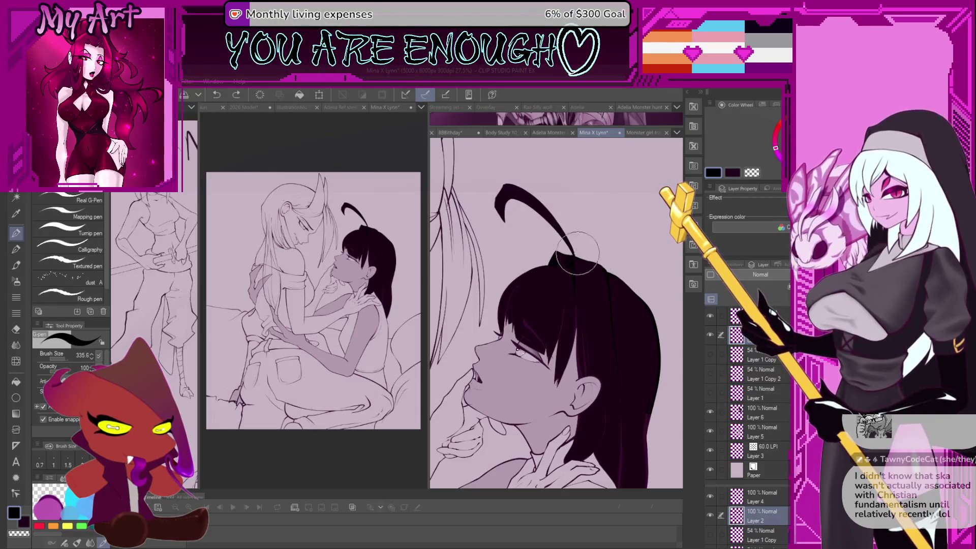
{"action": "left_click_drag", "start_coordinate": [578, 252], "coordinate": [511, 285]}
- Return to Layer 6 and switch to the soft brush over the top of the hair
{"action": "scroll", "coordinate": [516, 289], "scroll_direction": "up", "scroll_amount": 2}
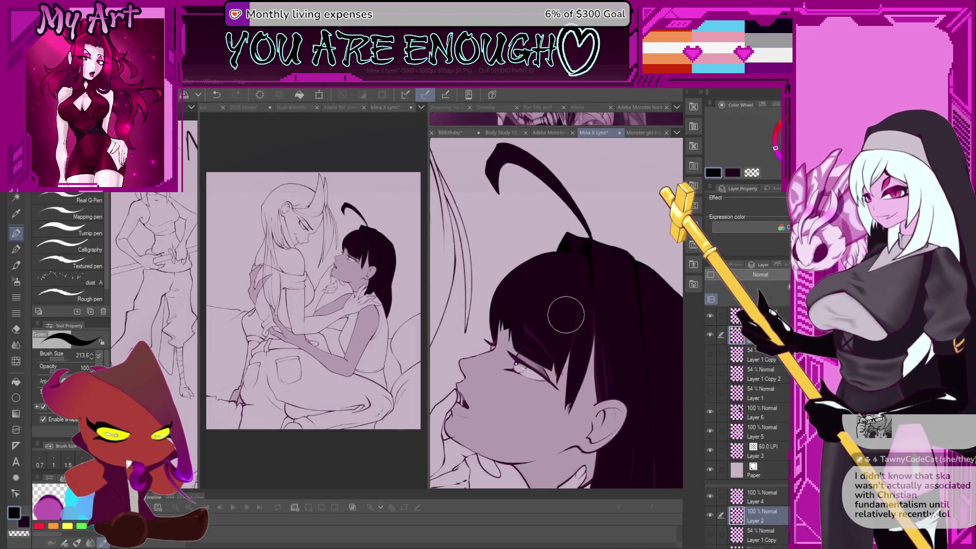
{"action": "scroll", "coordinate": [595, 331], "scroll_direction": "down", "scroll_amount": 2}
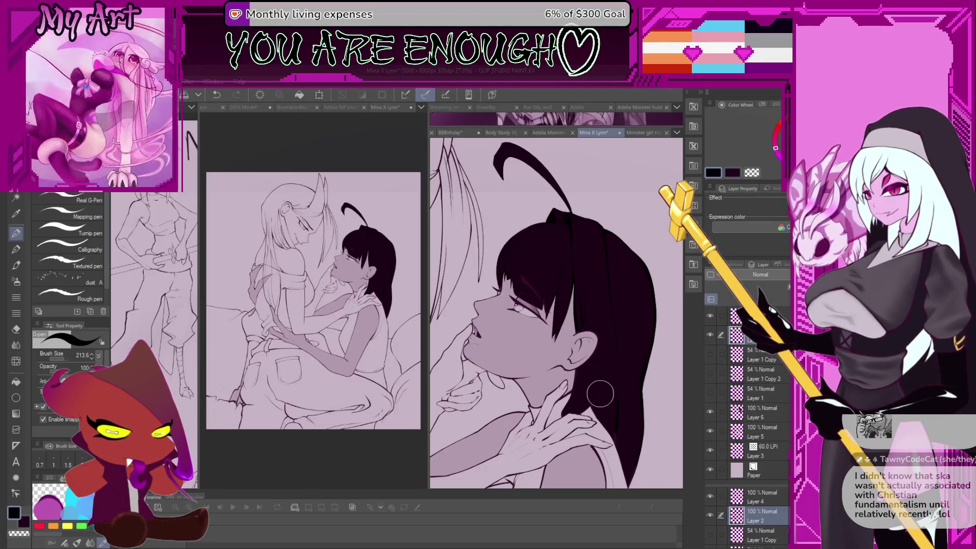
{"action": "scroll", "coordinate": [631, 391], "scroll_direction": "up", "scroll_amount": 2}
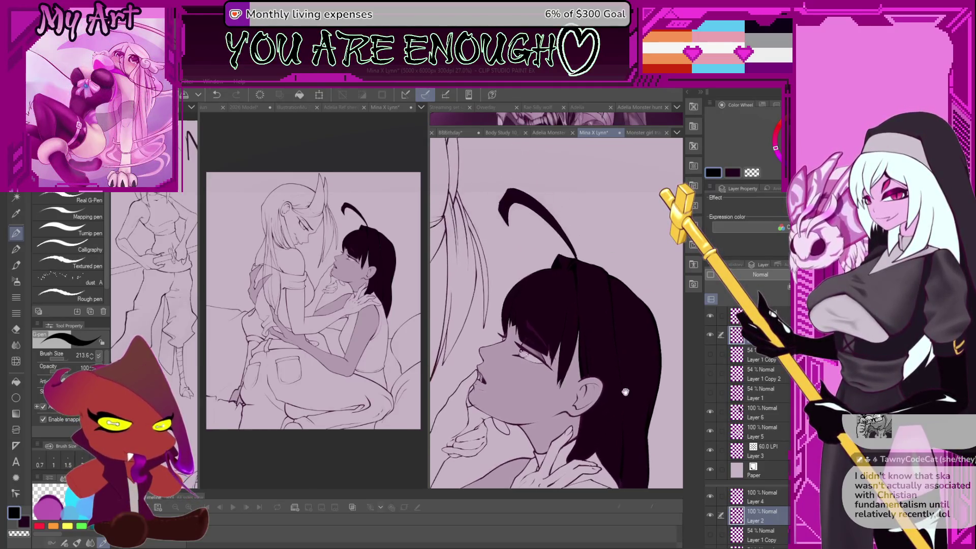
{"action": "scroll", "coordinate": [582, 394], "scroll_direction": "up", "scroll_amount": 2}
{"action": "left_click", "coordinate": [580, 308], "text": "ctrl+shift"}
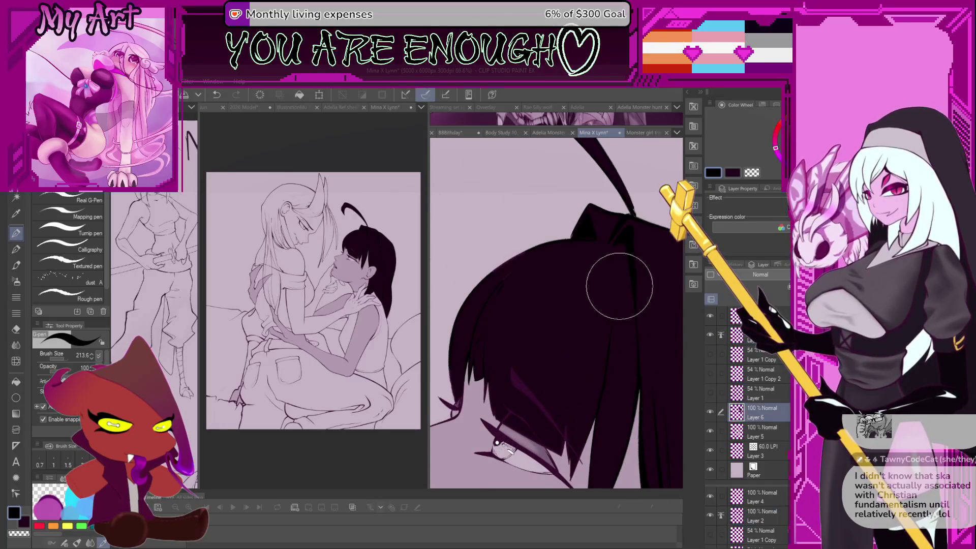
{"action": "left_click_drag", "start_coordinate": [616, 279], "coordinate": [587, 269]}
{"action": "key", "text": "b"}
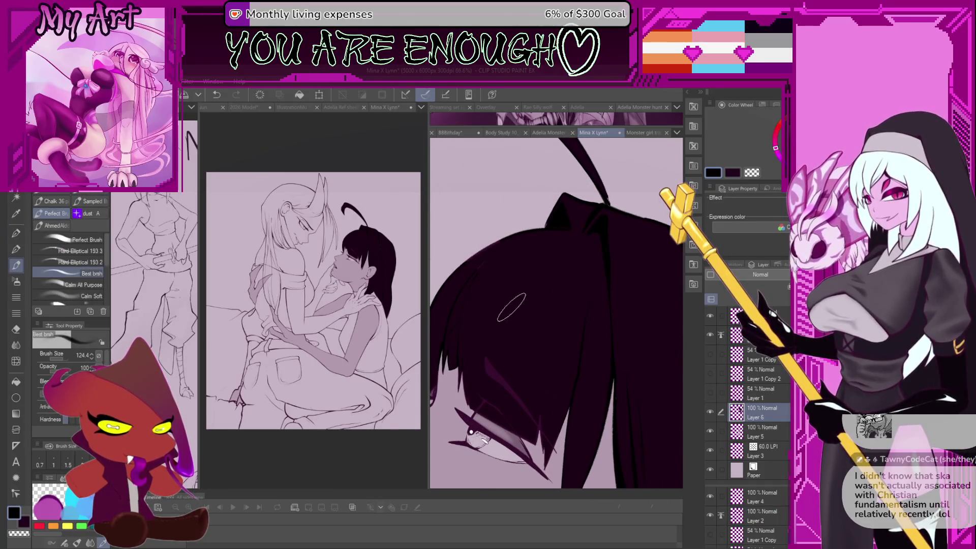
{"action": "left_click_drag", "start_coordinate": [511, 307], "coordinate": [534, 335]}
- Add a new layer above Layer 6, sample the light pink, and test highlight strokes on the hair
{"action": "left_click", "coordinate": [711, 275]}
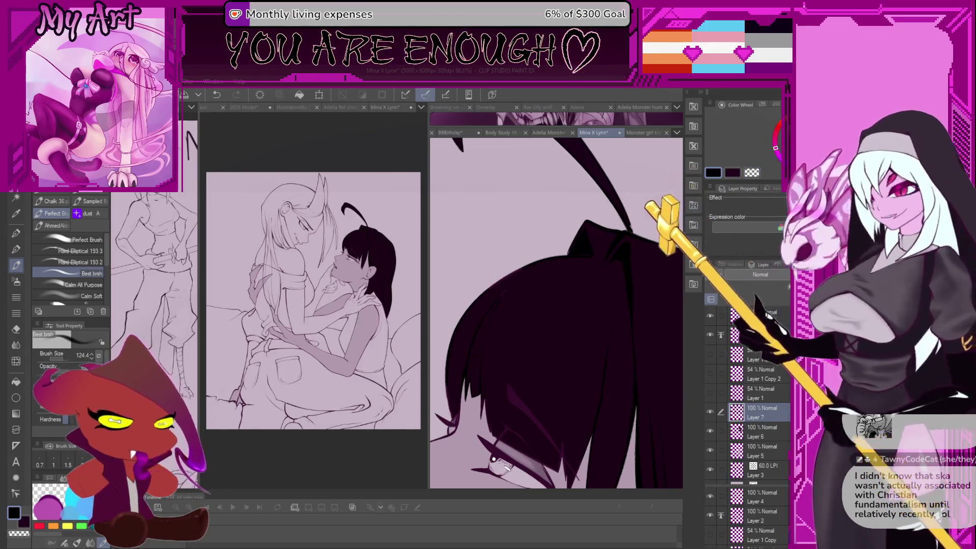
{"action": "left_click", "coordinate": [509, 177], "text": "alt"}
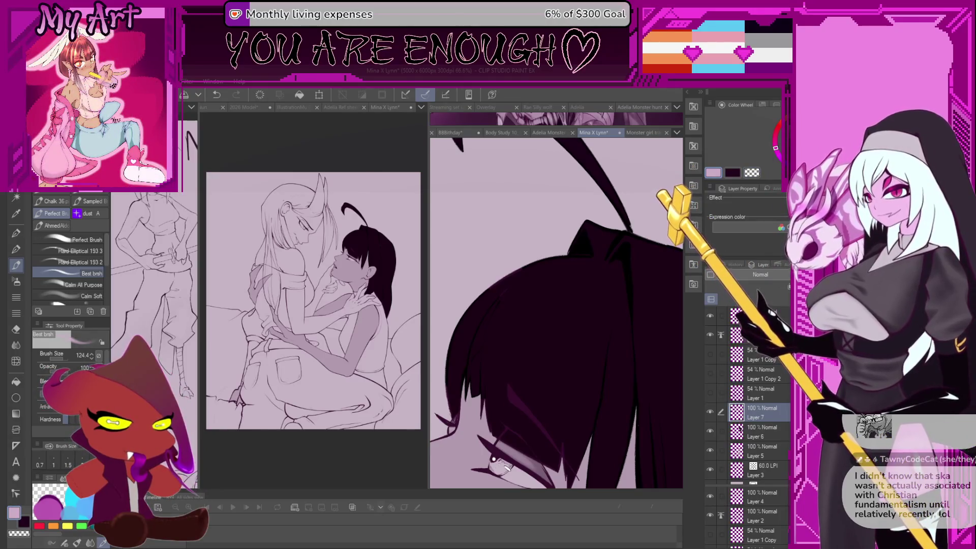
{"action": "left_click_drag", "start_coordinate": [575, 287], "coordinate": [548, 352]}
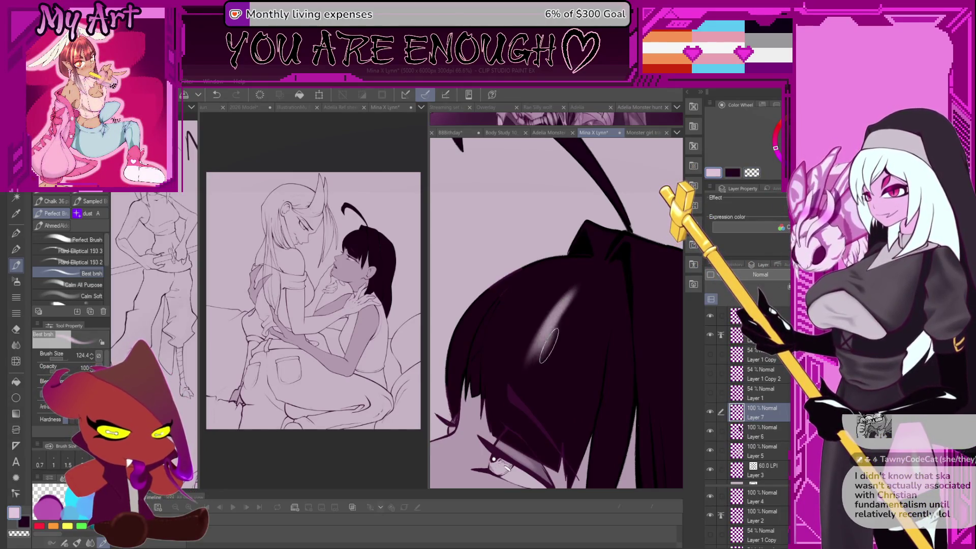
{"action": "key", "text": "ctrl+z"}
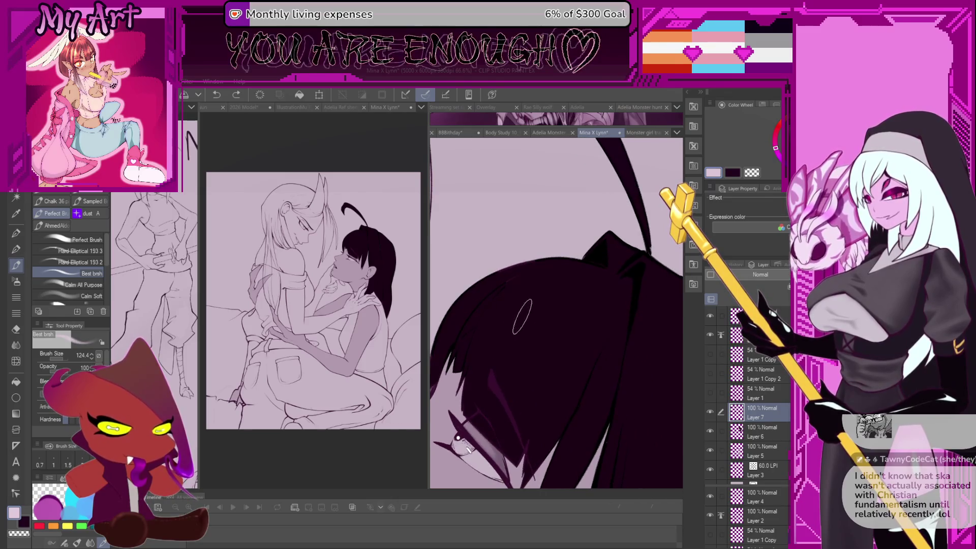
{"action": "key", "text": "b"}
{"action": "key", "text": "p"}
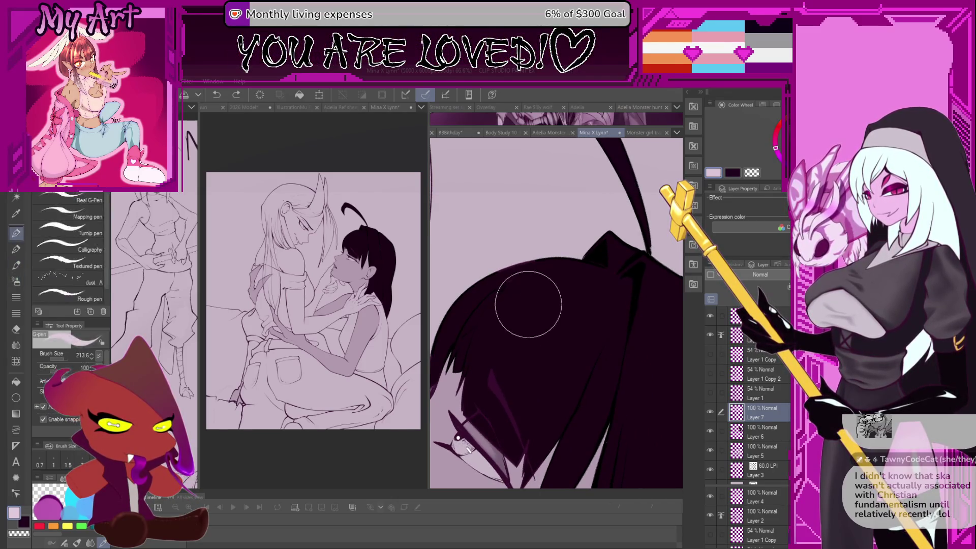
{"action": "mouse_move", "coordinate": [530, 306]}
{"action": "left_mouse_down"}
{"action": "mouse_move", "coordinate": [501, 346]}
{"action": "mouse_move", "coordinate": [549, 300]}
{"action": "mouse_move", "coordinate": [537, 336]}
{"action": "mouse_move", "coordinate": [486, 325]}
{"action": "mouse_move", "coordinate": [529, 285]}
{"action": "mouse_move", "coordinate": [552, 326]}
{"action": "mouse_move", "coordinate": [605, 313]}
{"action": "mouse_move", "coordinate": [554, 396]}
{"action": "mouse_move", "coordinate": [603, 326]}
{"action": "mouse_move", "coordinate": [534, 352]}
{"action": "mouse_move", "coordinate": [516, 333]}
{"action": "mouse_move", "coordinate": [579, 291]}
{"action": "left_mouse_up"}
{"action": "key", "text": "ctrl+z"}
- Paint a diagonal pink highlight across the hair, erasing part of it with transparent colour
{"action": "key", "text": "ctrl+z"}
{"action": "mouse_move", "coordinate": [511, 362]}
{"action": "left_mouse_down"}
{"action": "mouse_move", "coordinate": [605, 264]}
{"action": "mouse_move", "coordinate": [520, 357]}
{"action": "mouse_move", "coordinate": [567, 330]}
{"action": "mouse_move", "coordinate": [585, 382]}
{"action": "mouse_move", "coordinate": [551, 425]}
{"action": "left_mouse_up"}
{"action": "key", "text": "ctrl+z"}
{"action": "key", "text": "ctrl+y"}
{"action": "key", "text": "c"}
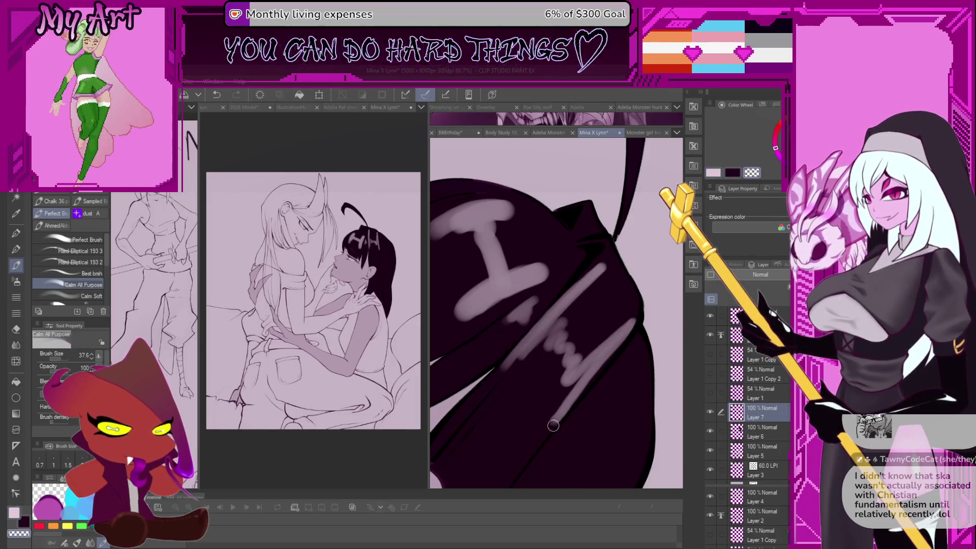
{"action": "mouse_move", "coordinate": [599, 367]}
{"action": "left_mouse_down"}
{"action": "mouse_move", "coordinate": [552, 428]}
{"action": "mouse_move", "coordinate": [625, 343]}
{"action": "left_mouse_up"}
{"action": "key", "text": "c"}
- Repaint the diagonal highlights, add one from the upper right, and scribble more pink strokes
{"action": "key", "text": "ctrl+z"}
{"action": "left_click_drag", "start_coordinate": [549, 424], "coordinate": [639, 321]}
{"action": "key", "text": "ctrl+z"}
{"action": "mouse_move", "coordinate": [546, 427]}
{"action": "left_mouse_down"}
{"action": "mouse_move", "coordinate": [638, 313]}
{"action": "mouse_move", "coordinate": [588, 356]}
{"action": "left_mouse_up"}
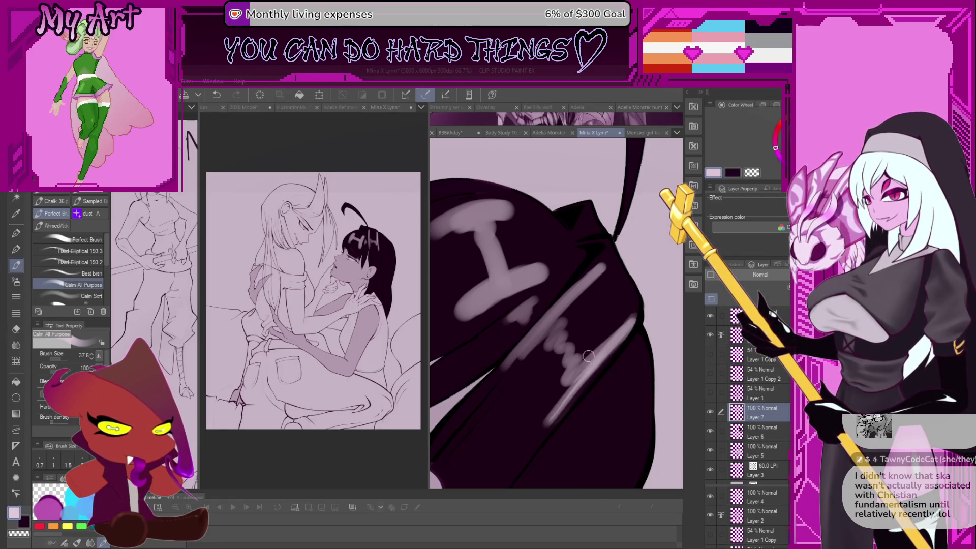
{"action": "left_click_drag", "start_coordinate": [631, 319], "coordinate": [544, 423]}
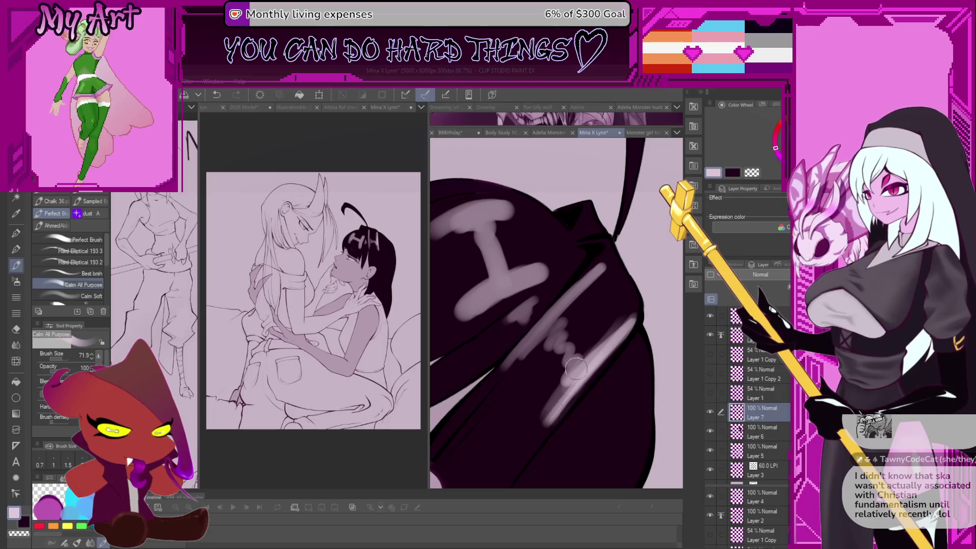
{"action": "scroll", "coordinate": [560, 412], "scroll_direction": "down", "scroll_amount": 2}
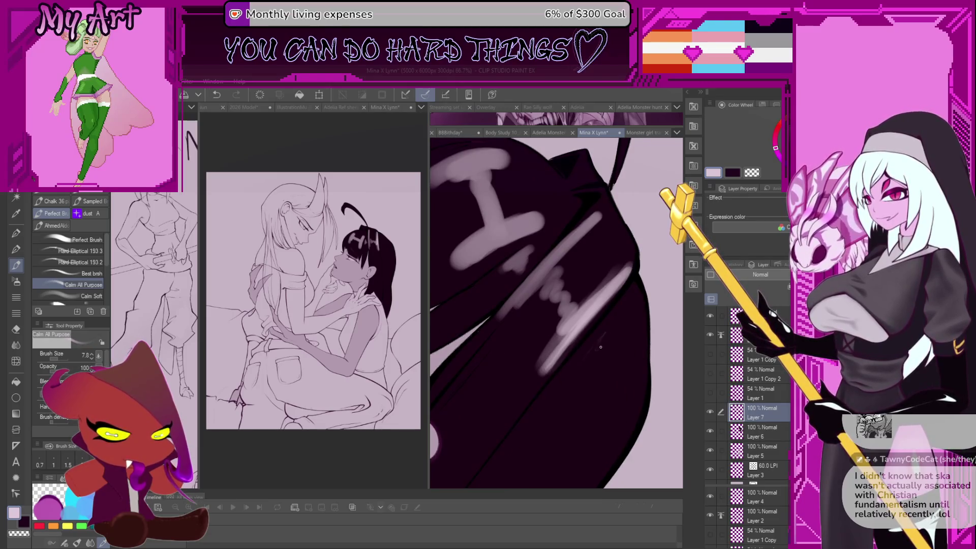
{"action": "key", "text": "ctrl+z"}
{"action": "mouse_move", "coordinate": [610, 340]}
{"action": "left_mouse_down"}
{"action": "mouse_move", "coordinate": [614, 410]}
{"action": "mouse_move", "coordinate": [627, 392]}
{"action": "mouse_move", "coordinate": [621, 414]}
{"action": "left_mouse_up"}
- Erase parts of the pink scribbles and paint light highlights along the hair's upper edge
{"action": "key", "text": "c"}
{"action": "mouse_move", "coordinate": [638, 365]}
{"action": "left_mouse_down"}
{"action": "mouse_move", "coordinate": [620, 422]}
{"action": "mouse_move", "coordinate": [623, 378]}
{"action": "mouse_move", "coordinate": [605, 351]}
{"action": "mouse_move", "coordinate": [619, 339]}
{"action": "mouse_move", "coordinate": [630, 366]}
{"action": "mouse_move", "coordinate": [622, 311]}
{"action": "mouse_move", "coordinate": [629, 380]}
{"action": "mouse_move", "coordinate": [593, 375]}
{"action": "mouse_move", "coordinate": [570, 407]}
{"action": "mouse_move", "coordinate": [607, 345]}
{"action": "left_mouse_up"}
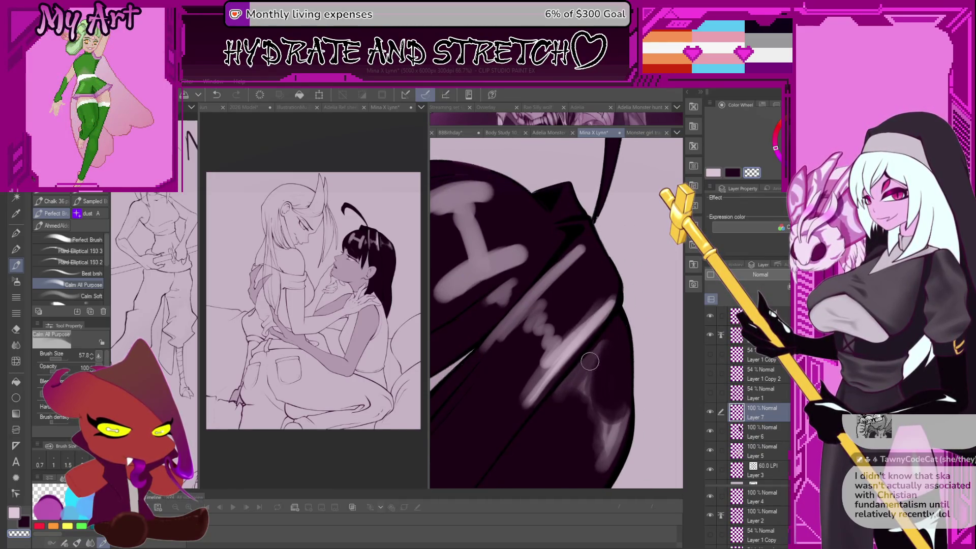
{"action": "left_click_drag", "start_coordinate": [606, 339], "coordinate": [582, 394]}
{"action": "key", "text": "ctrl+z"}
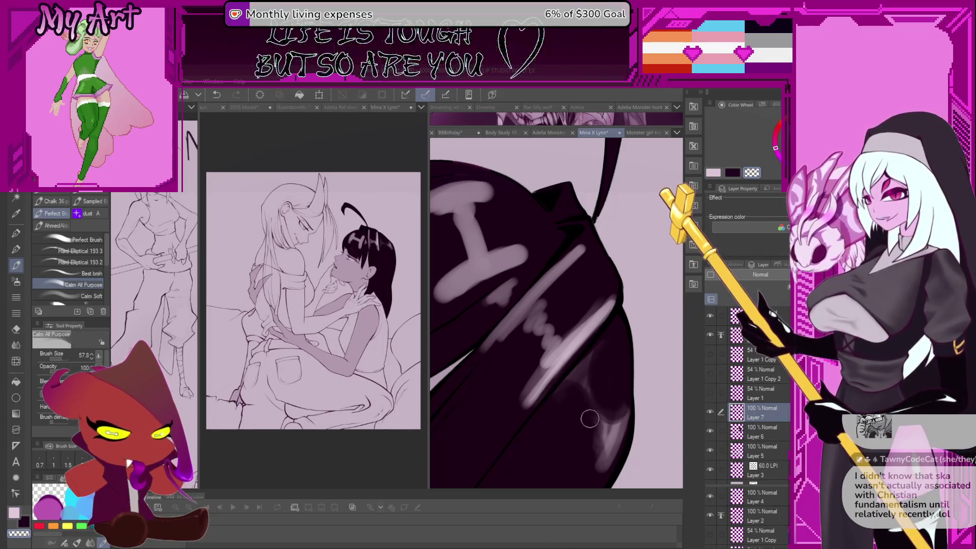
{"action": "left_click_drag", "start_coordinate": [591, 457], "coordinate": [552, 390]}
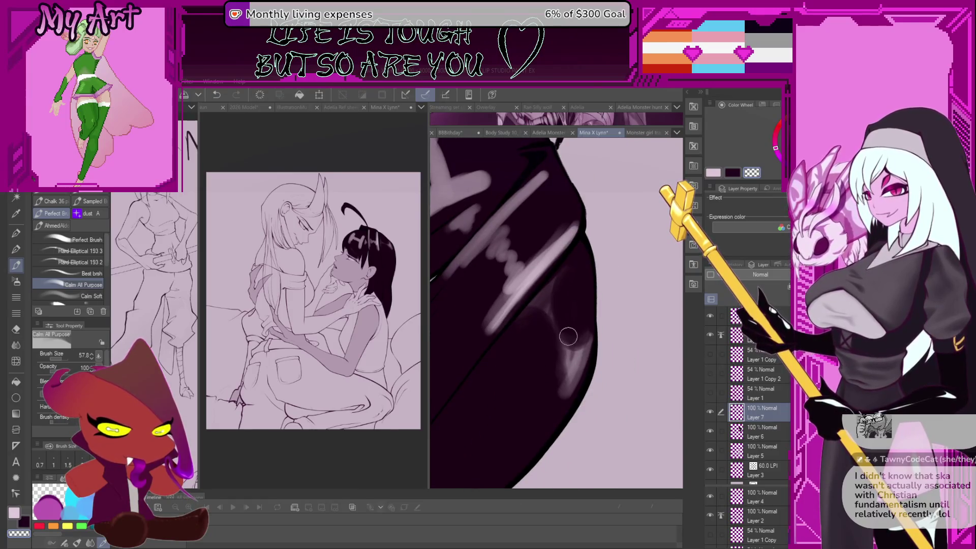
{"action": "mouse_move", "coordinate": [578, 355]}
{"action": "left_mouse_down"}
{"action": "mouse_move", "coordinate": [537, 303]}
{"action": "mouse_move", "coordinate": [531, 314]}
{"action": "left_mouse_up"}
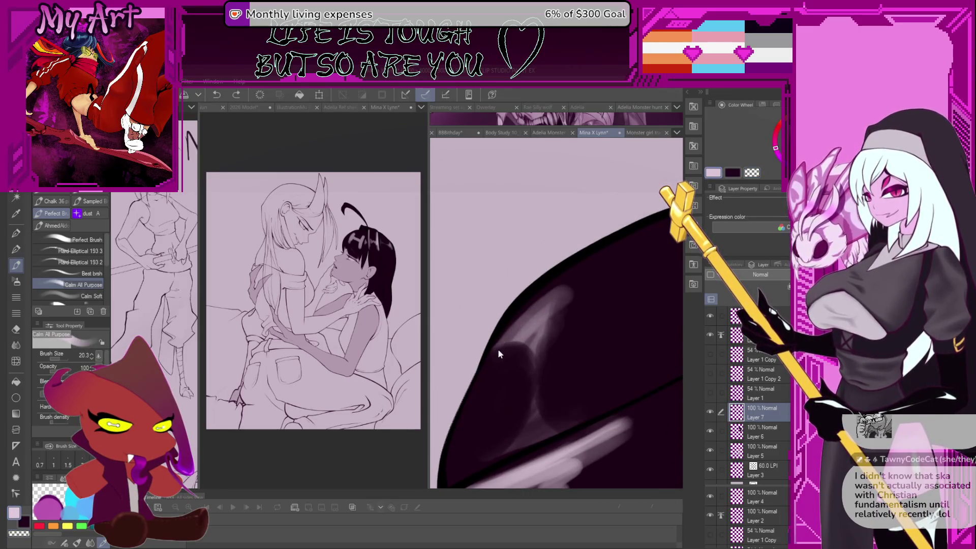
{"action": "left_click_drag", "start_coordinate": [498, 354], "coordinate": [564, 290]}
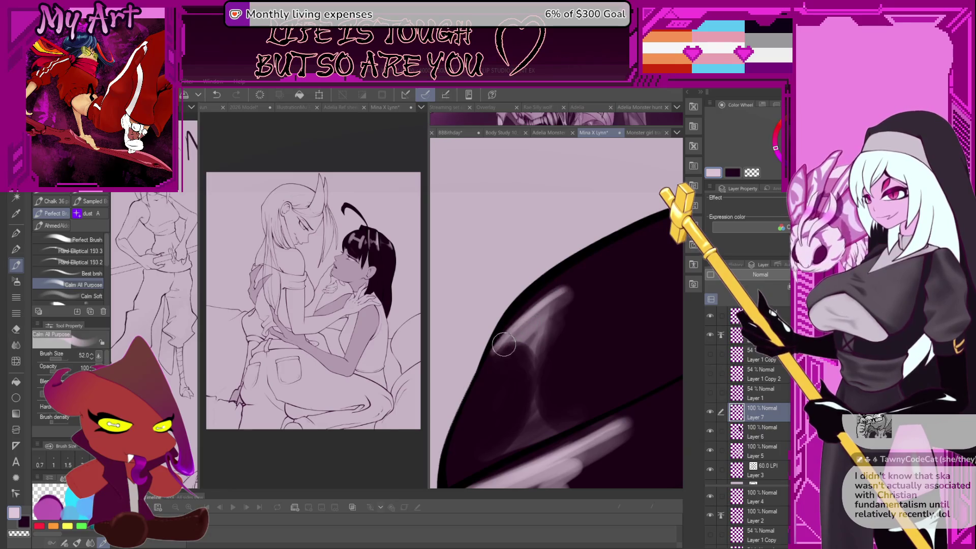
{"action": "mouse_move", "coordinate": [504, 345]}
{"action": "left_mouse_down"}
{"action": "mouse_move", "coordinate": [554, 302]}
{"action": "mouse_move", "coordinate": [566, 309]}
{"action": "left_mouse_up"}
- Brighten and extend the diagonal highlight band, enlarging the brush to about size 51
{"action": "key", "text": "c"}
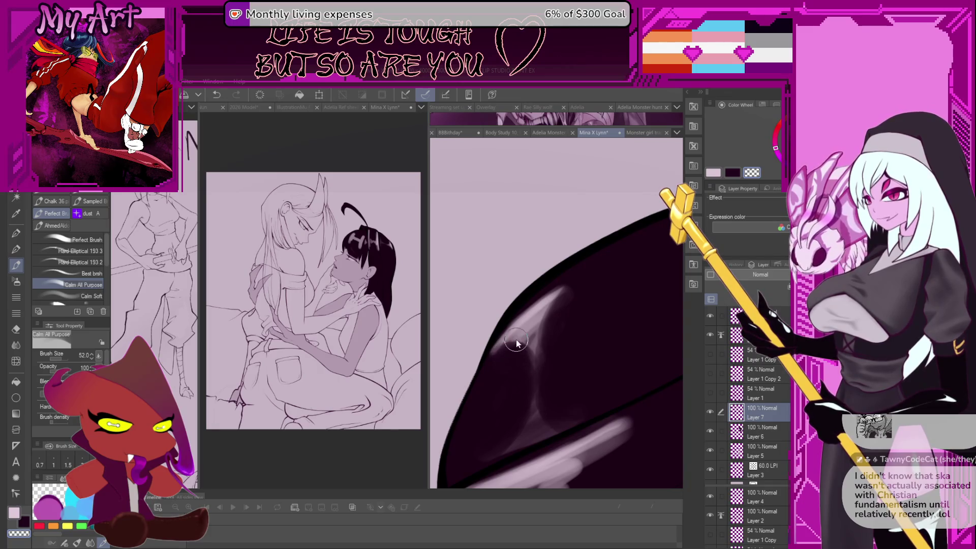
{"action": "key", "text": "c"}
{"action": "key", "text": "bracketleft"}
{"action": "key", "text": "bracketleft"}
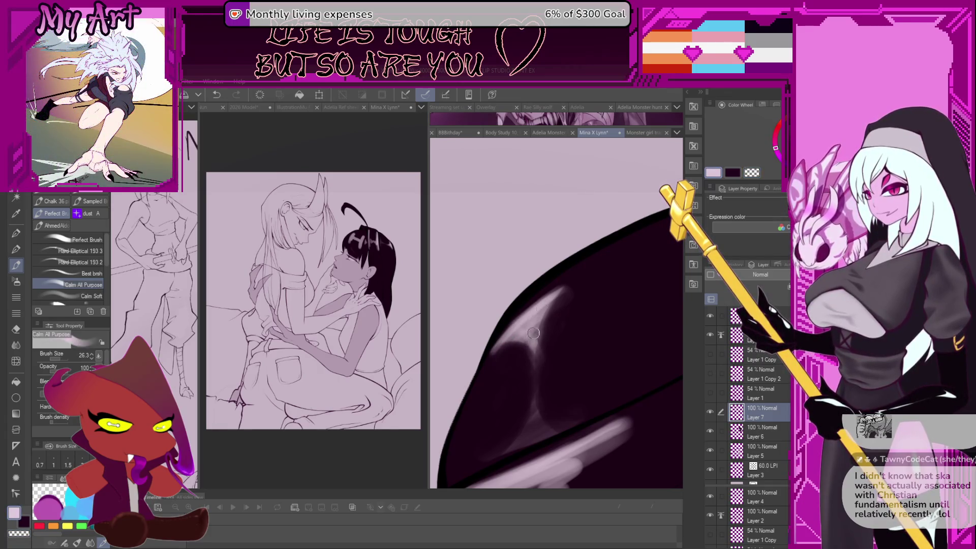
{"action": "key", "text": "c"}
{"action": "key", "text": "bracketright"}
{"action": "key", "text": "bracketright"}
{"action": "key", "text": "bracketright"}
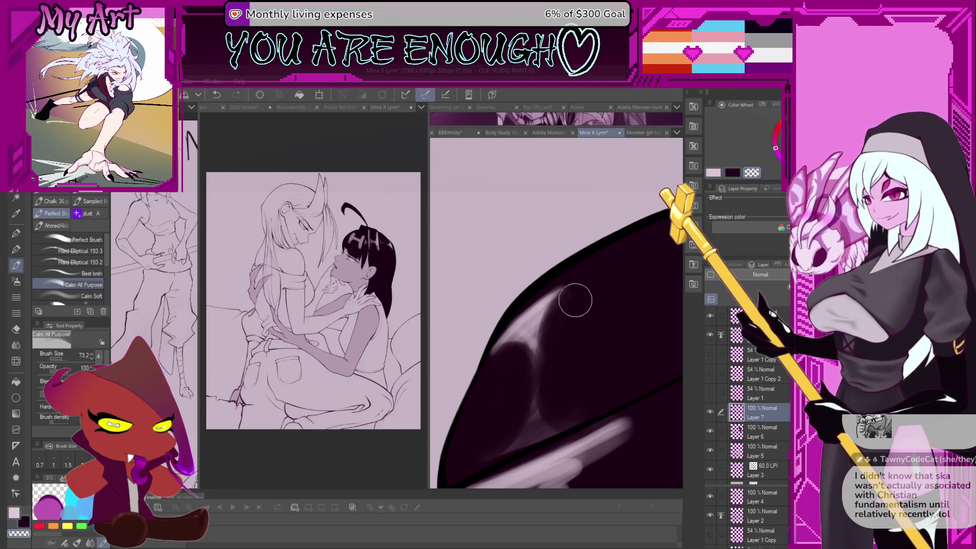
{"action": "scroll", "coordinate": [575, 305], "scroll_direction": "down", "scroll_amount": 5}
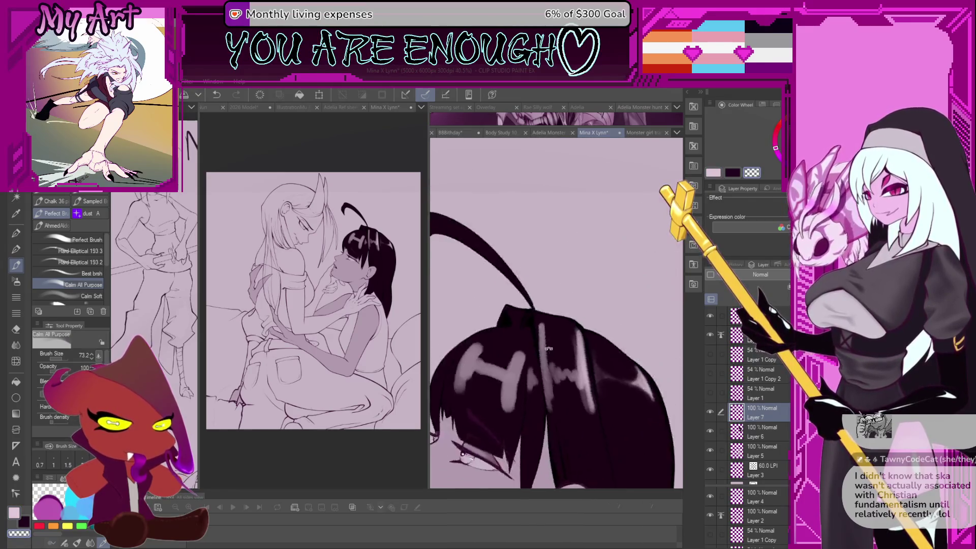
{"action": "left_click_drag", "start_coordinate": [544, 346], "coordinate": [529, 355]}
{"action": "scroll", "coordinate": [535, 361], "scroll_direction": "up", "scroll_amount": 2}
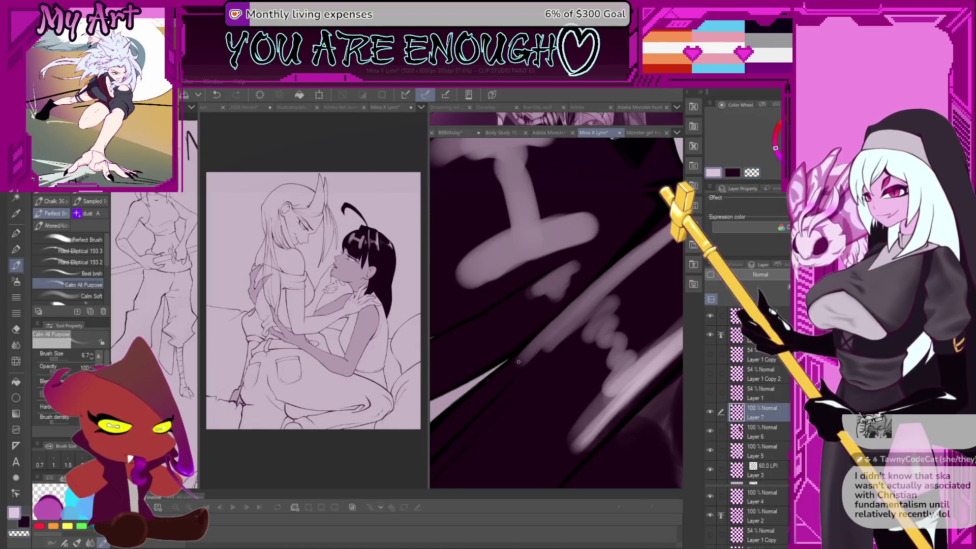
{"action": "scroll", "coordinate": [565, 316], "scroll_direction": "down", "scroll_amount": 2}
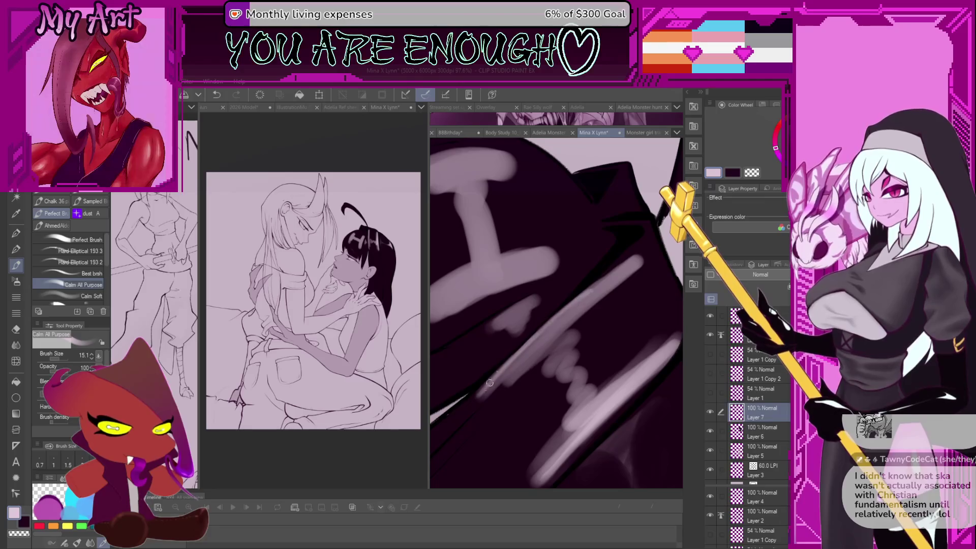
{"action": "key", "text": "ctrl+z"}
{"action": "key", "text": "ctrl+z"}
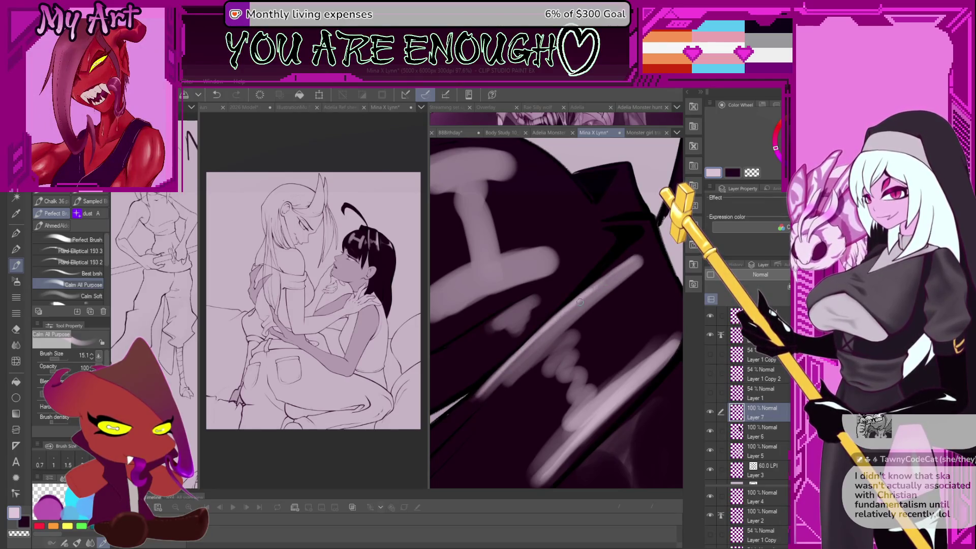
{"action": "left_click_drag", "start_coordinate": [483, 390], "coordinate": [605, 282]}
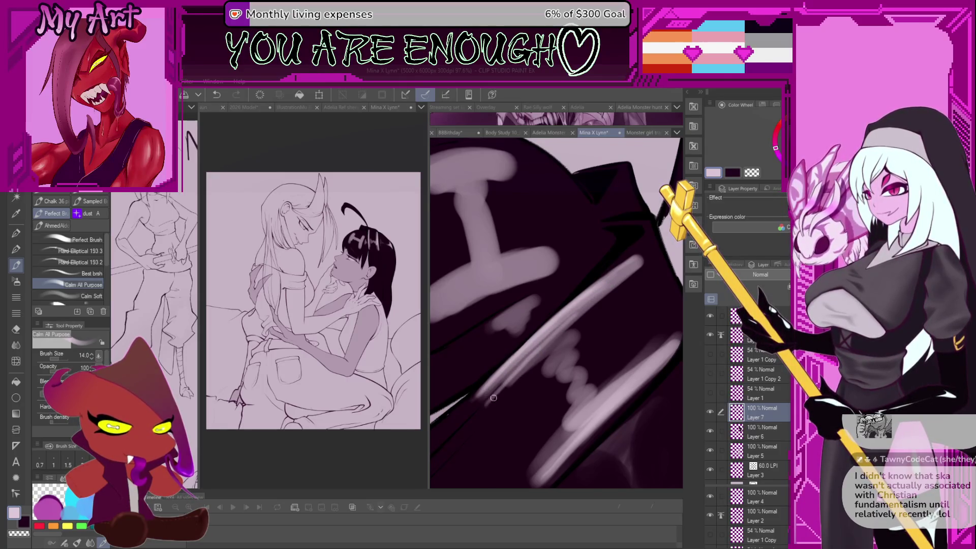
{"action": "mouse_move", "coordinate": [493, 398]}
{"action": "left_mouse_down"}
{"action": "mouse_move", "coordinate": [528, 363]}
{"action": "mouse_move", "coordinate": [559, 353]}
{"action": "mouse_move", "coordinate": [595, 412]}
{"action": "mouse_move", "coordinate": [559, 331]}
{"action": "mouse_move", "coordinate": [603, 381]}
{"action": "left_mouse_up"}
{"action": "key", "text": "ctrl+z"}
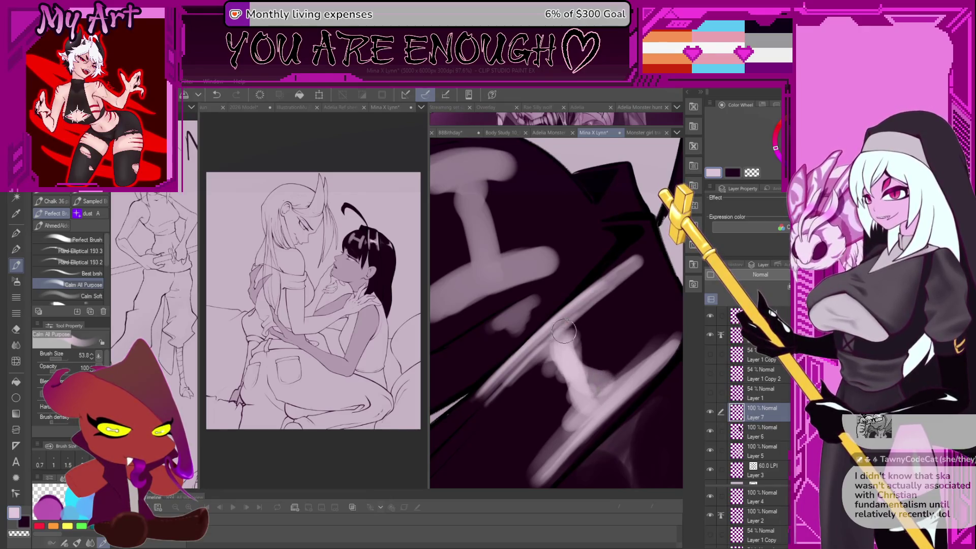
- Add more light paint across the diagonal highlight band
{"action": "left_click_drag", "start_coordinate": [564, 332], "coordinate": [573, 377]}
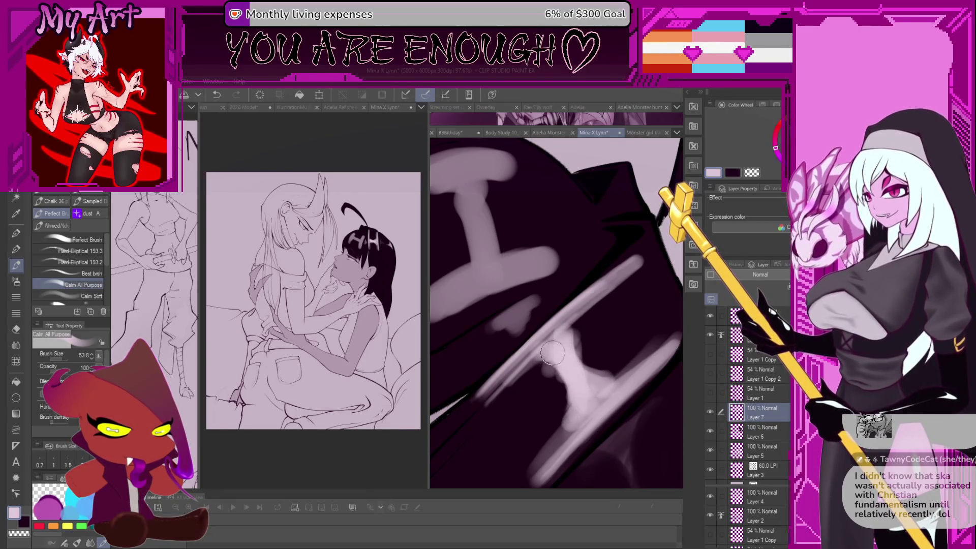
{"action": "left_click_drag", "start_coordinate": [573, 359], "coordinate": [574, 376]}
{"action": "left_click_drag", "start_coordinate": [584, 305], "coordinate": [558, 342]}
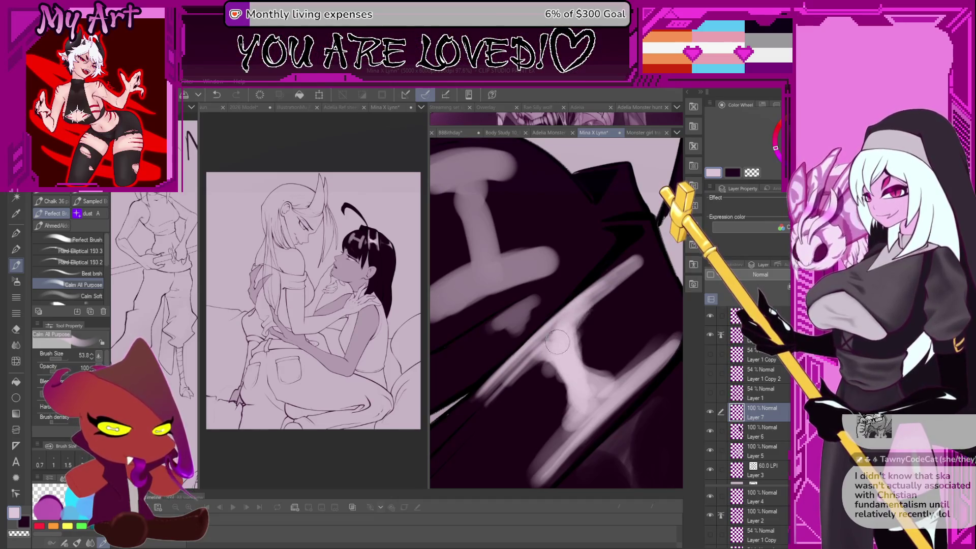
- Darken the edges and upper end of the light band to shape the shine
{"action": "key", "text": "bracketleft"}
{"action": "key", "text": "bracketleft"}
{"action": "key", "text": "bracketleft"}
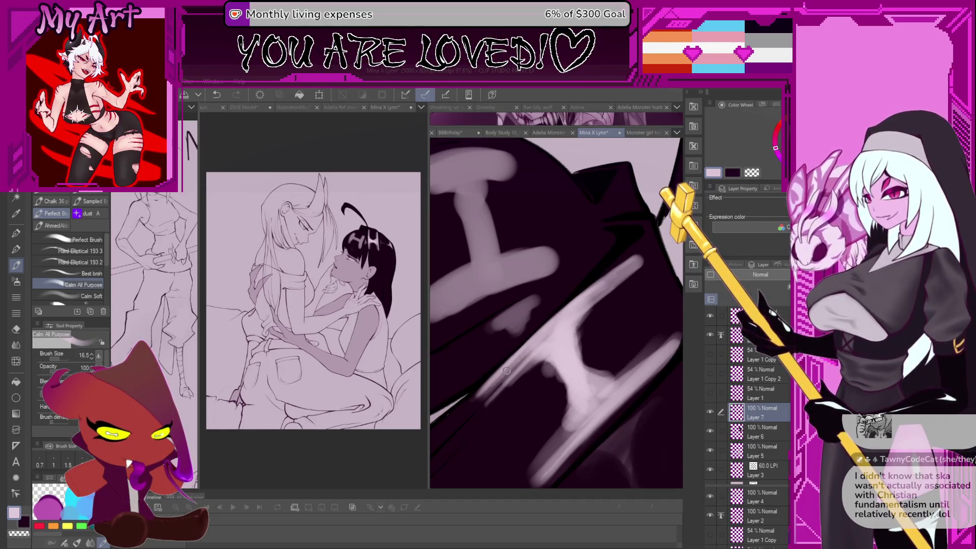
{"action": "key", "text": "c"}
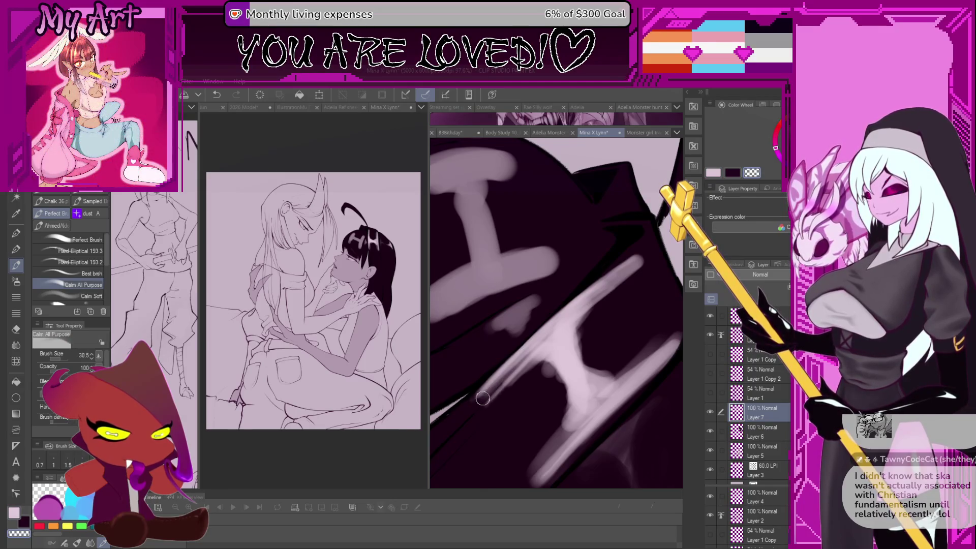
{"action": "scroll", "coordinate": [477, 398], "scroll_direction": "up", "scroll_amount": 3}
{"action": "key", "text": "bracketright"}
{"action": "key", "text": "bracketright"}
{"action": "key", "text": "bracketright"}
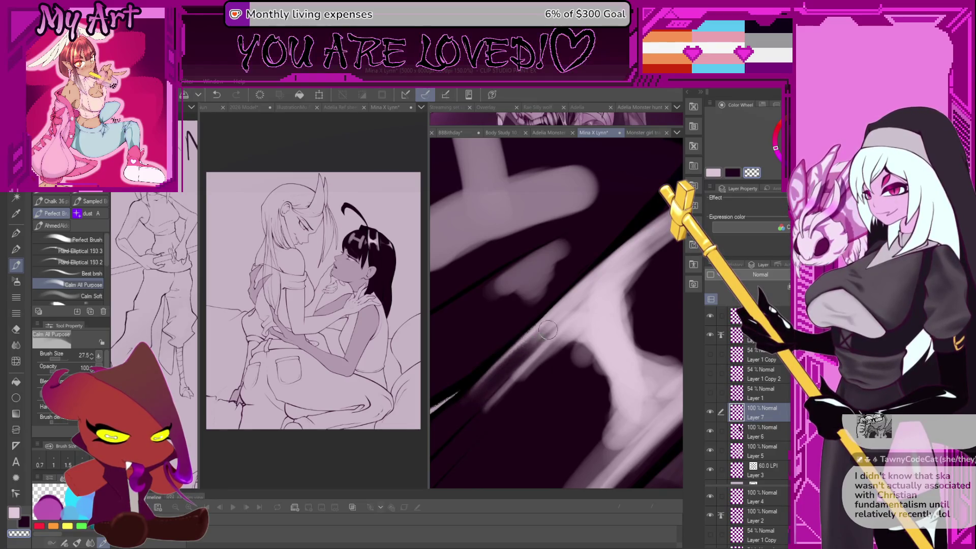
{"action": "scroll", "coordinate": [544, 370], "scroll_direction": "up", "scroll_amount": 3}
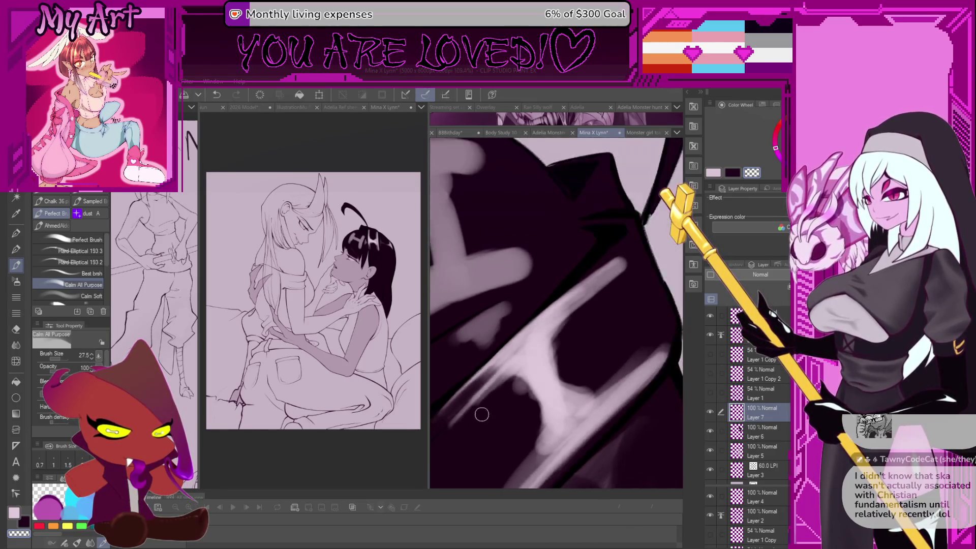
{"action": "left_click_drag", "start_coordinate": [495, 399], "coordinate": [542, 350]}
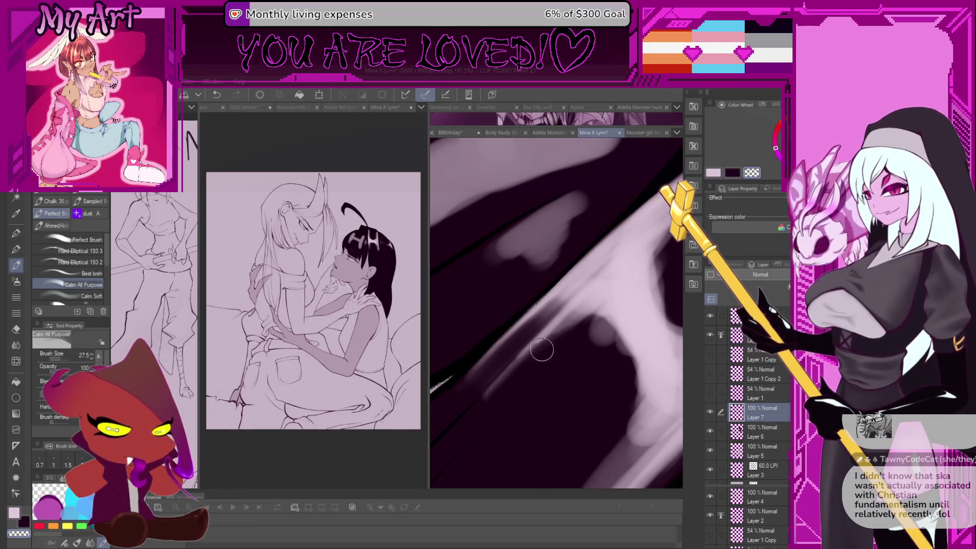
{"action": "scroll", "coordinate": [566, 327], "scroll_direction": "down", "scroll_amount": 4}
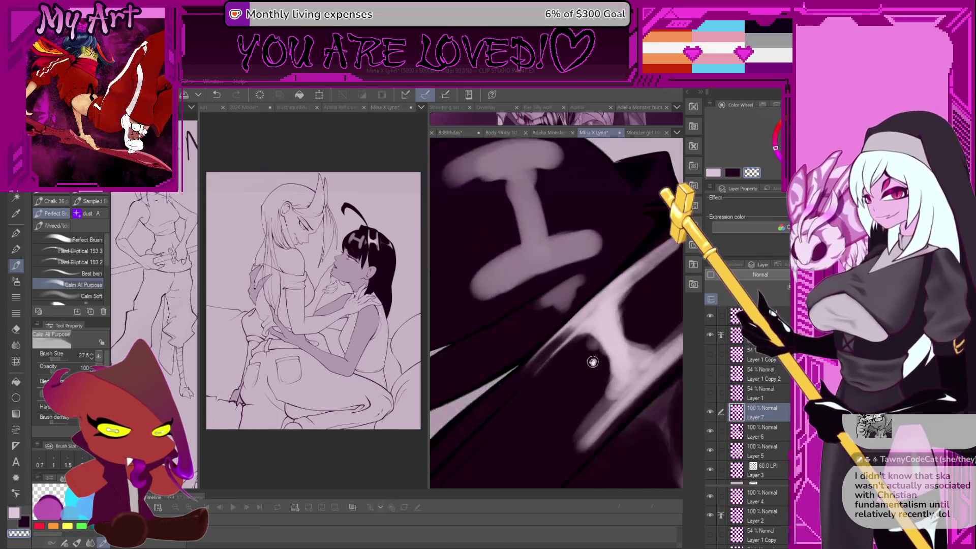
{"action": "mouse_move", "coordinate": [560, 340]}
{"action": "left_mouse_down"}
{"action": "mouse_move", "coordinate": [531, 355]}
{"action": "mouse_move", "coordinate": [551, 392]}
{"action": "mouse_move", "coordinate": [523, 434]}
{"action": "mouse_move", "coordinate": [551, 409]}
{"action": "left_mouse_up"}
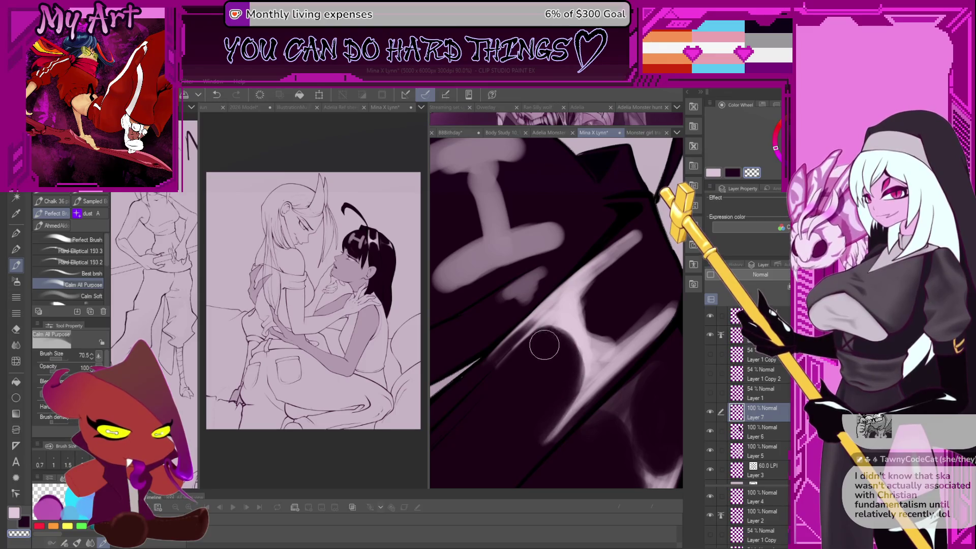
{"action": "scroll", "coordinate": [571, 363], "scroll_direction": "down", "scroll_amount": 1}
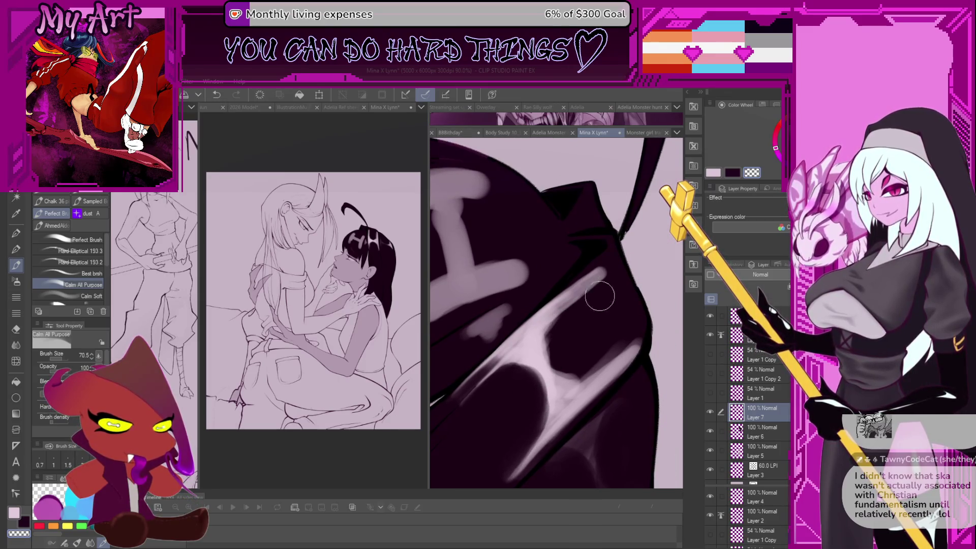
{"action": "mouse_move", "coordinate": [599, 296]}
{"action": "left_mouse_down"}
{"action": "mouse_move", "coordinate": [607, 271]}
{"action": "mouse_move", "coordinate": [585, 286]}
{"action": "mouse_move", "coordinate": [562, 356]}
{"action": "mouse_move", "coordinate": [590, 275]}
{"action": "mouse_move", "coordinate": [555, 342]}
{"action": "mouse_move", "coordinate": [583, 351]}
{"action": "mouse_move", "coordinate": [638, 338]}
{"action": "mouse_move", "coordinate": [526, 382]}
{"action": "left_mouse_up"}
- Redraw light pink highlight strokes along the hair, including its left edge
{"action": "scroll", "coordinate": [493, 385], "scroll_direction": "up", "scroll_amount": 1}
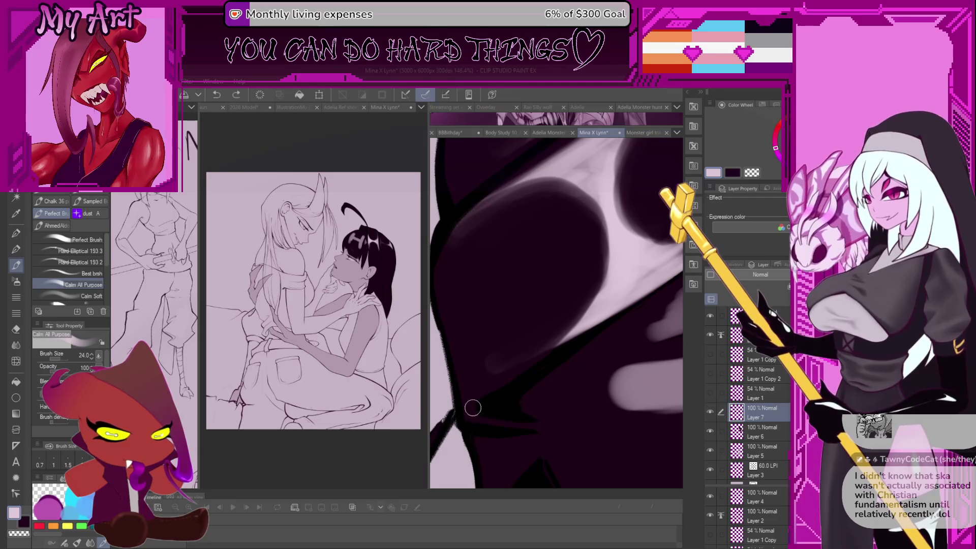
{"action": "left_click_drag", "start_coordinate": [466, 414], "coordinate": [564, 333]}
{"action": "key", "text": "ctrl+z"}
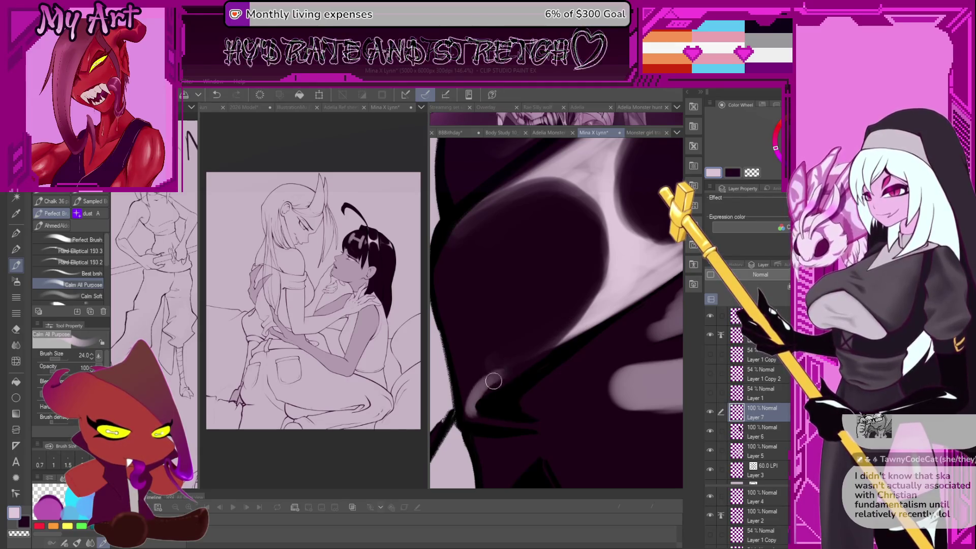
{"action": "left_click_drag", "start_coordinate": [470, 402], "coordinate": [562, 343]}
{"action": "mouse_move", "coordinate": [472, 402]}
{"action": "left_mouse_down"}
{"action": "mouse_move", "coordinate": [554, 389]}
{"action": "mouse_move", "coordinate": [662, 314]}
{"action": "mouse_move", "coordinate": [567, 377]}
{"action": "mouse_move", "coordinate": [548, 324]}
{"action": "left_mouse_up"}
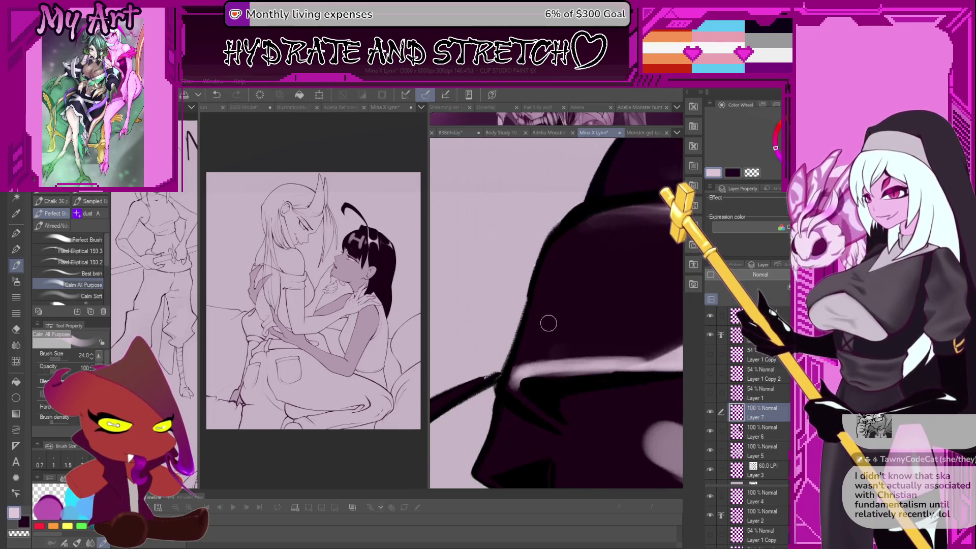
{"action": "key", "text": "ctrl+z"}
{"action": "key", "text": "ctrl+z"}
{"action": "key", "text": "ctrl+z"}
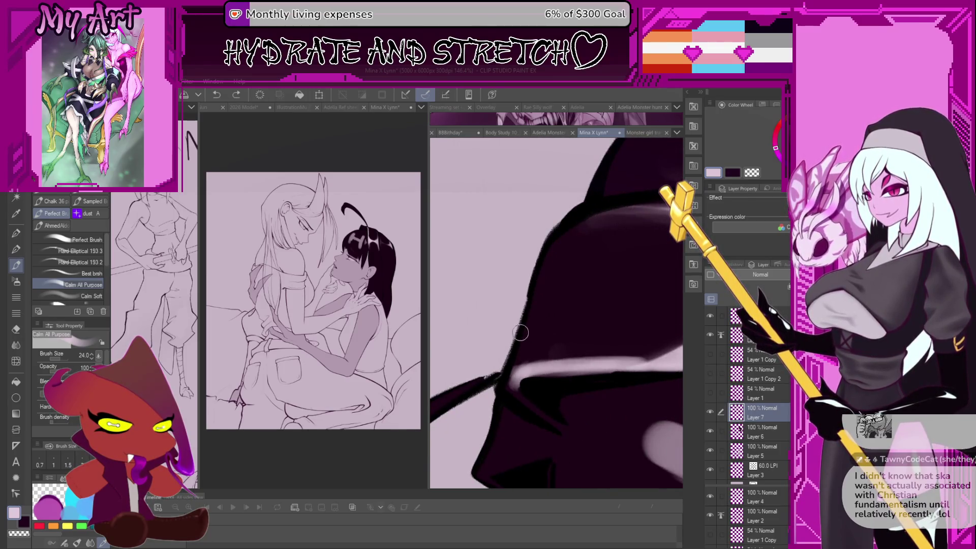
{"action": "left_click_drag", "start_coordinate": [508, 373], "coordinate": [540, 257]}
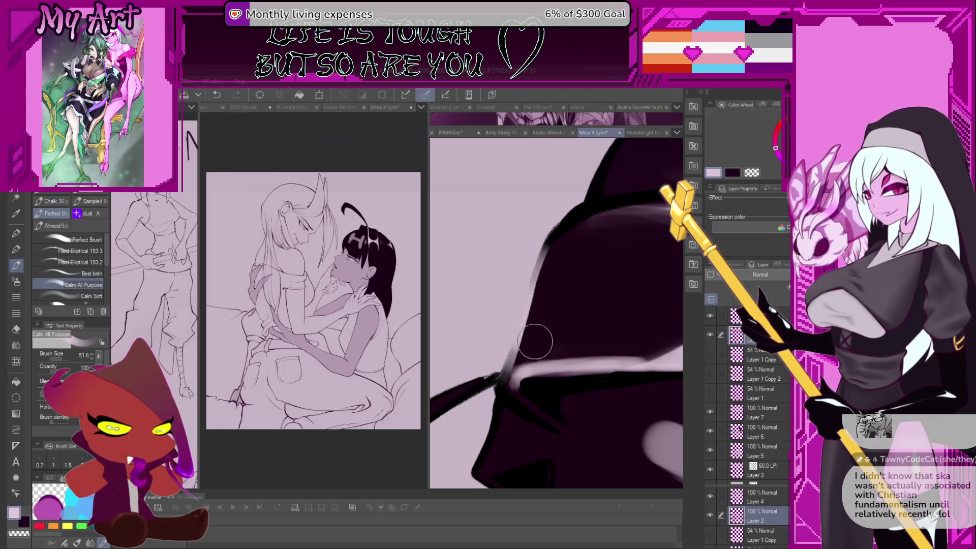
- On Layer 7, paint a light pink stroke along the hair's lower-left edge
{"action": "scroll", "coordinate": [534, 341], "scroll_direction": "down", "scroll_amount": 3}
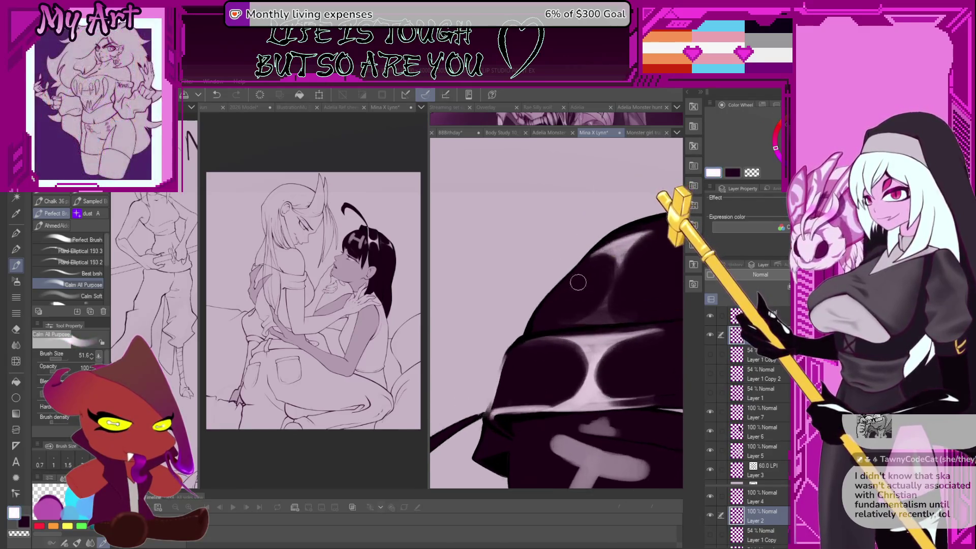
{"action": "scroll", "coordinate": [482, 432], "scroll_direction": "up", "scroll_amount": 1}
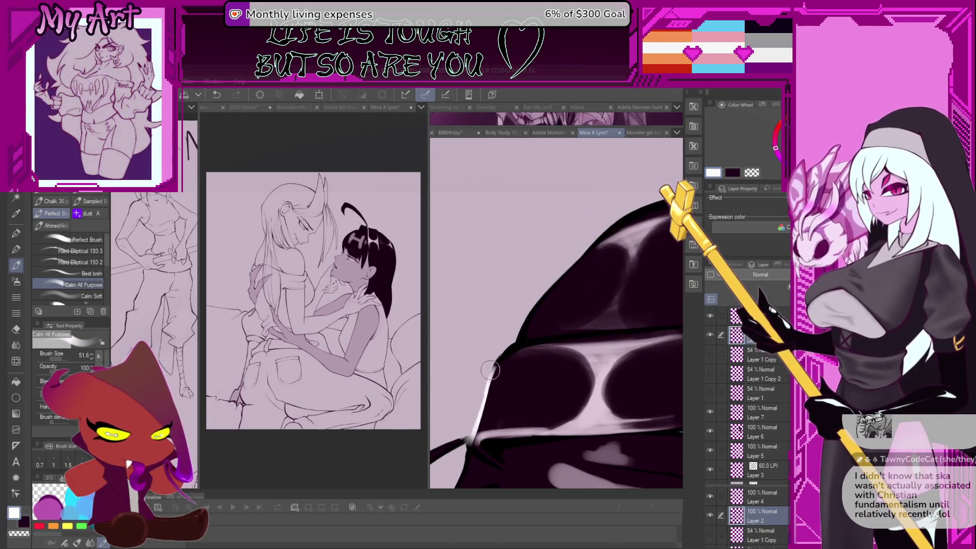
{"action": "mouse_move", "coordinate": [494, 367]}
{"action": "left_mouse_down"}
{"action": "mouse_move", "coordinate": [638, 382]}
{"action": "mouse_move", "coordinate": [541, 377]}
{"action": "left_mouse_up"}
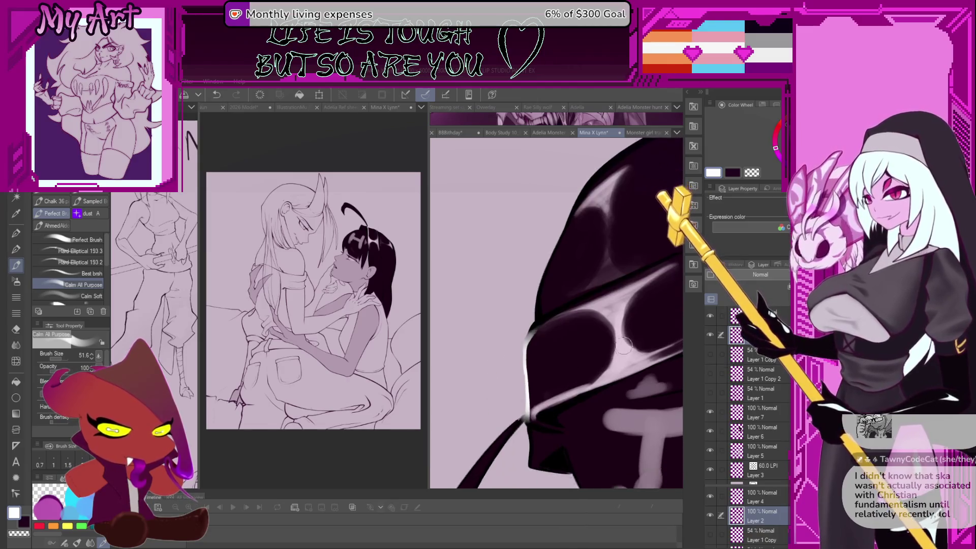
{"action": "left_click", "coordinate": [541, 377], "text": "ctrl+shift"}
{"action": "scroll", "coordinate": [541, 377], "scroll_direction": "up", "scroll_amount": 1}
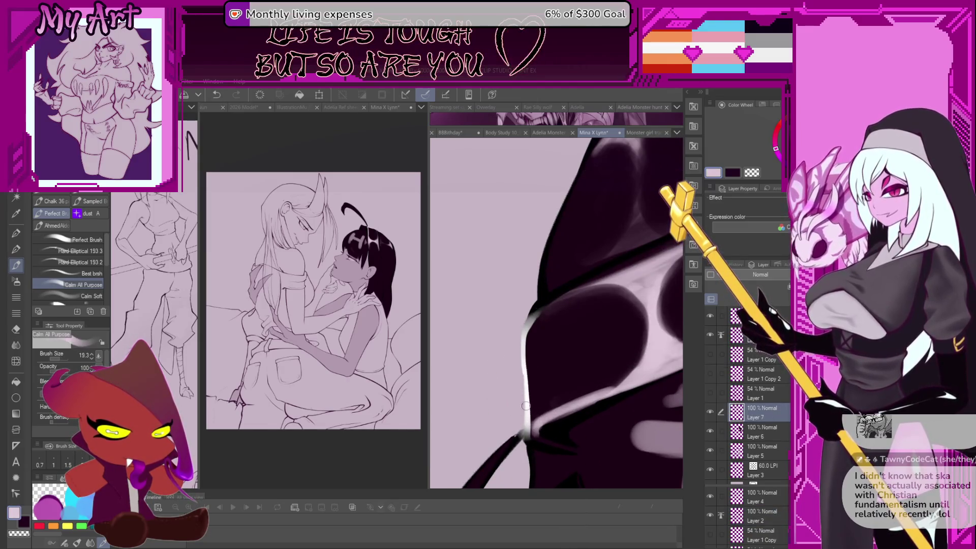
{"action": "left_click_drag", "start_coordinate": [542, 423], "coordinate": [532, 436]}
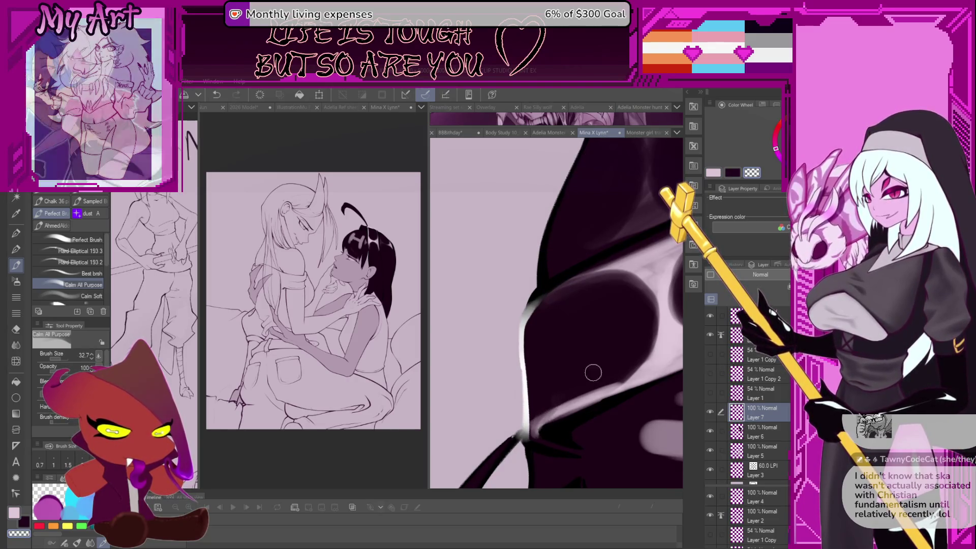
{"action": "scroll", "coordinate": [538, 423], "scroll_direction": "down", "scroll_amount": 2}
{"action": "mouse_move", "coordinate": [535, 391]}
{"action": "left_mouse_down"}
{"action": "mouse_move", "coordinate": [532, 355]}
{"action": "mouse_move", "coordinate": [492, 336]}
{"action": "mouse_move", "coordinate": [494, 383]}
{"action": "mouse_move", "coordinate": [551, 331]}
{"action": "mouse_move", "coordinate": [551, 348]}
{"action": "left_mouse_up"}
{"action": "scroll", "coordinate": [531, 356], "scroll_direction": "up", "scroll_amount": 5}
- Save the drawing, then repaint the H-shaped highlight's bars and stem in light pink
{"action": "key", "text": "ctrl+s"}
{"action": "key", "text": "c"}
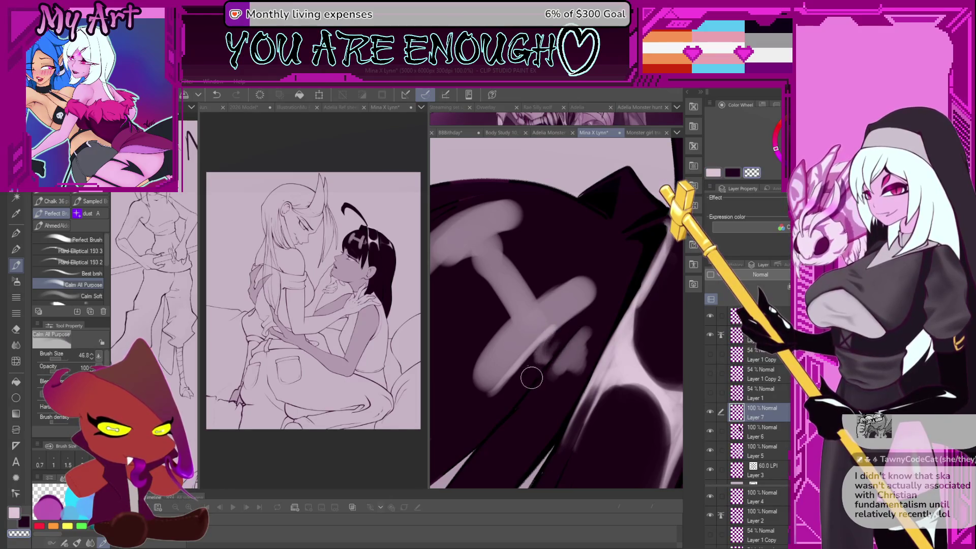
{"action": "key", "text": "bracketleft"}
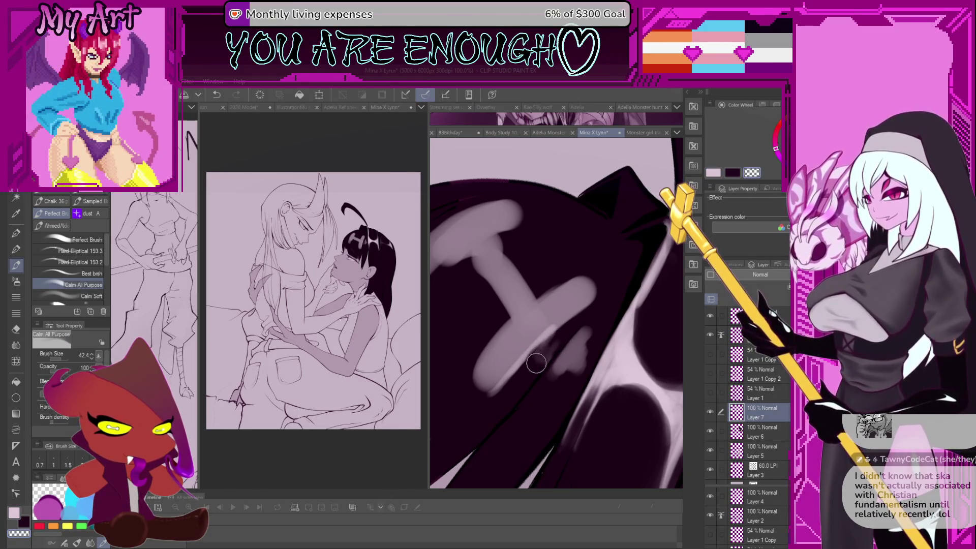
{"action": "key", "text": "c"}
{"action": "key", "text": "bracketleft"}
{"action": "key", "text": "bracketleft"}
{"action": "key", "text": "bracketleft"}
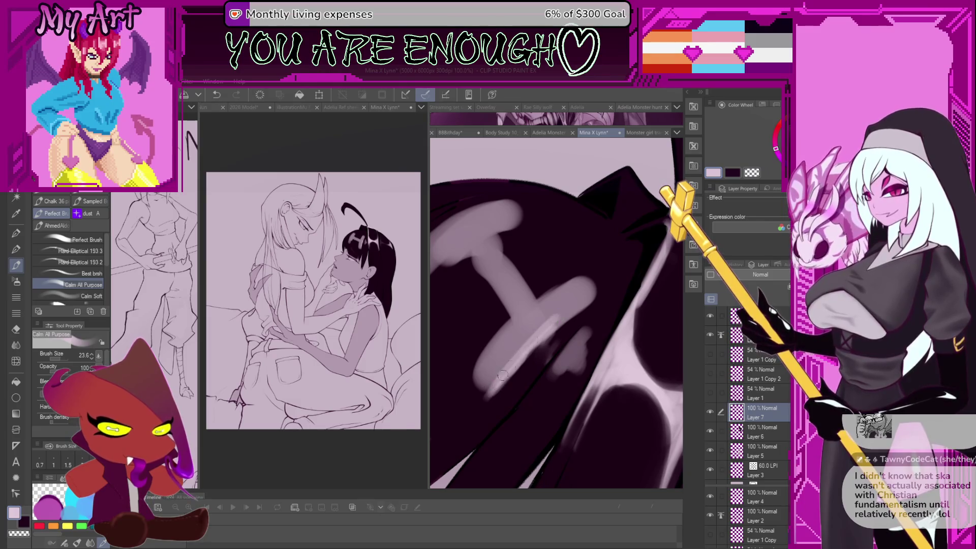
{"action": "left_click_drag", "start_coordinate": [487, 392], "coordinate": [597, 290]}
{"action": "key", "text": "bracketright"}
{"action": "key", "text": "bracketright"}
{"action": "key", "text": "bracketright"}
{"action": "mouse_move", "coordinate": [482, 391]}
{"action": "left_mouse_down"}
{"action": "mouse_move", "coordinate": [592, 292]}
{"action": "mouse_move", "coordinate": [483, 386]}
{"action": "mouse_move", "coordinate": [515, 315]}
{"action": "mouse_move", "coordinate": [566, 344]}
{"action": "mouse_move", "coordinate": [524, 300]}
{"action": "mouse_move", "coordinate": [549, 280]}
{"action": "left_mouse_up"}
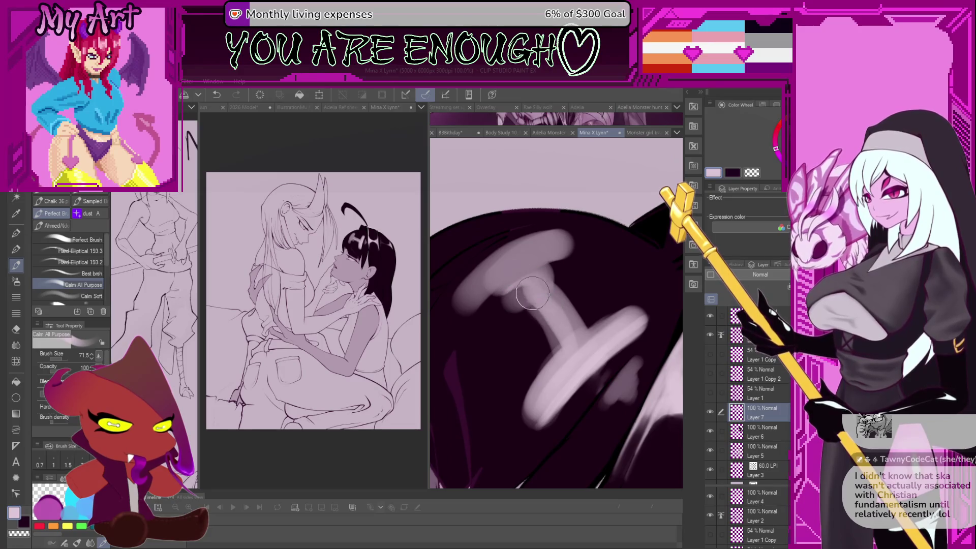
{"action": "mouse_move", "coordinate": [549, 315]}
{"action": "left_mouse_down"}
{"action": "mouse_move", "coordinate": [522, 297]}
{"action": "mouse_move", "coordinate": [542, 288]}
{"action": "mouse_move", "coordinate": [575, 331]}
{"action": "mouse_move", "coordinate": [547, 285]}
{"action": "mouse_move", "coordinate": [567, 268]}
{"action": "mouse_move", "coordinate": [533, 256]}
{"action": "mouse_move", "coordinate": [483, 290]}
{"action": "mouse_move", "coordinate": [497, 331]}
{"action": "mouse_move", "coordinate": [575, 265]}
{"action": "mouse_move", "coordinate": [513, 310]}
{"action": "mouse_move", "coordinate": [585, 269]}
{"action": "mouse_move", "coordinate": [526, 333]}
{"action": "mouse_move", "coordinate": [523, 313]}
{"action": "mouse_move", "coordinate": [501, 338]}
{"action": "mouse_move", "coordinate": [555, 300]}
{"action": "left_mouse_up"}
- Trim the H highlight with transparent colour and cover the stray light streak with dark
{"action": "key", "text": "c"}
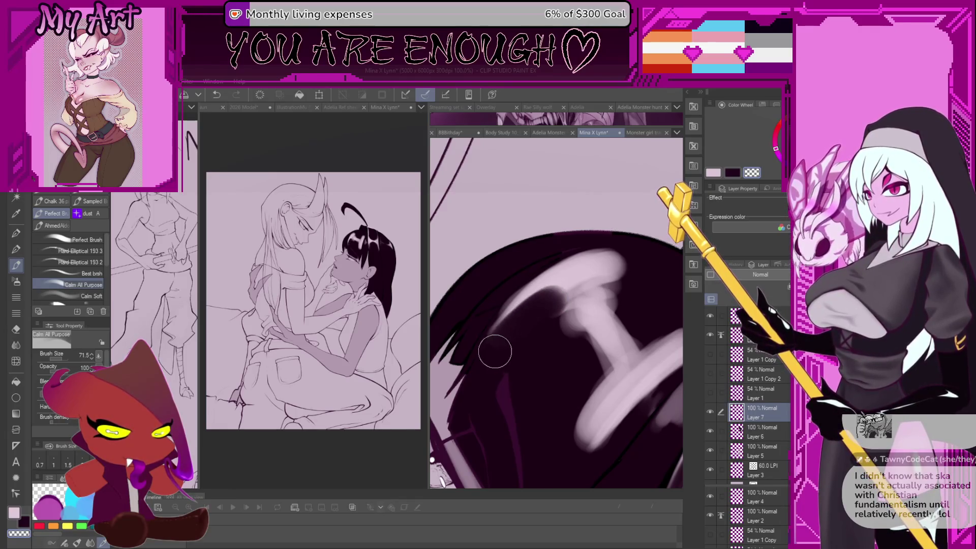
{"action": "left_click_drag", "start_coordinate": [613, 269], "coordinate": [602, 271]}
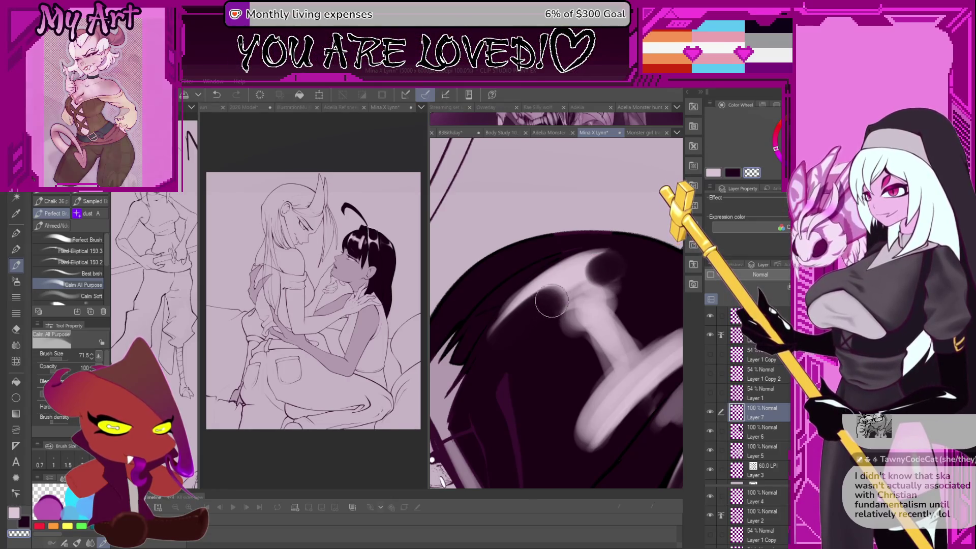
{"action": "mouse_move", "coordinate": [549, 312]}
{"action": "left_mouse_down"}
{"action": "mouse_move", "coordinate": [554, 302]}
{"action": "mouse_move", "coordinate": [553, 330]}
{"action": "mouse_move", "coordinate": [539, 297]}
{"action": "mouse_move", "coordinate": [527, 337]}
{"action": "left_mouse_up"}
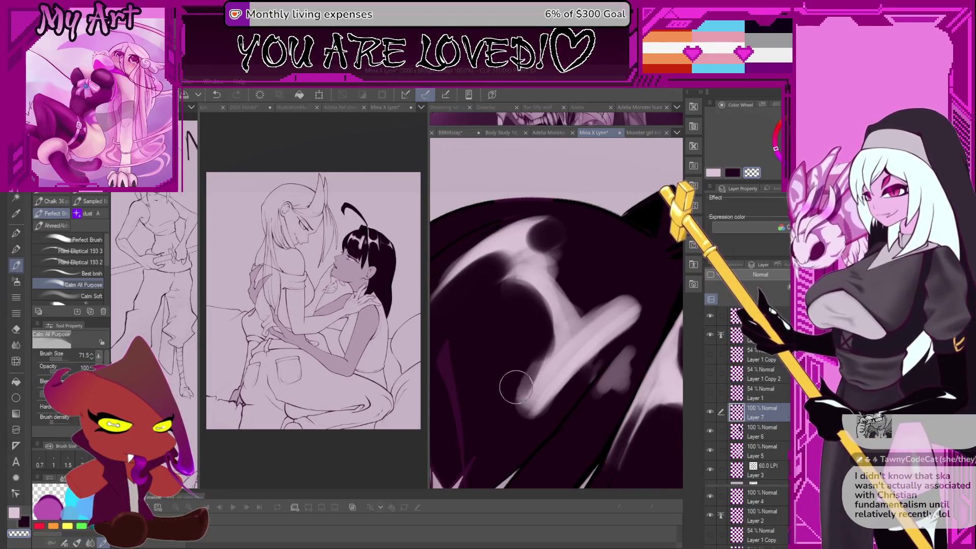
{"action": "left_click_drag", "start_coordinate": [503, 405], "coordinate": [533, 361]}
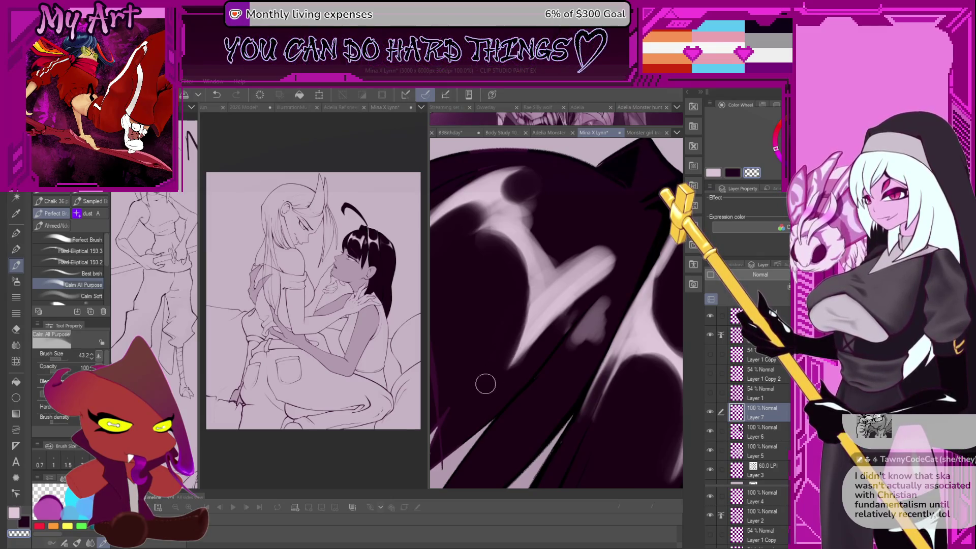
{"action": "scroll", "coordinate": [527, 303], "scroll_direction": "up", "scroll_amount": 2}
{"action": "left_click_drag", "start_coordinate": [525, 278], "coordinate": [569, 300]}
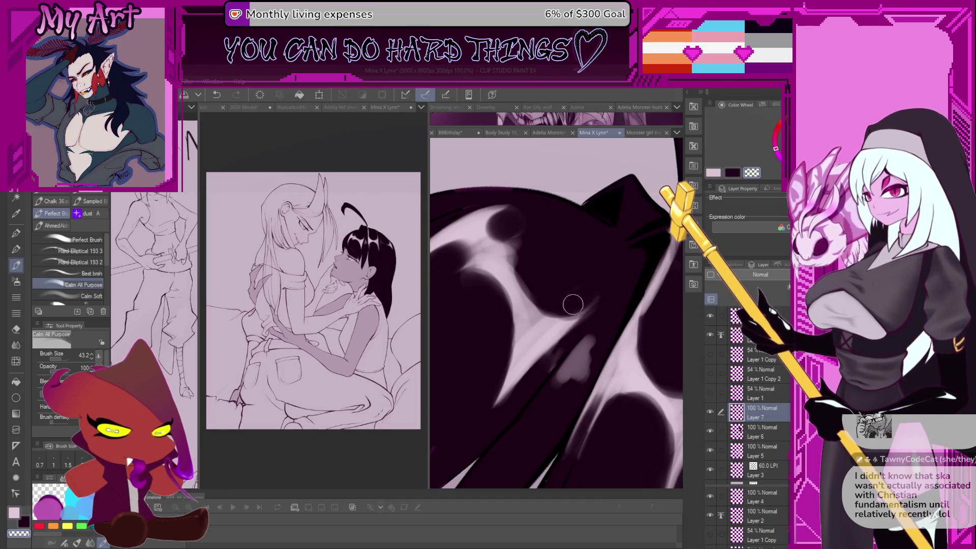
{"action": "mouse_move", "coordinate": [600, 295]}
{"action": "left_mouse_down"}
{"action": "mouse_move", "coordinate": [495, 326]}
{"action": "mouse_move", "coordinate": [501, 337]}
{"action": "left_mouse_up"}
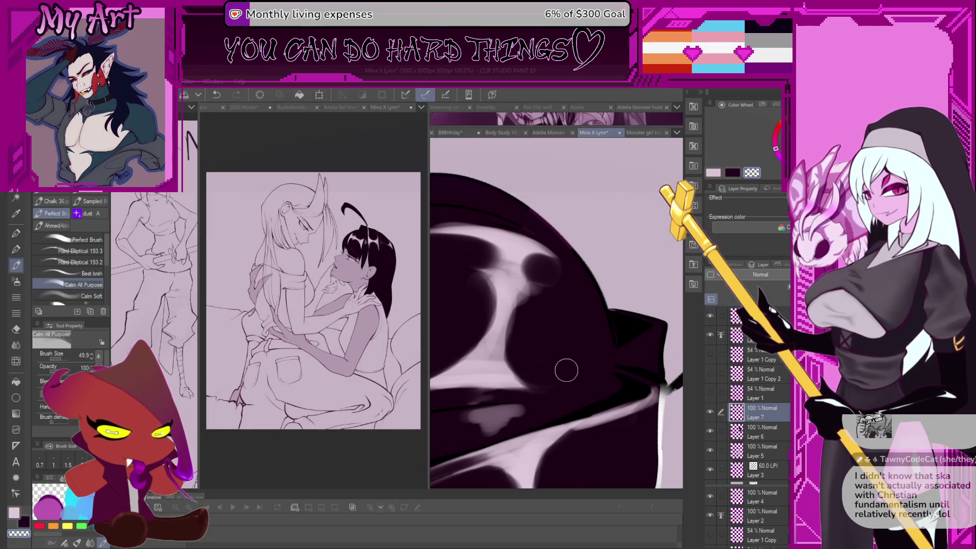
{"action": "mouse_move", "coordinate": [545, 290]}
{"action": "left_mouse_down"}
{"action": "mouse_move", "coordinate": [518, 355]}
{"action": "mouse_move", "coordinate": [504, 310]}
{"action": "left_mouse_up"}
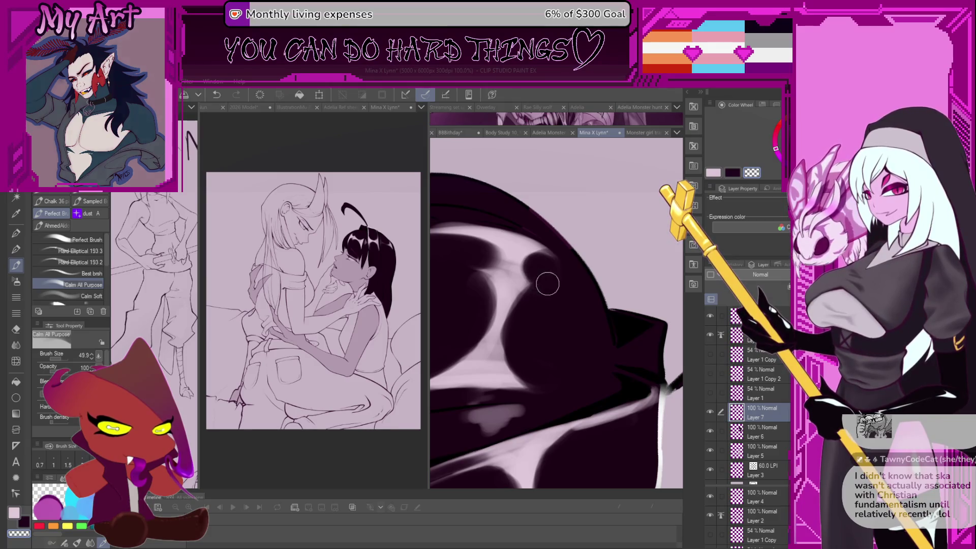
- Zoom out to see more of the hair and add a new Layer 8
{"action": "scroll", "coordinate": [544, 281], "scroll_direction": "down", "scroll_amount": 2}
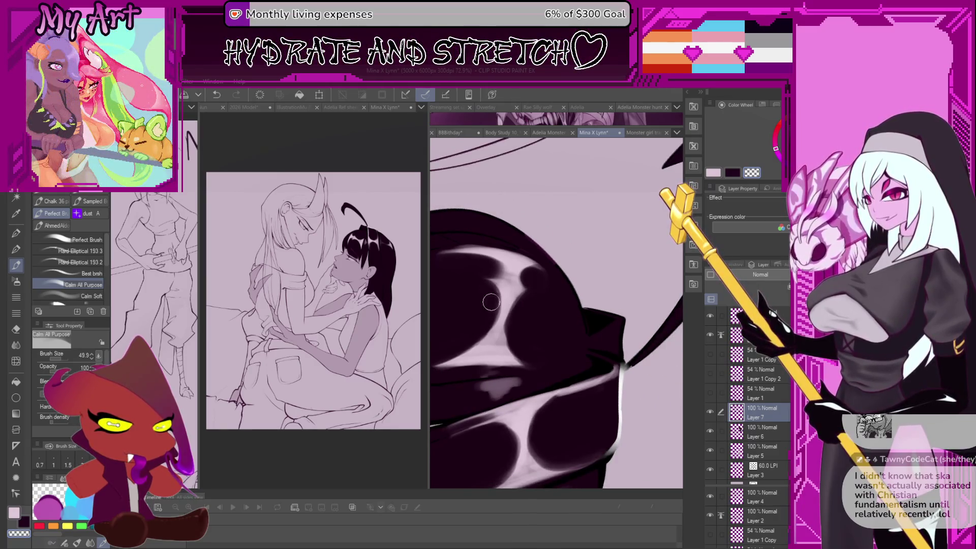
{"action": "left_click_drag", "start_coordinate": [496, 296], "coordinate": [542, 312]}
{"action": "scroll", "coordinate": [541, 311], "scroll_direction": "down", "scroll_amount": 4}
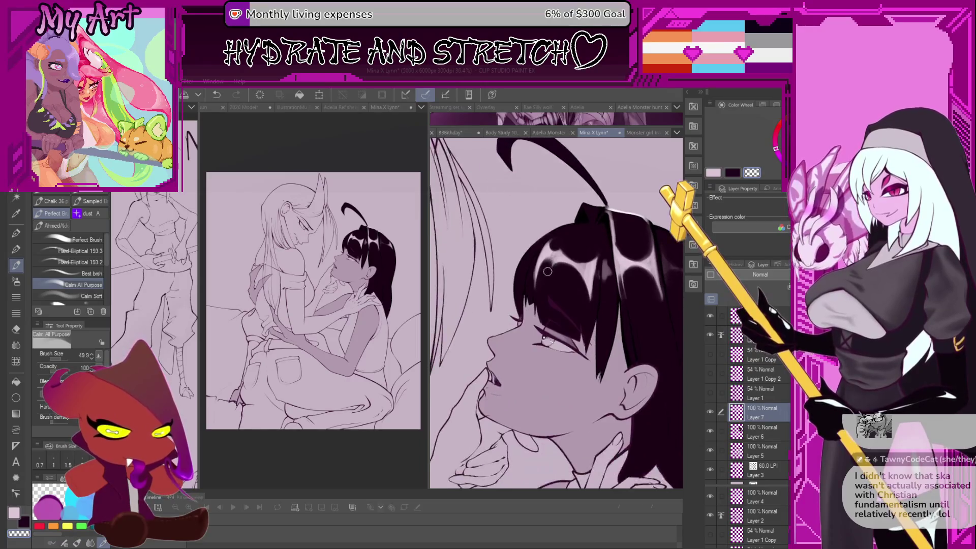
{"action": "key", "text": "asciicircum"}
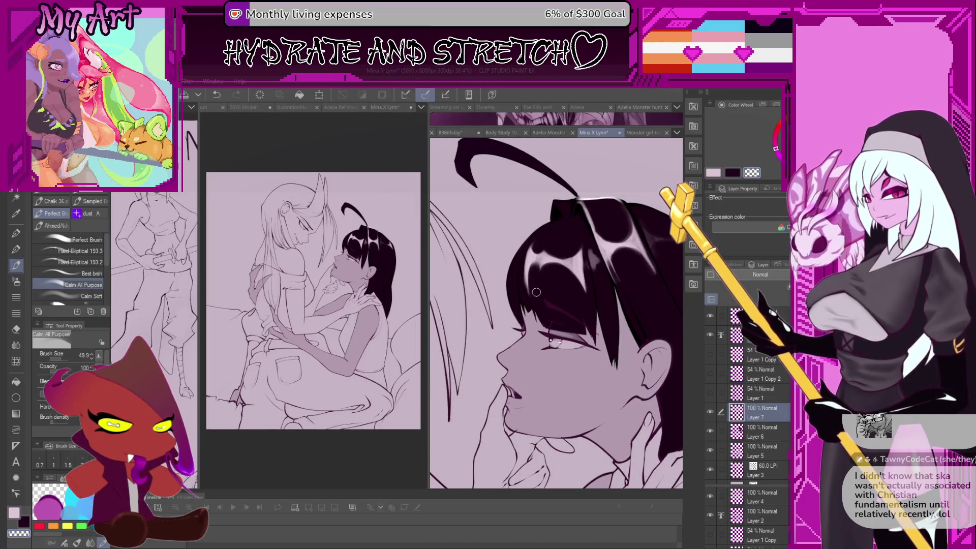
{"action": "scroll", "coordinate": [554, 310], "scroll_direction": "down", "scroll_amount": 2}
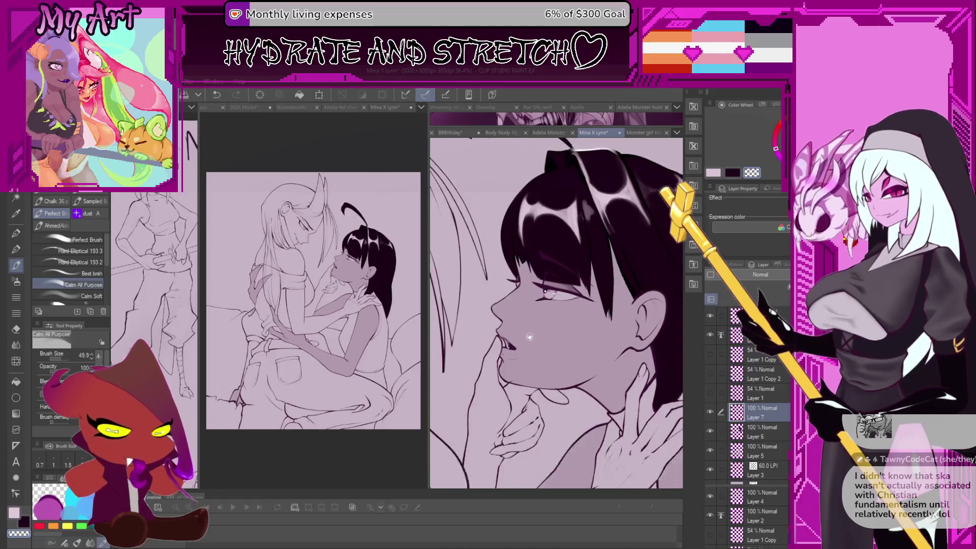
{"action": "key", "text": "ctrl+shift+n"}
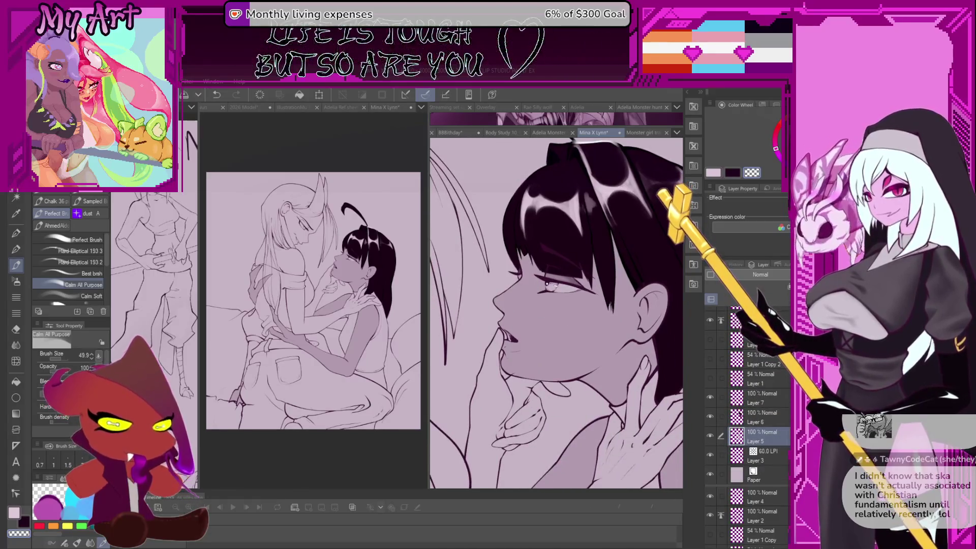
- Airbrush soft pink blush onto the dark-haired girl's cheek
{"action": "key", "text": "asciicircum"}
{"action": "key", "text": "b"}
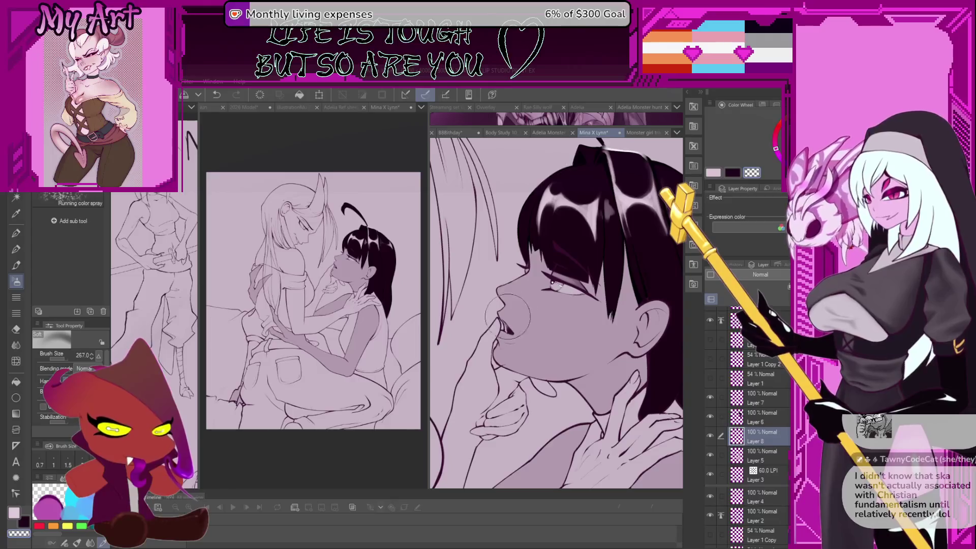
{"action": "key", "text": "minus"}
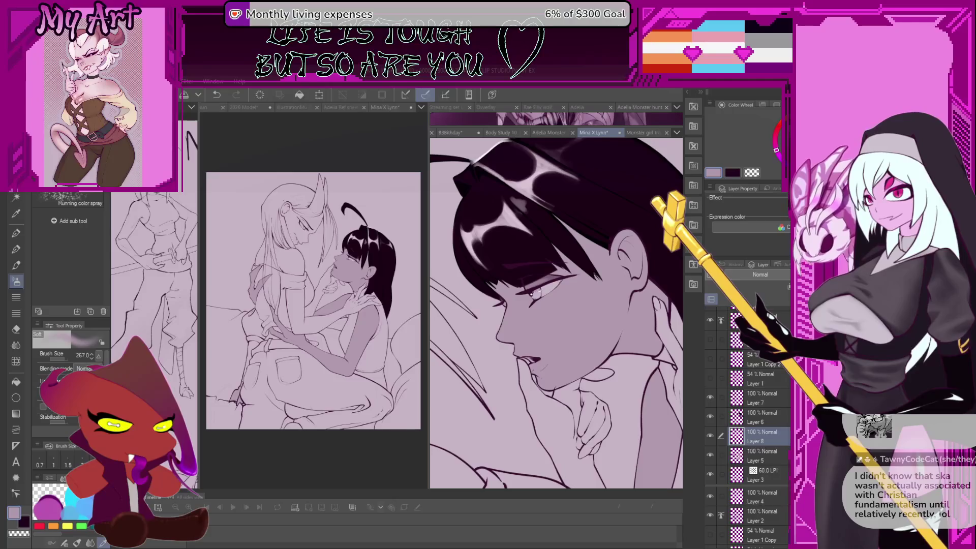
{"action": "left_click", "coordinate": [584, 329], "text": "alt"}
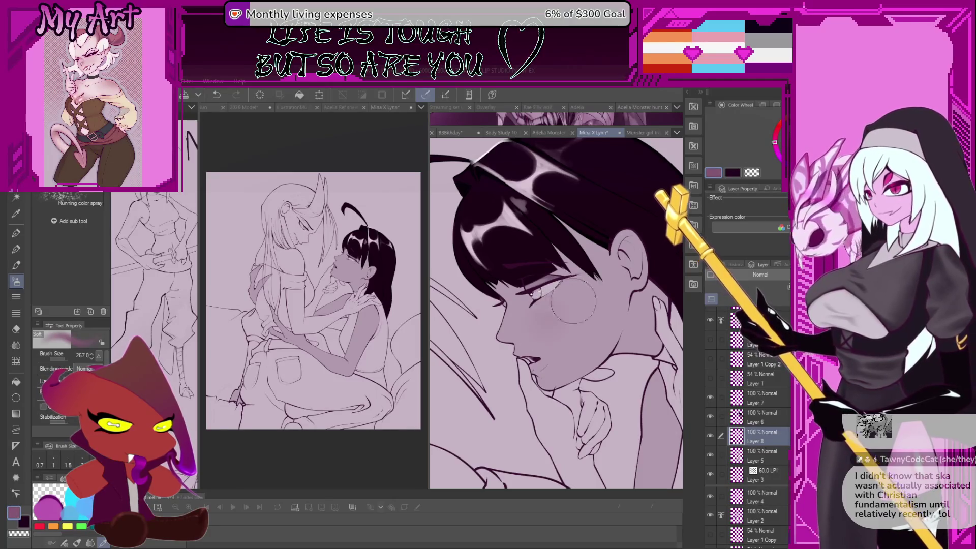
{"action": "mouse_move", "coordinate": [595, 292]}
{"action": "left_mouse_down"}
{"action": "mouse_move", "coordinate": [555, 330]}
{"action": "mouse_move", "coordinate": [540, 310]}
{"action": "mouse_move", "coordinate": [557, 272]}
{"action": "left_mouse_up"}
- Airbrush pink blush onto the pale-haired character's cheek with a smaller brush
{"action": "key", "text": "bracketleft"}
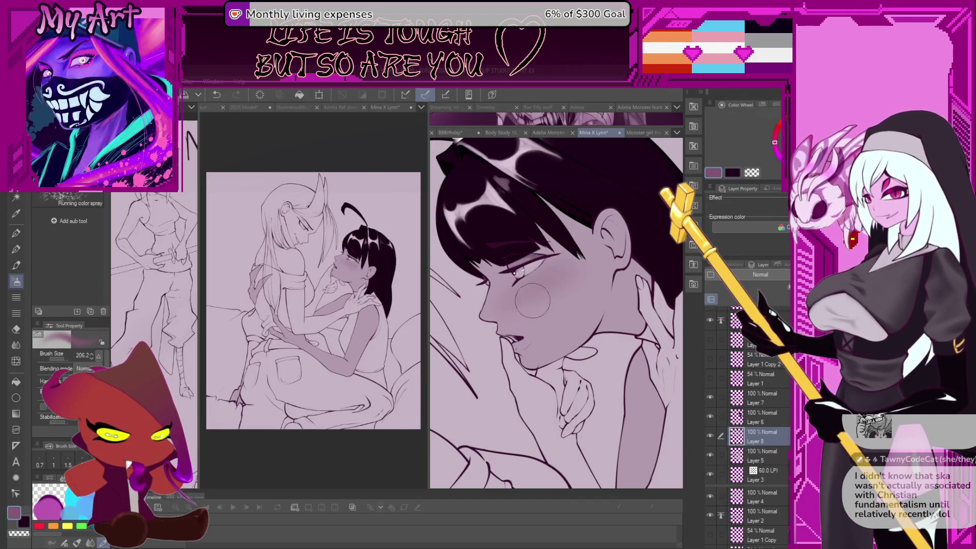
{"action": "mouse_move", "coordinate": [523, 304]}
{"action": "left_mouse_down"}
{"action": "mouse_move", "coordinate": [618, 265]}
{"action": "mouse_move", "coordinate": [544, 313]}
{"action": "left_mouse_up"}
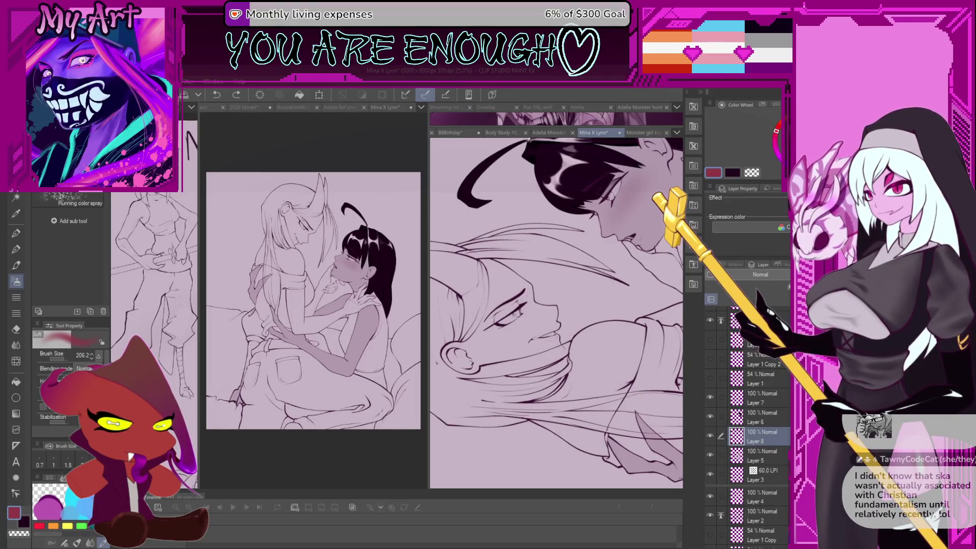
{"action": "mouse_move", "coordinate": [495, 351]}
{"action": "left_mouse_down"}
{"action": "mouse_move", "coordinate": [539, 310]}
{"action": "mouse_move", "coordinate": [492, 354]}
{"action": "mouse_move", "coordinate": [559, 308]}
{"action": "mouse_move", "coordinate": [549, 284]}
{"action": "mouse_move", "coordinate": [540, 292]}
{"action": "mouse_move", "coordinate": [569, 336]}
{"action": "left_mouse_up"}
{"action": "scroll", "coordinate": [517, 333], "scroll_direction": "up", "scroll_amount": 2}
{"action": "key", "text": "bracketleft"}
{"action": "scroll", "coordinate": [572, 346], "scroll_direction": "up", "scroll_amount": 2}
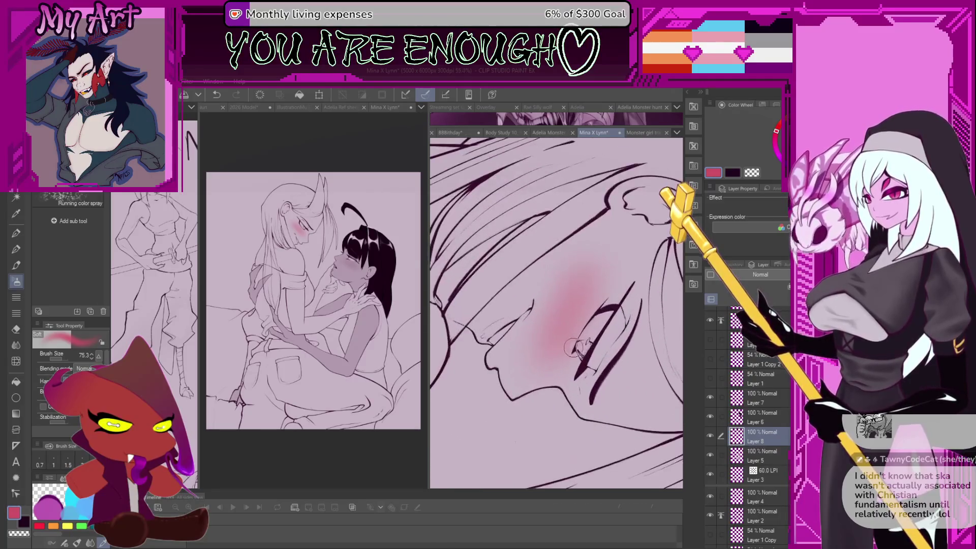
{"action": "key", "text": "m"}
{"action": "scroll", "coordinate": [580, 351], "scroll_direction": "up", "scroll_amount": 1}
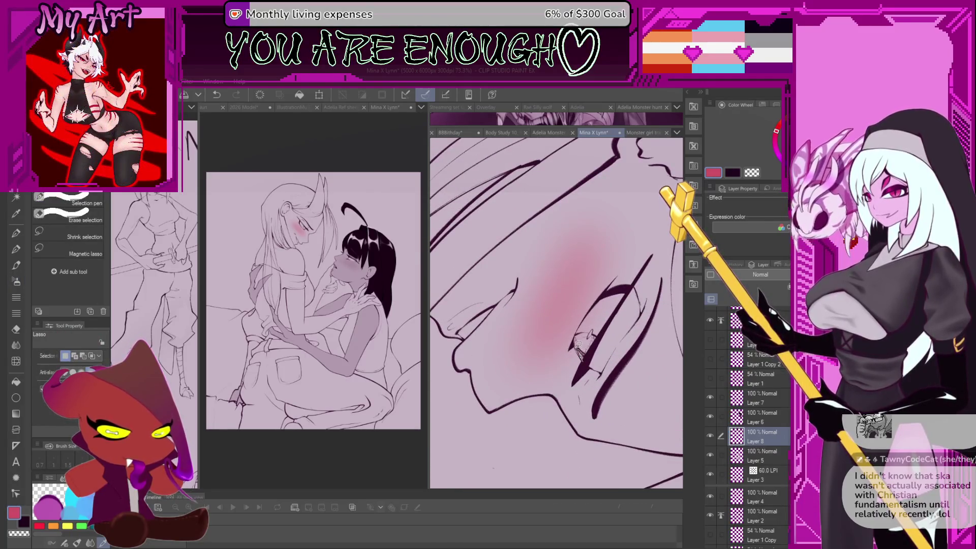
- Lasso the pale-haired character's face and open Hue/Saturation/Luminosity with Ctrl+U
{"action": "mouse_move", "coordinate": [578, 346]}
{"action": "left_mouse_down"}
{"action": "mouse_move", "coordinate": [621, 285]}
{"action": "mouse_move", "coordinate": [587, 334]}
{"action": "left_mouse_up"}
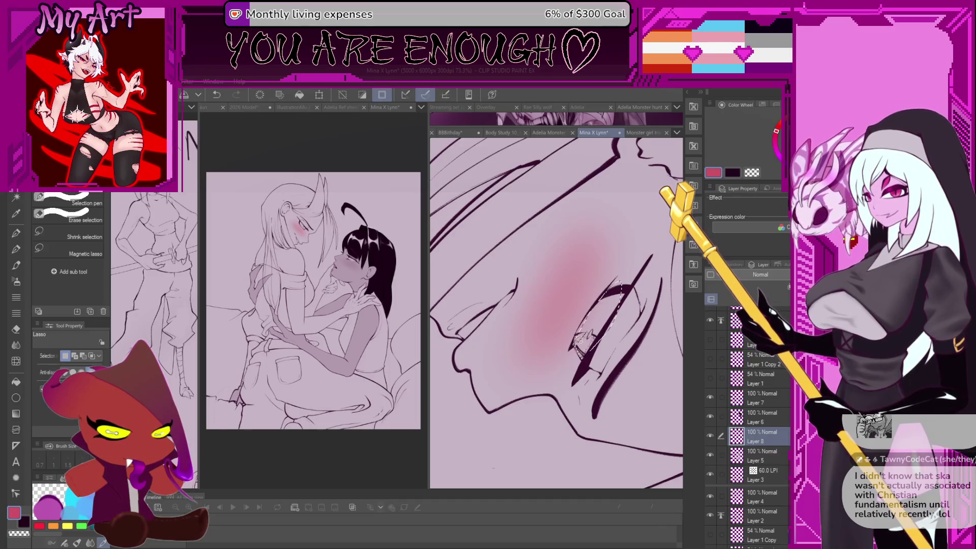
{"action": "scroll", "coordinate": [583, 326], "scroll_direction": "down", "scroll_amount": 3}
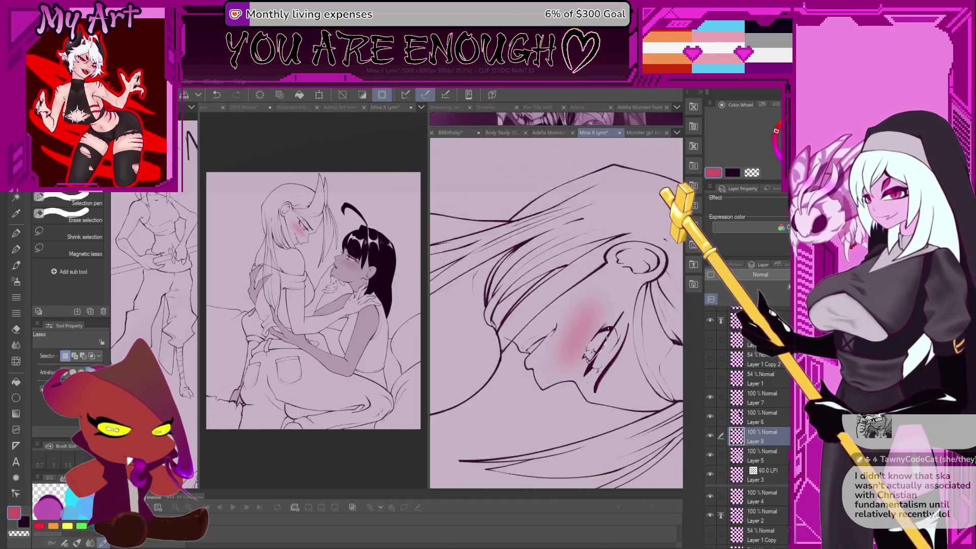
{"action": "scroll", "coordinate": [572, 368], "scroll_direction": "down", "scroll_amount": 1}
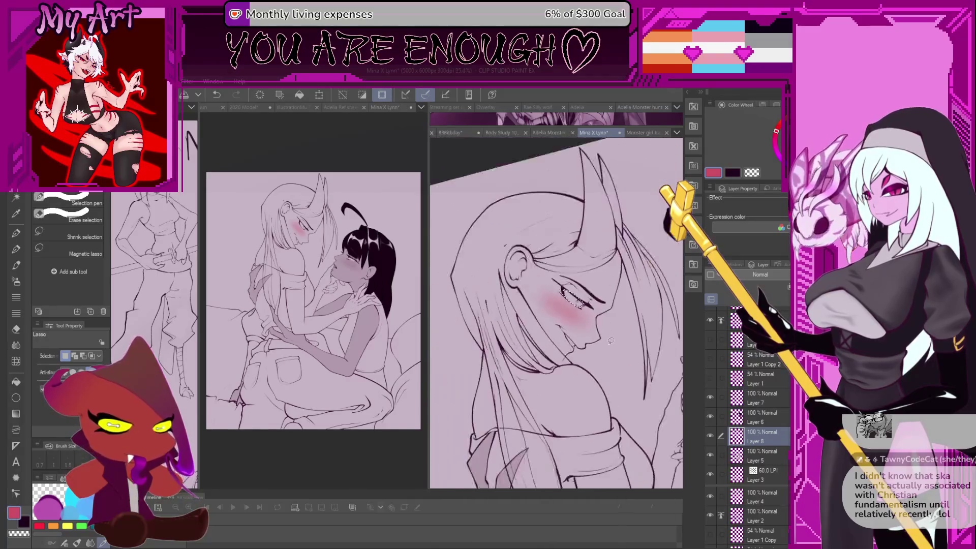
{"action": "key", "text": "ctrl+d"}
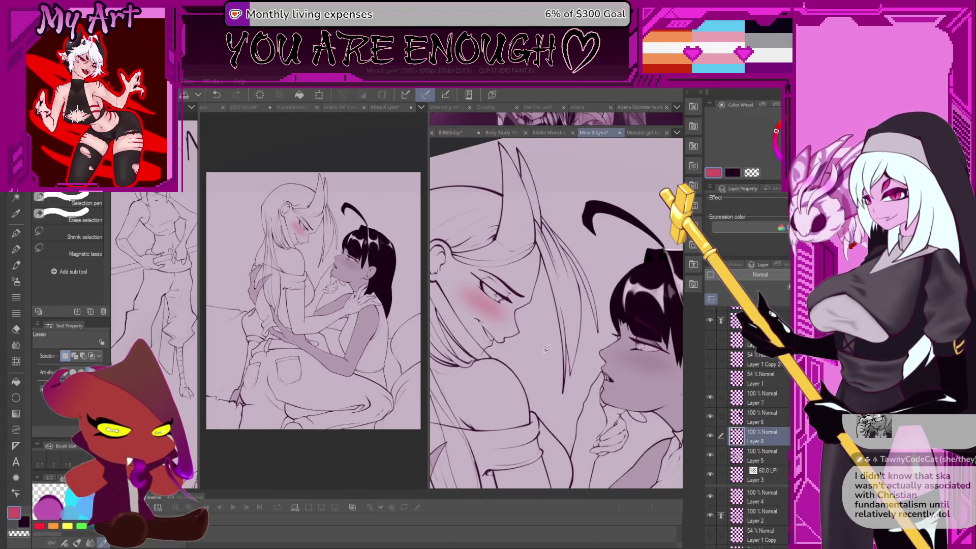
{"action": "mouse_move", "coordinate": [532, 356]}
{"action": "left_mouse_down"}
{"action": "mouse_move", "coordinate": [517, 335]}
{"action": "mouse_move", "coordinate": [563, 360]}
{"action": "left_mouse_up"}
{"action": "key", "text": "p"}
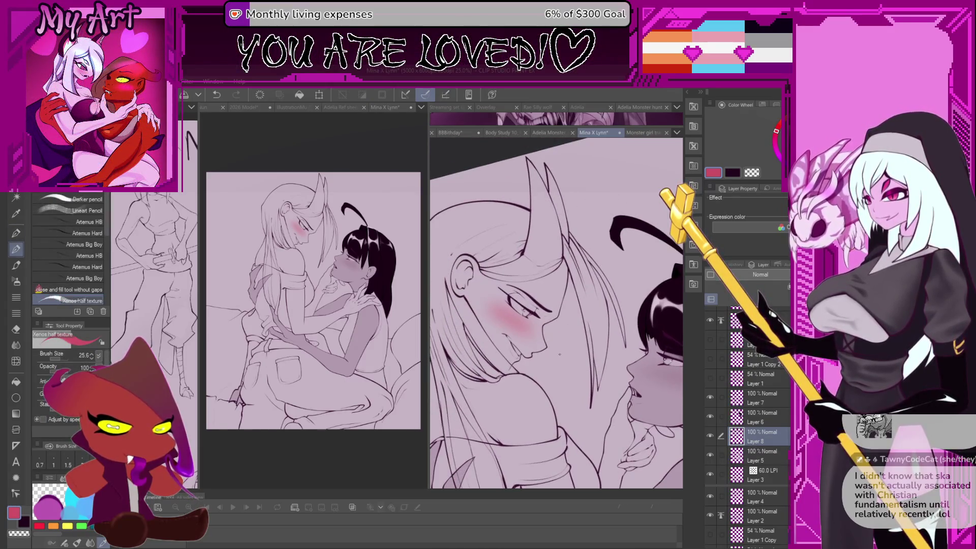
{"action": "key", "text": "m"}
{"action": "mouse_move", "coordinate": [579, 292]}
{"action": "left_mouse_down"}
{"action": "mouse_move", "coordinate": [503, 279]}
{"action": "mouse_move", "coordinate": [514, 374]}
{"action": "mouse_move", "coordinate": [554, 265]}
{"action": "left_mouse_up"}
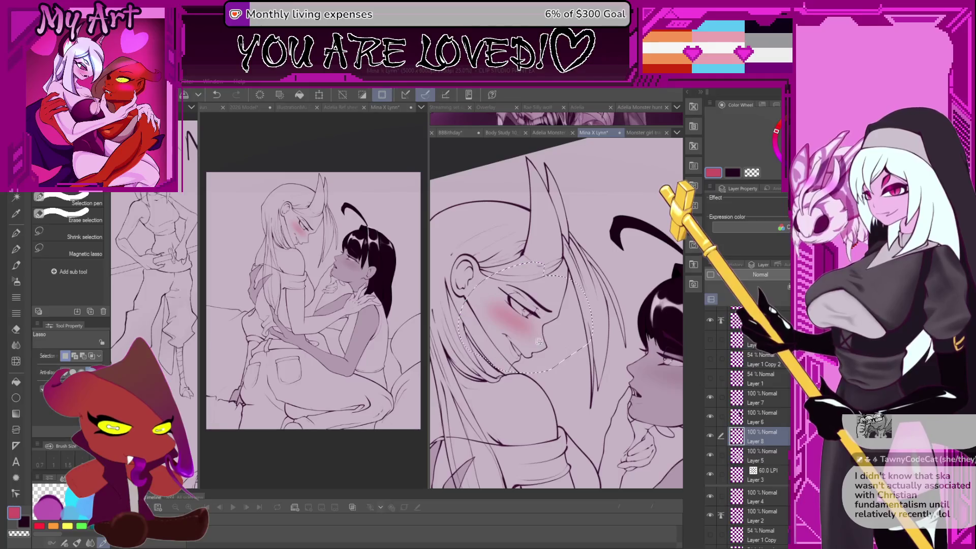
{"action": "key", "text": "ctrl+u"}
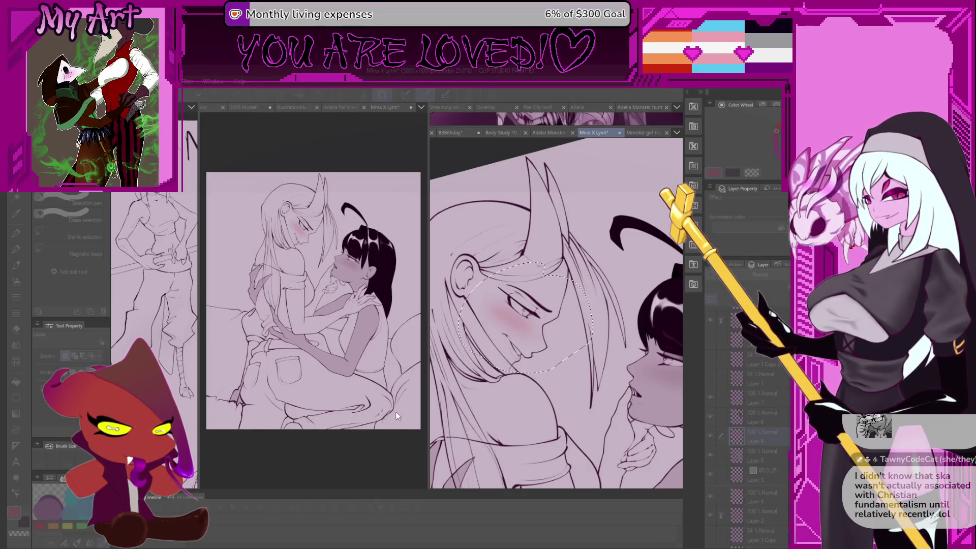
- Compare the pale-haired character's blush before and after the saturation boost, keeping the deeper pink
{"action": "key", "text": "ctrl+z"}
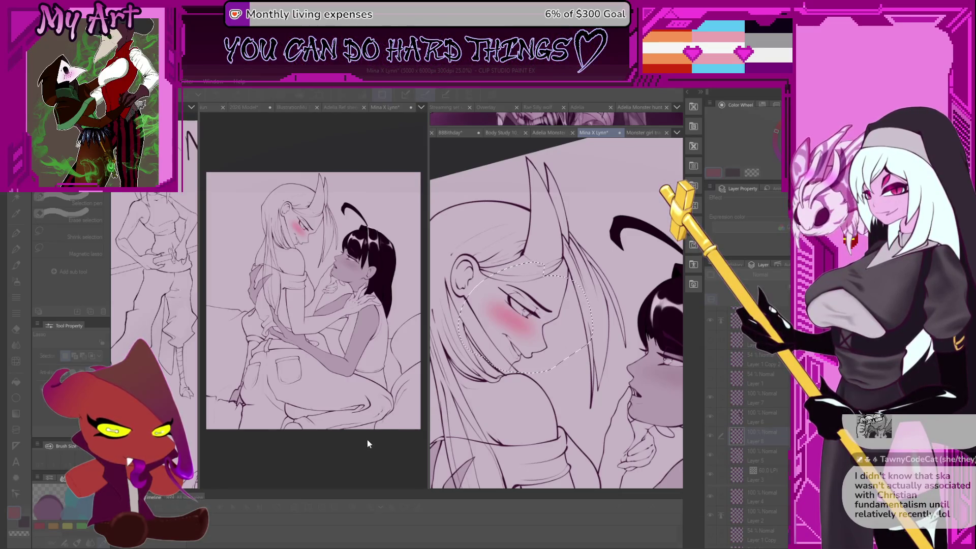
{"action": "key", "text": "ctrl+y"}
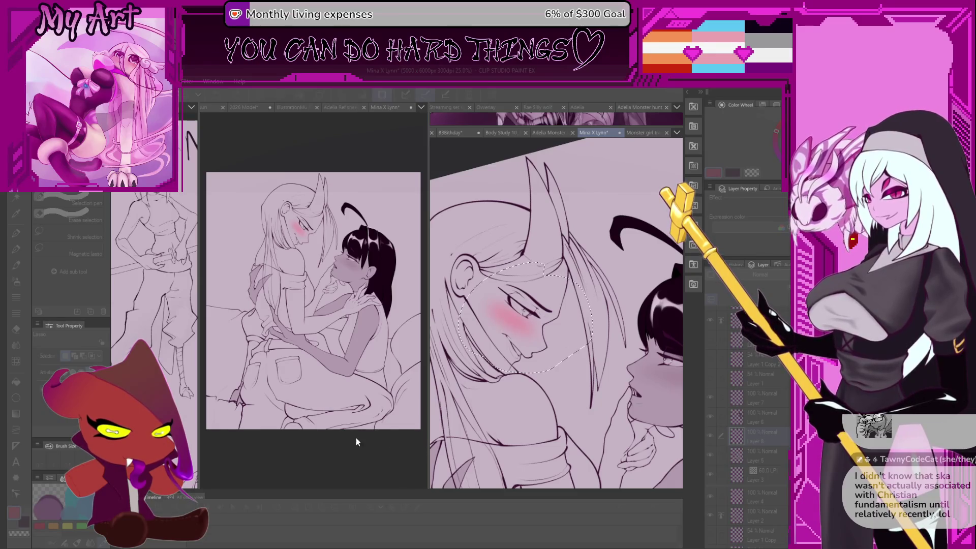
{"action": "key", "text": "ctrl+z"}
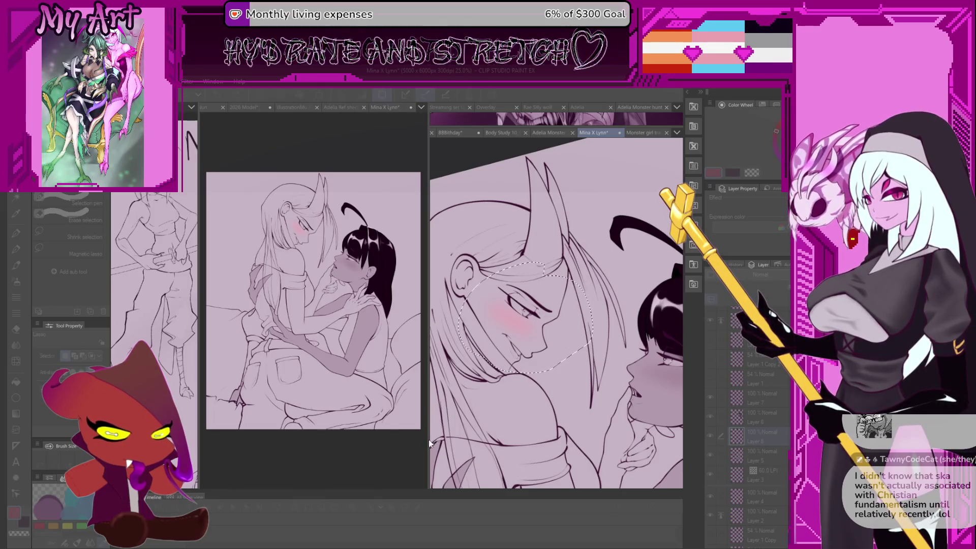
{"action": "key", "text": "ctrl+y"}
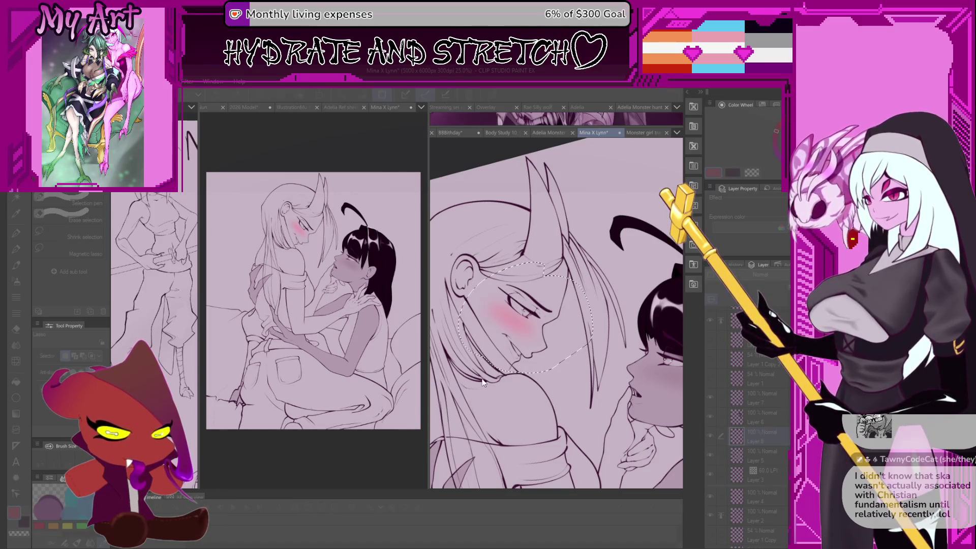
{"action": "scroll", "coordinate": [491, 374], "scroll_direction": "down", "scroll_amount": 3}
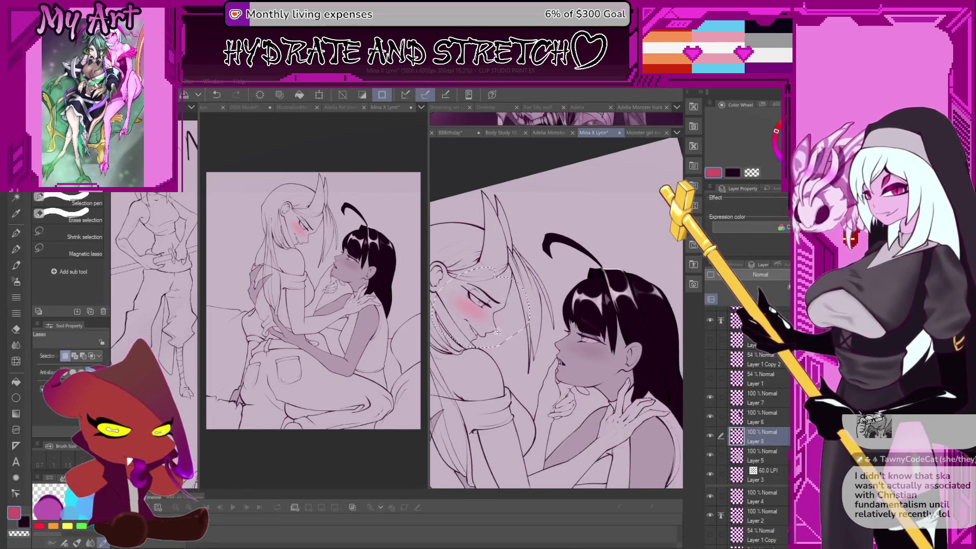
- Toggle the last blush change with undo and redo, ending with it undone
{"action": "scroll", "coordinate": [498, 331], "scroll_direction": "down", "scroll_amount": 2}
{"action": "key", "text": "ctrl+z"}
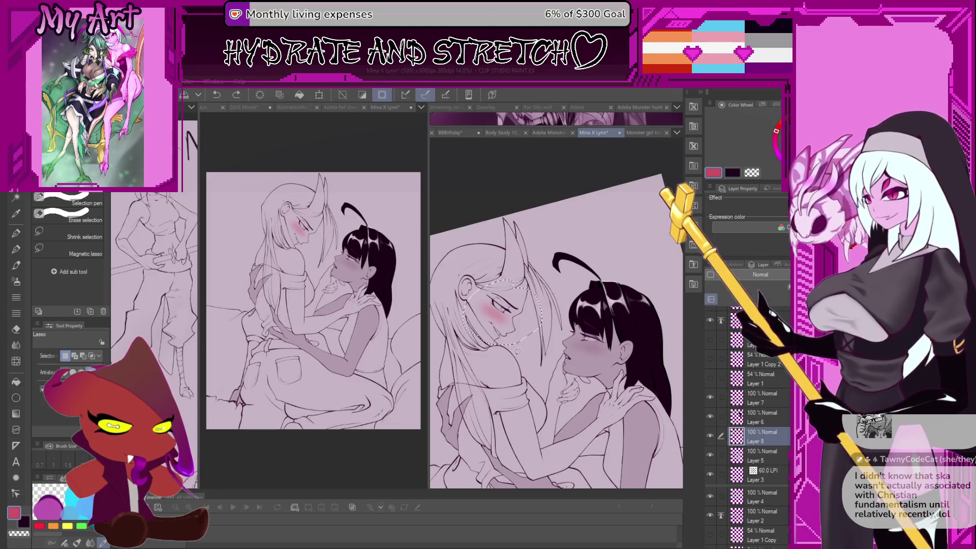
{"action": "key", "text": "ctrl+y"}
{"action": "scroll", "coordinate": [505, 330], "scroll_direction": "left", "scroll_amount": 2}
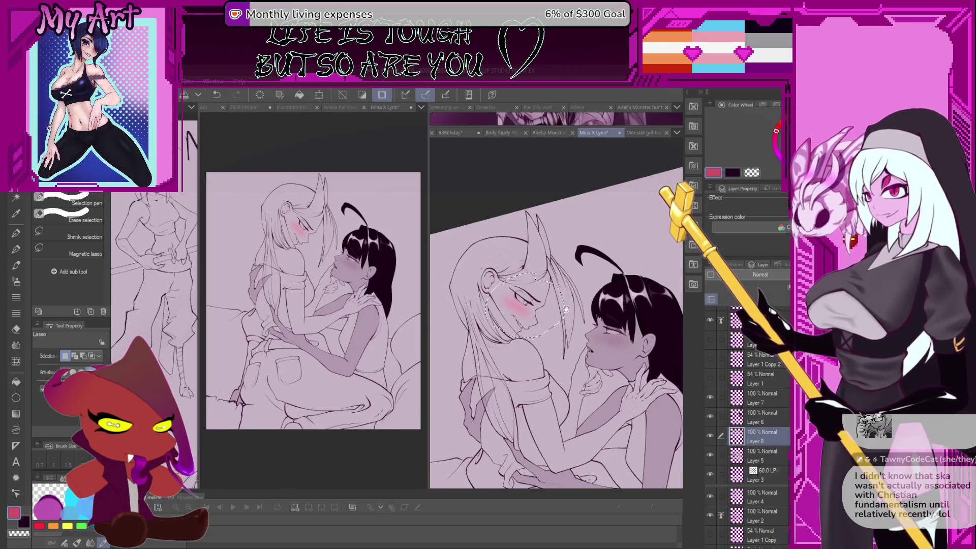
{"action": "key", "text": "ctrl+z"}
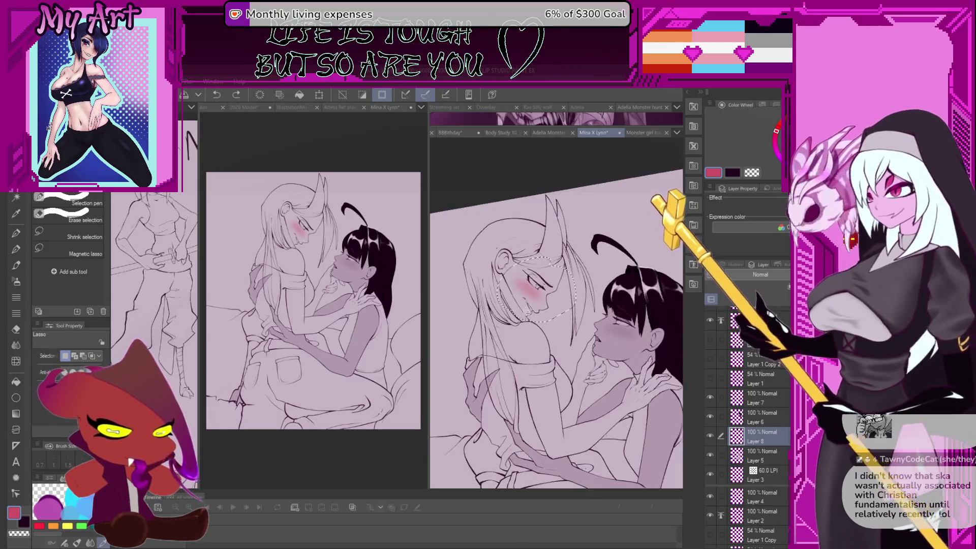
- Switch to the G-pen, clear the face selection, and make Layer 7 active
{"action": "key", "text": "p"}
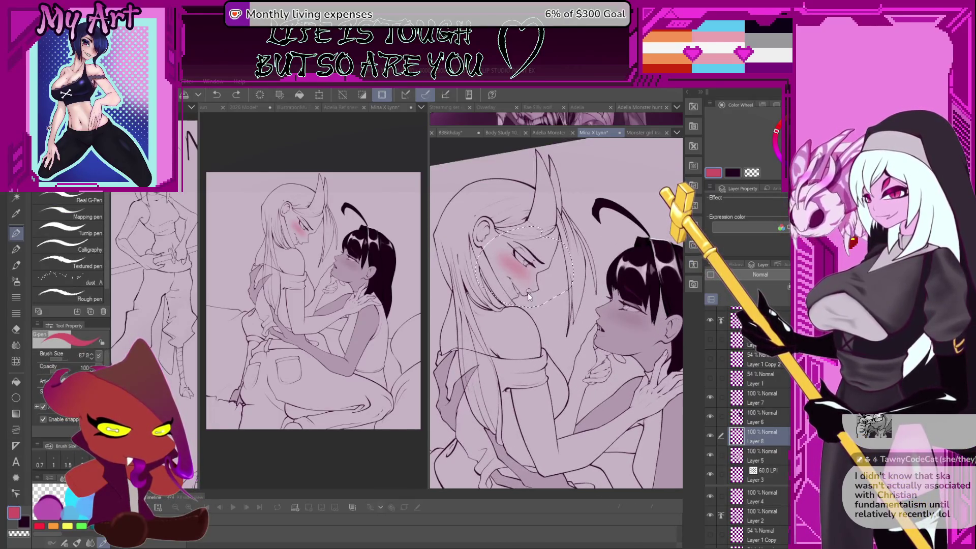
{"action": "scroll", "coordinate": [528, 293], "scroll_direction": "up", "scroll_amount": 2}
{"action": "scroll", "coordinate": [559, 326], "scroll_direction": "right", "scroll_amount": 3}
{"action": "key", "text": "ctrl+d"}
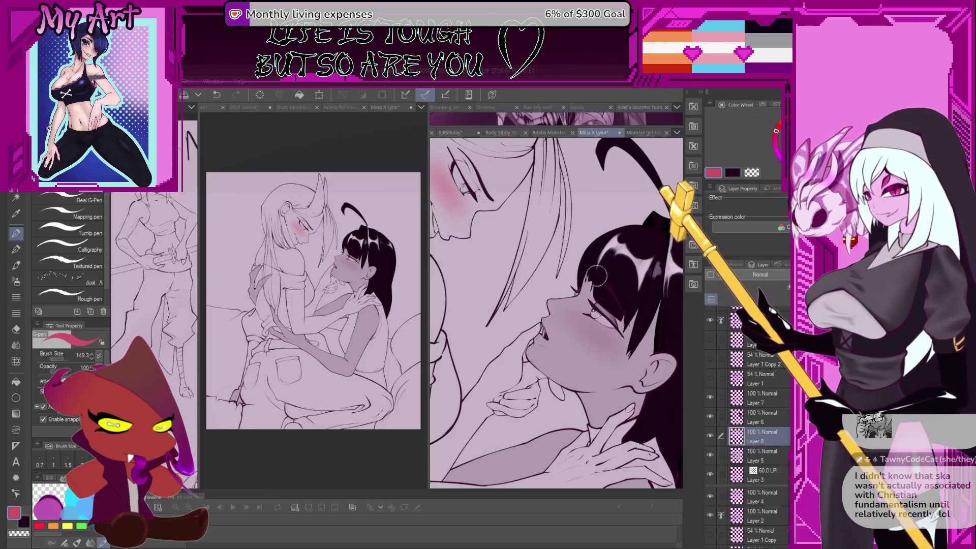
{"action": "key", "text": "alt+bracketright"}
{"action": "key", "text": "alt+bracketright"}
- Eyedrop a pale pink from the dark-haired girl's mouth
{"action": "scroll", "coordinate": [616, 245], "scroll_direction": "up", "scroll_amount": 4}
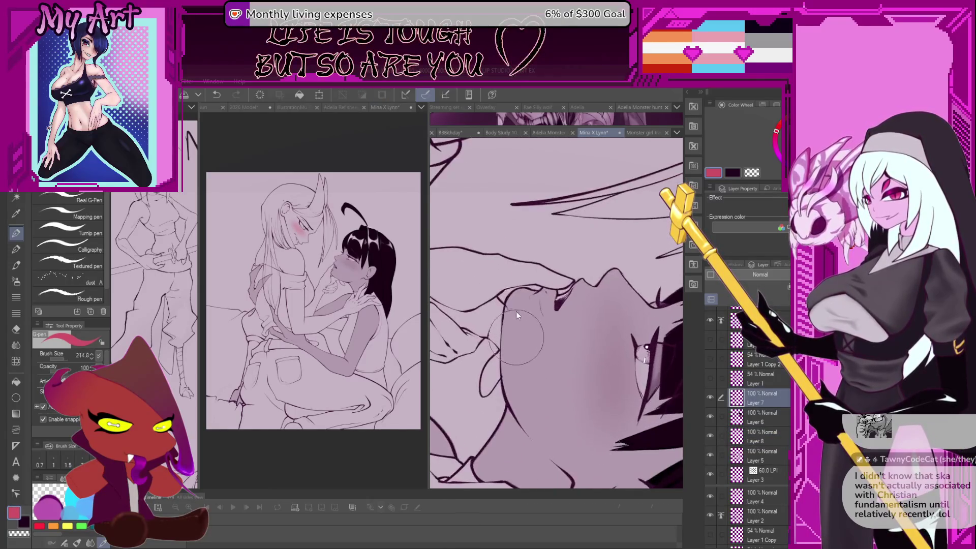
{"action": "scroll", "coordinate": [521, 301], "scroll_direction": "down", "scroll_amount": 4}
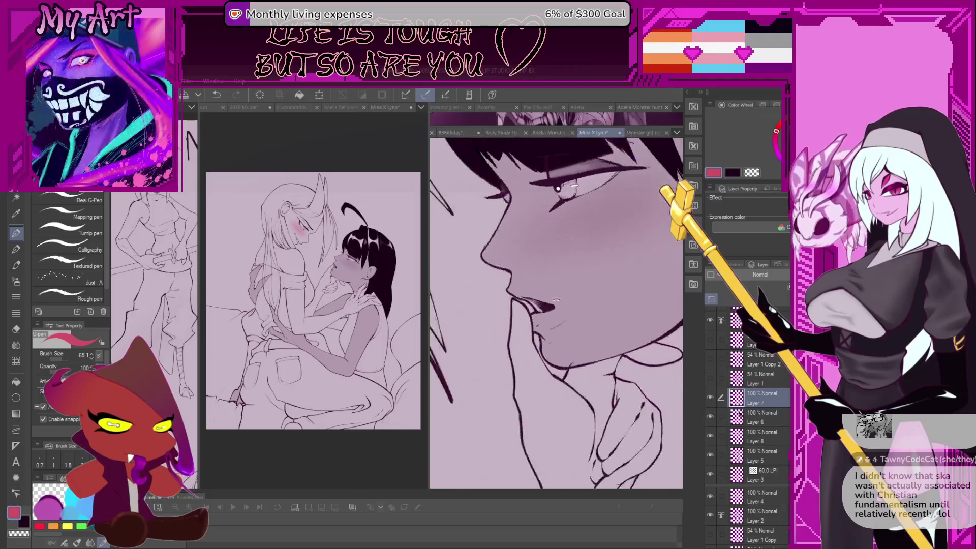
{"action": "scroll", "coordinate": [557, 326], "scroll_direction": "up", "scroll_amount": 2}
{"action": "left_click", "coordinate": [571, 170], "text": "alt"}
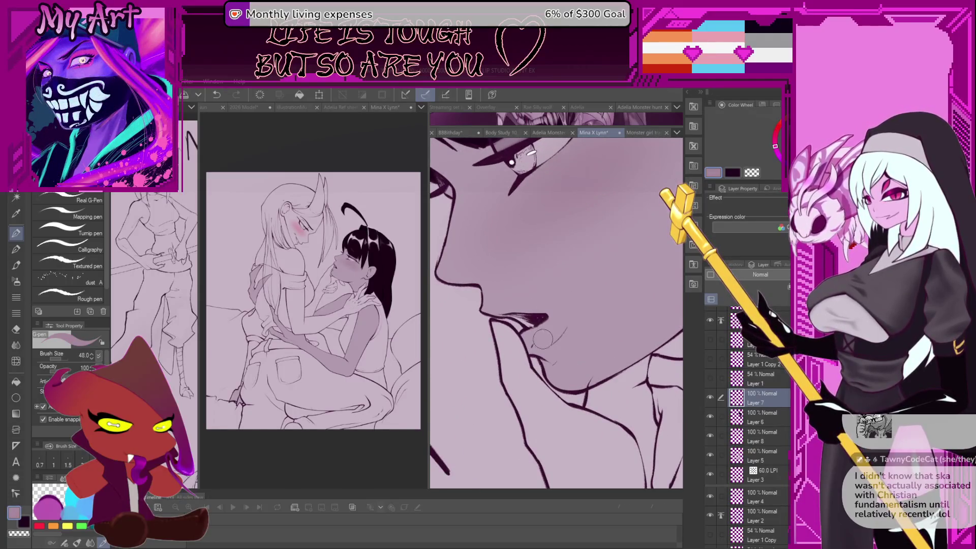